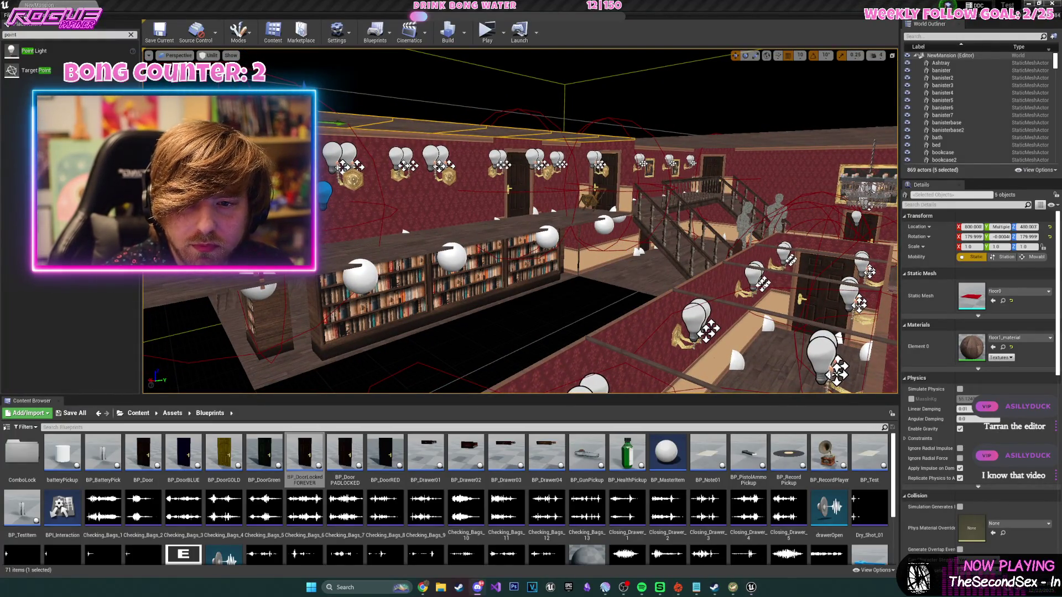
- Fly around the mansion's upper floor, staircase and the side room with the desk
drag(400, 254, 320, 157)
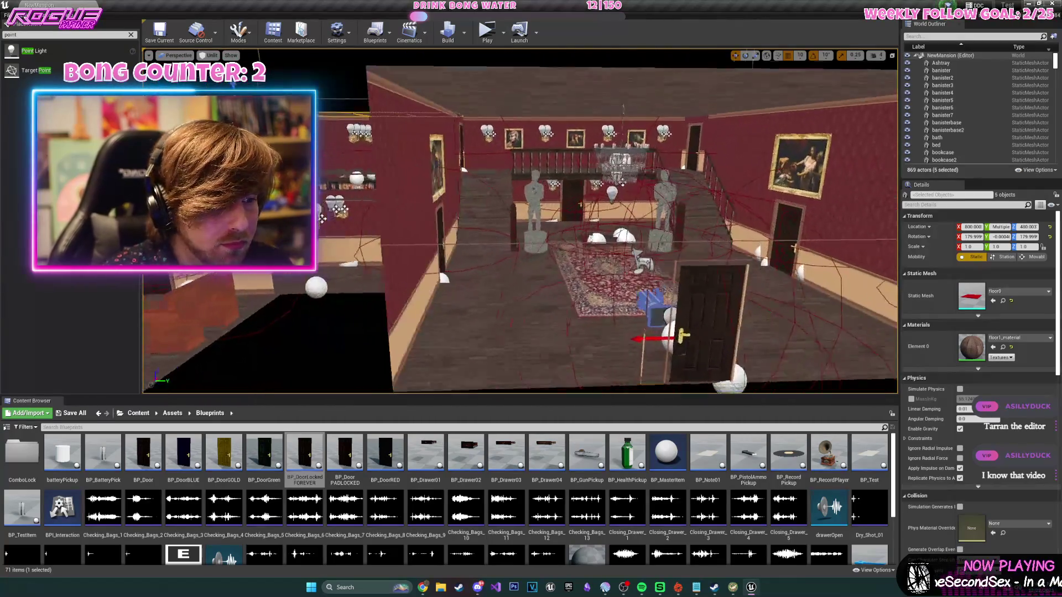
drag(322, 218, 387, 211)
mouse_move(520, 221)
mouse_down()
mouse_move(410, 166)
mouse_move(498, 254)
mouse_move(317, 307)
mouse_up()
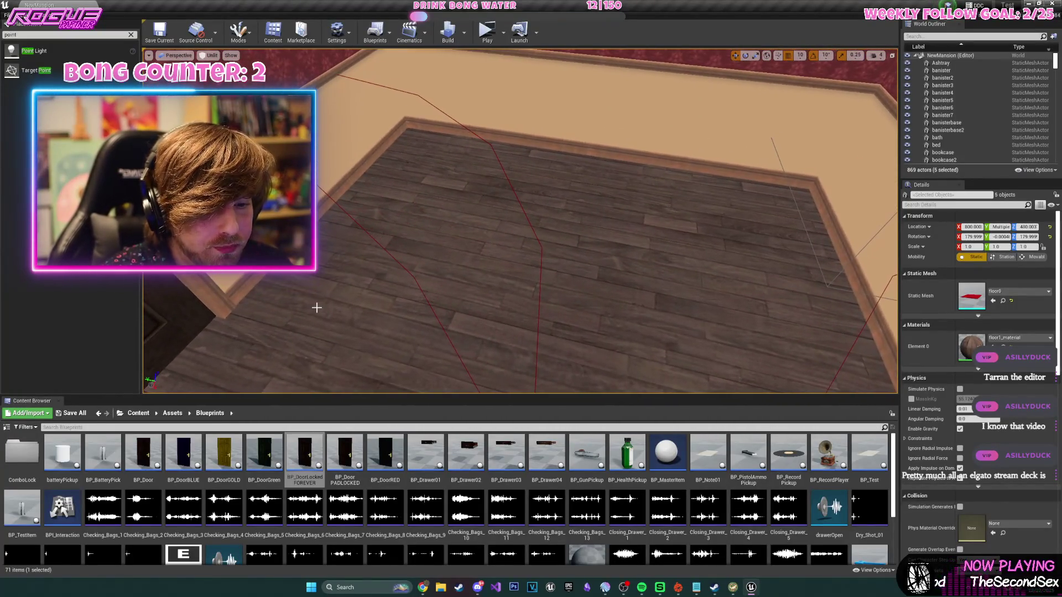
- From the top-level Content folder, open the Retro_PSX_Style_Mansion_Assets folder
click(138, 414)
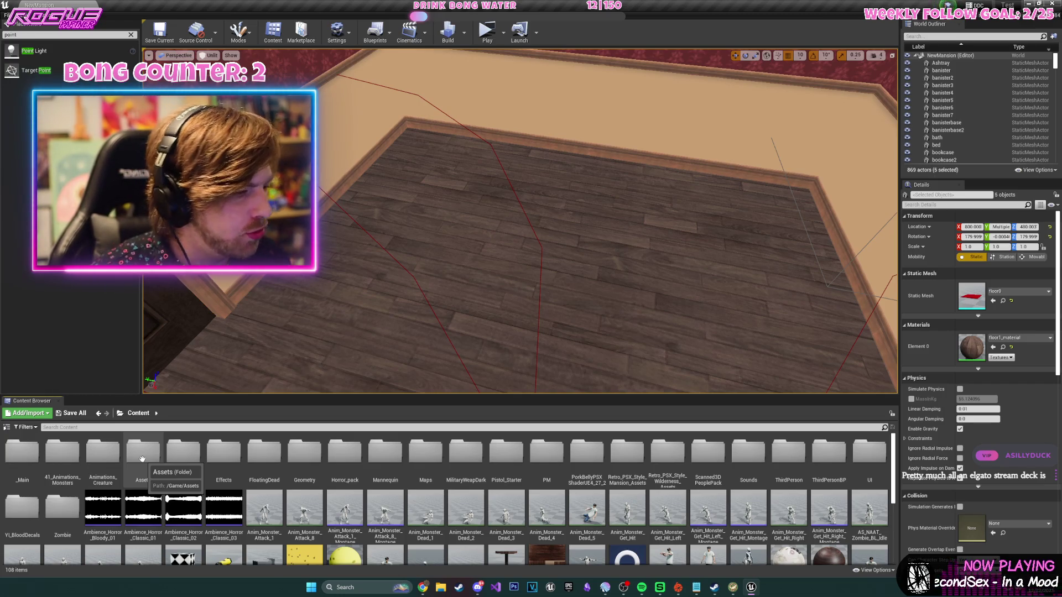
drag(524, 356, 531, 398)
mouse_move(523, 290)
mouse_down()
mouse_move(523, 302)
mouse_move(523, 289)
mouse_up()
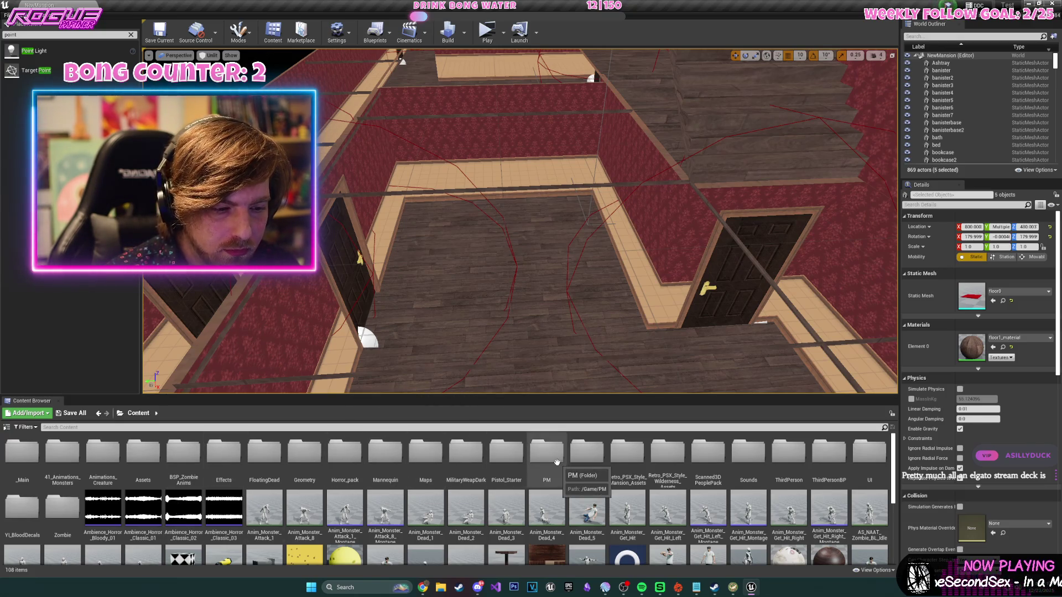
double_click(635, 471)
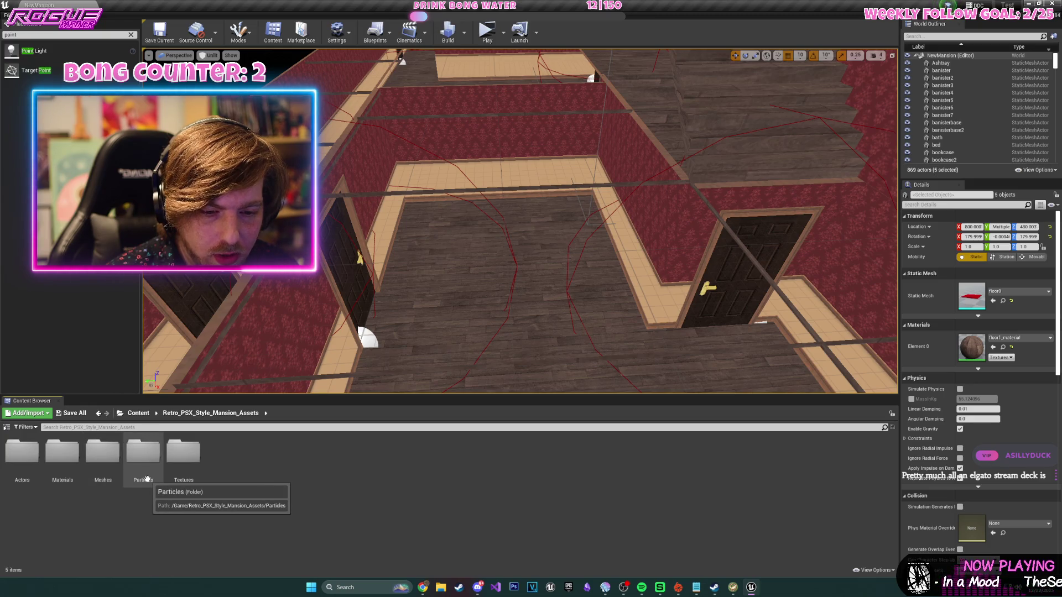
- Place the rubbish mesh from Meshes > Decor on the room's floor at 0.25 scale
double_click(102, 452)
double_click(22, 453)
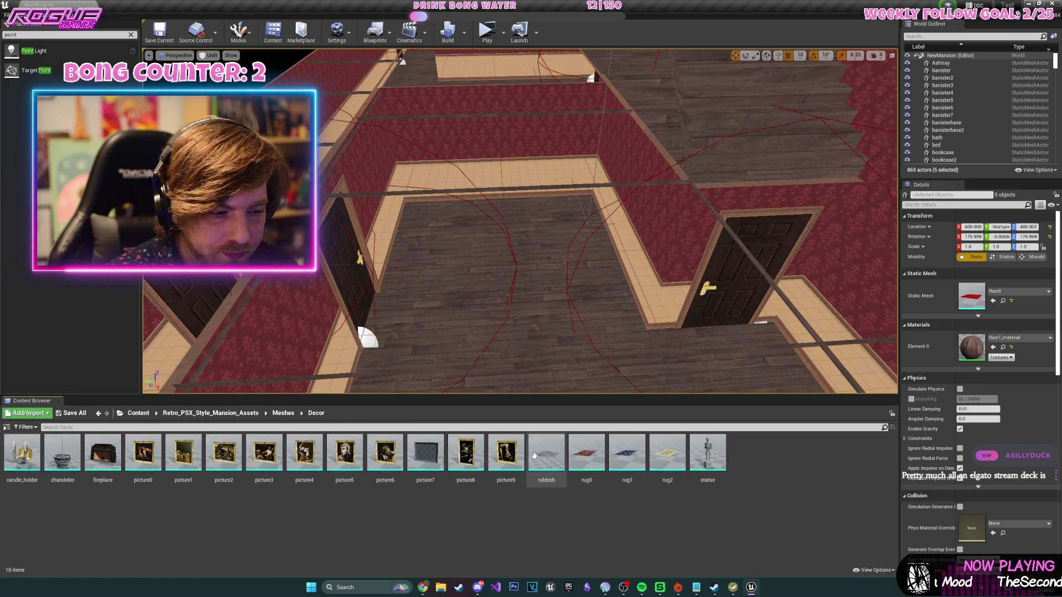
mouse_move(535, 455)
mouse_down()
mouse_move(554, 326)
mouse_move(584, 288)
mouse_up()
mouse_move(530, 230)
mouse_down()
mouse_move(514, 249)
mouse_move(515, 205)
mouse_move(523, 248)
mouse_move(537, 157)
mouse_move(645, 183)
mouse_move(578, 182)
mouse_move(442, 300)
mouse_move(479, 321)
mouse_up()
- Position the rotated rubbish copy, rubbish2, across the room from the first pile
scroll(597, 222, down, 3)
key(w)
drag(421, 288, 391, 260)
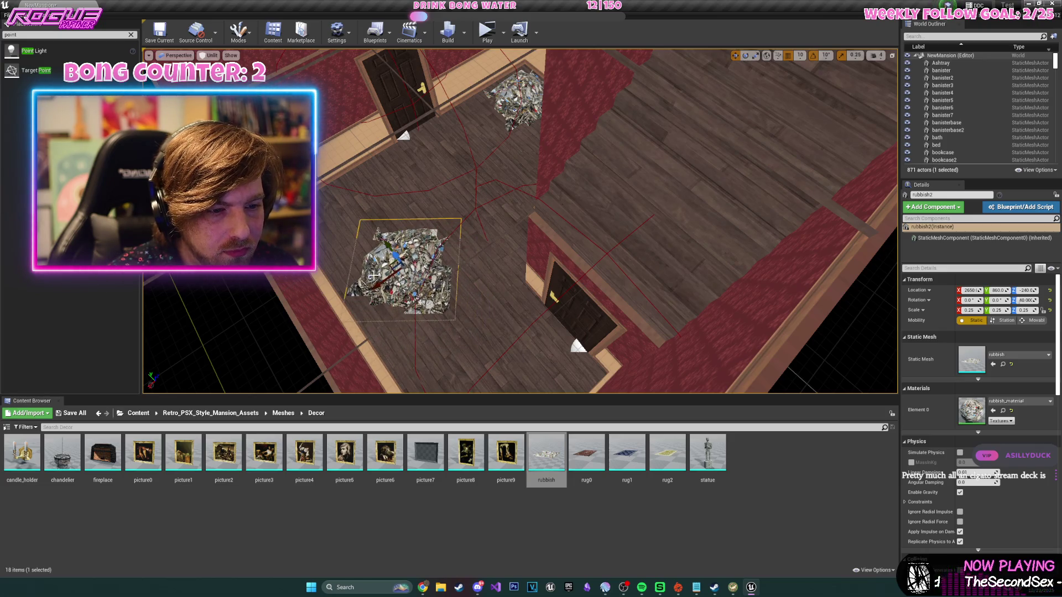
scroll(520, 221, down, 5)
drag(520, 222, 487, 199)
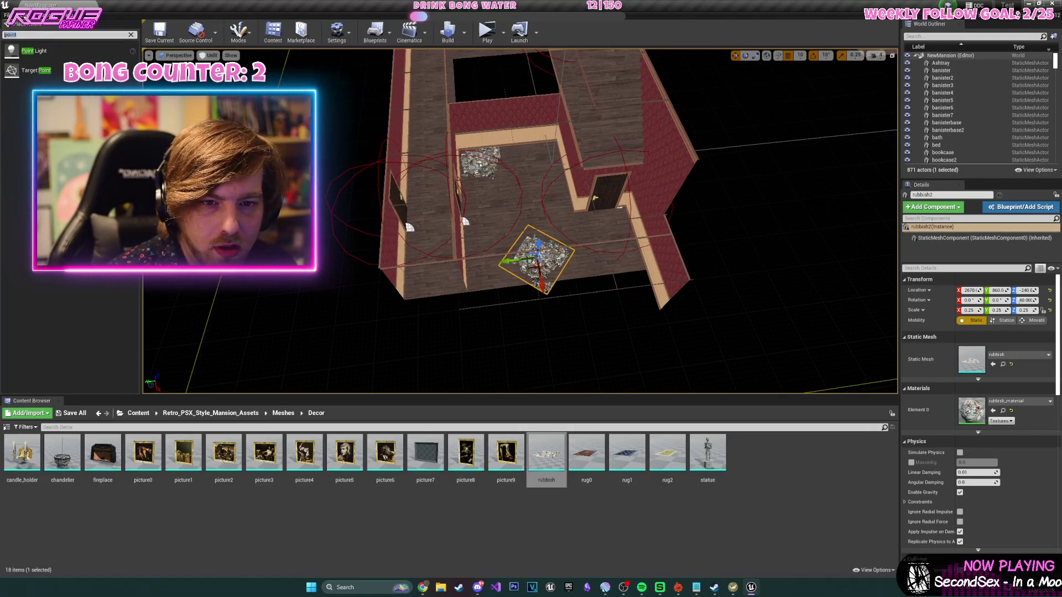
- Add a Nav Mesh Bounds Volume to the level and lower it into the house
text(nav mo)
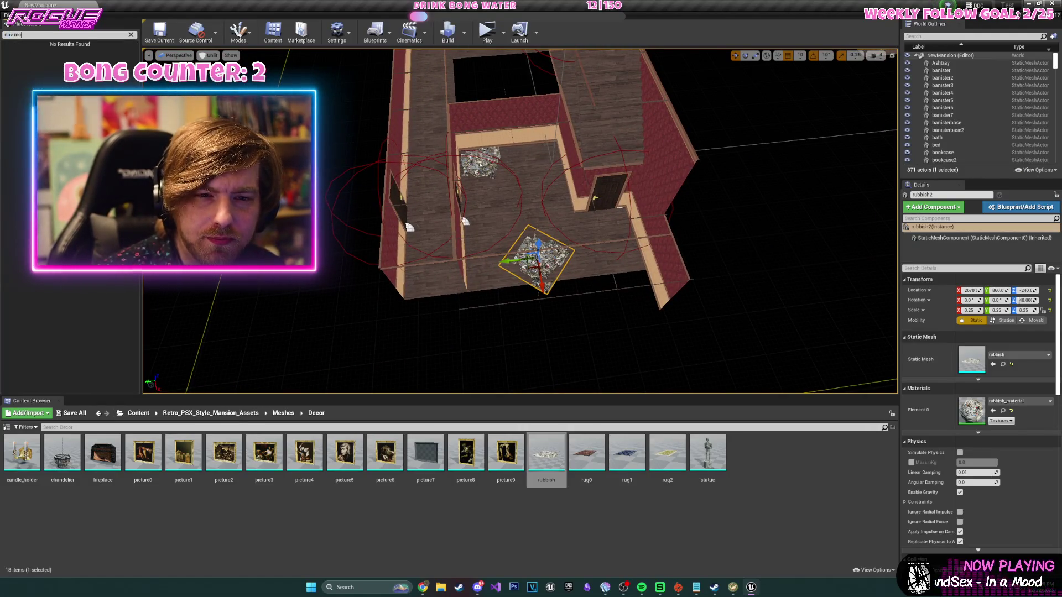
mouse_move(53, 50)
mouse_down()
mouse_move(554, 249)
mouse_move(531, 242)
mouse_move(528, 299)
mouse_move(531, 265)
mouse_up()
key(f)
mouse_move(572, 130)
mouse_down()
mouse_move(570, 302)
mouse_move(530, 203)
mouse_up()
scroll(495, 167, up, 5)
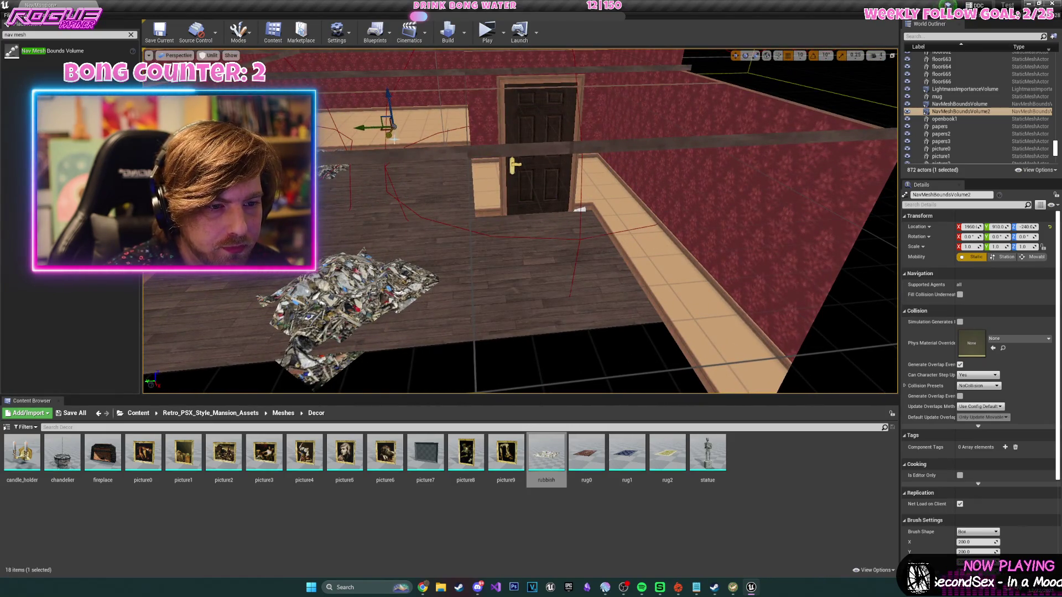
- Slide NavMeshBoundsVolume2 along X until it covers the rubbish room
drag(372, 223, 375, 204)
scroll(376, 204, down, 8)
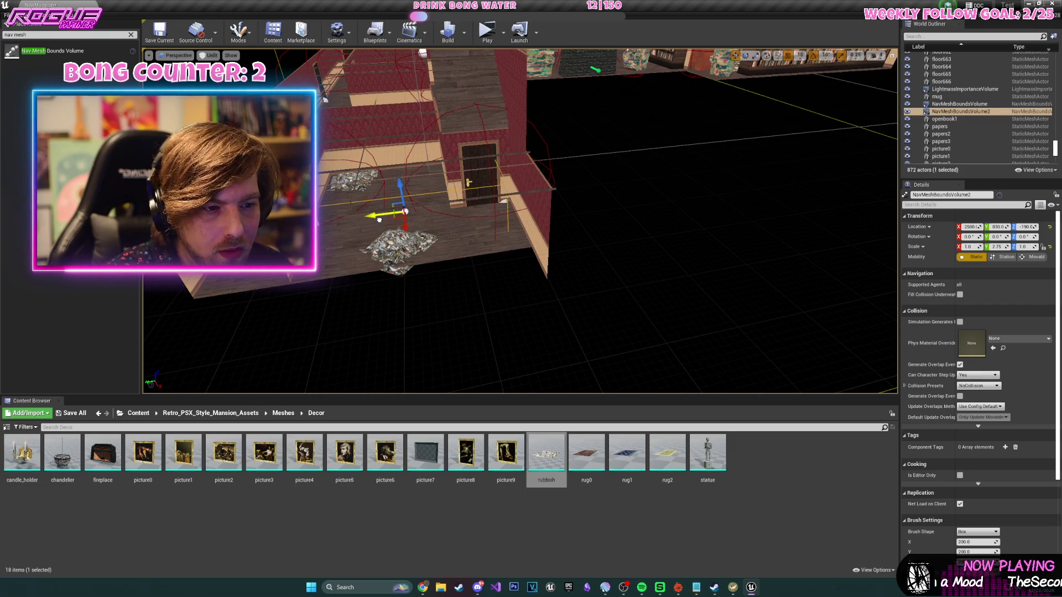
drag(401, 218, 481, 227)
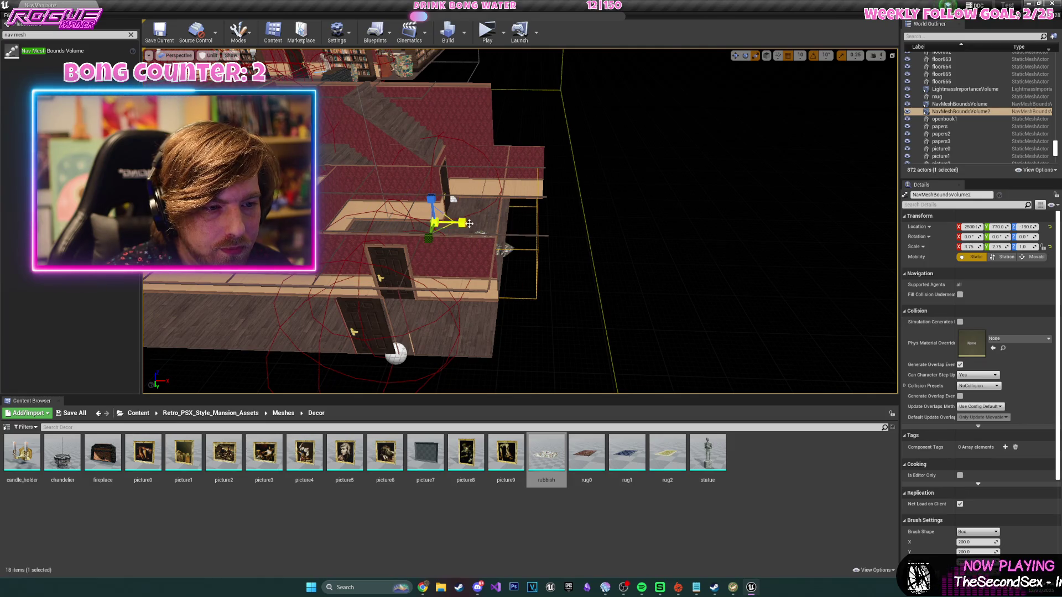
drag(436, 220, 457, 194)
mouse_move(390, 246)
mouse_down()
mouse_move(406, 239)
mouse_move(454, 267)
mouse_move(457, 293)
mouse_up()
- Find EnemyTest02's asset via Browse to Asset and drag a new EnemyTest5 zombie into the rubbish room
click(138, 414)
click(726, 247)
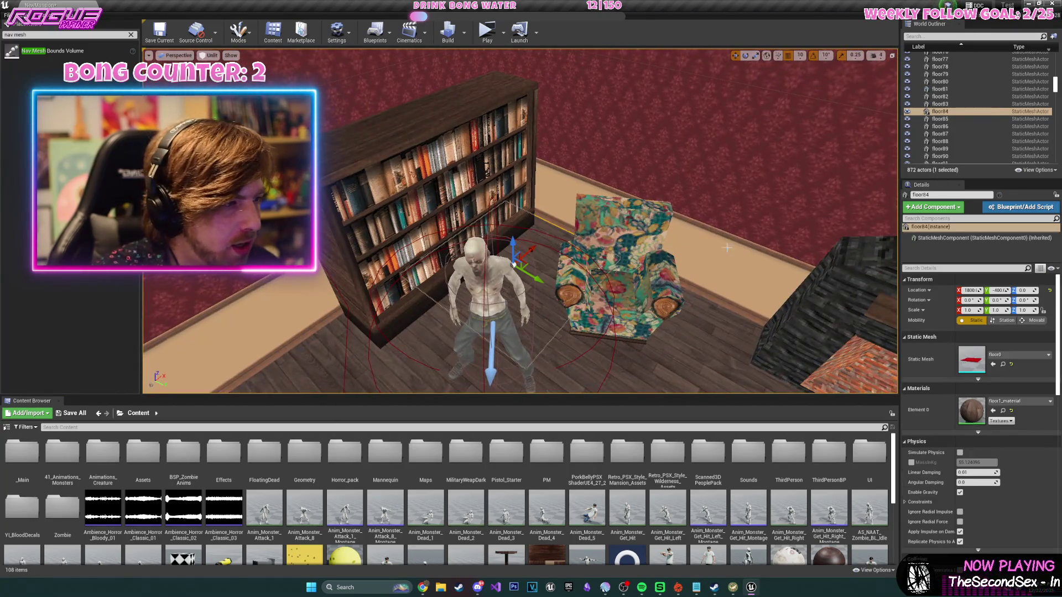
click(513, 265)
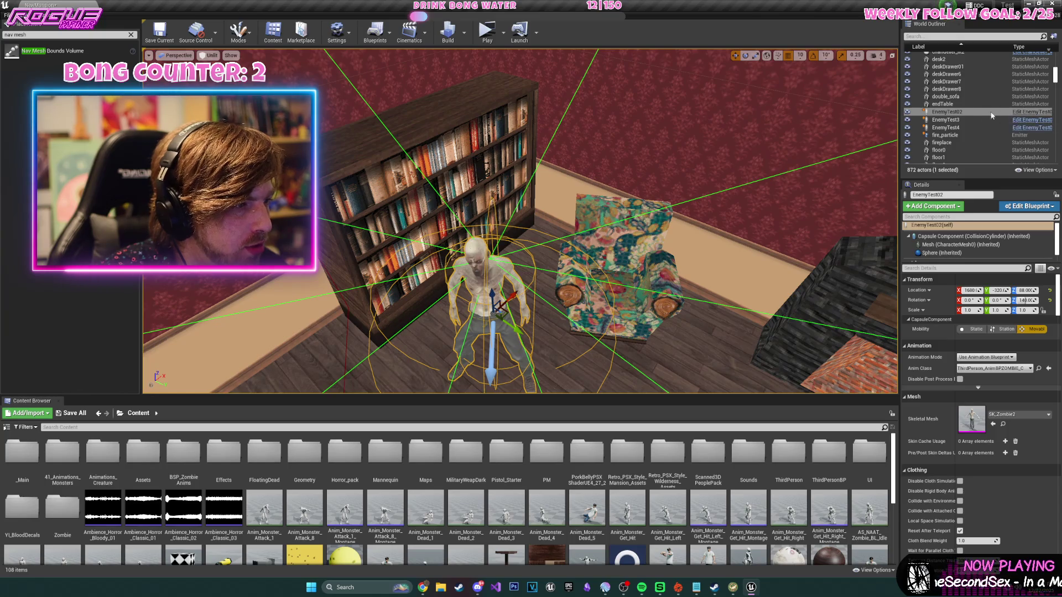
right_click(970, 116)
click(990, 136)
mouse_move(609, 233)
mouse_down()
mouse_move(647, 209)
mouse_move(518, 260)
mouse_up()
mouse_move(385, 452)
mouse_down()
mouse_move(569, 299)
mouse_move(520, 232)
mouse_move(517, 191)
mouse_up()
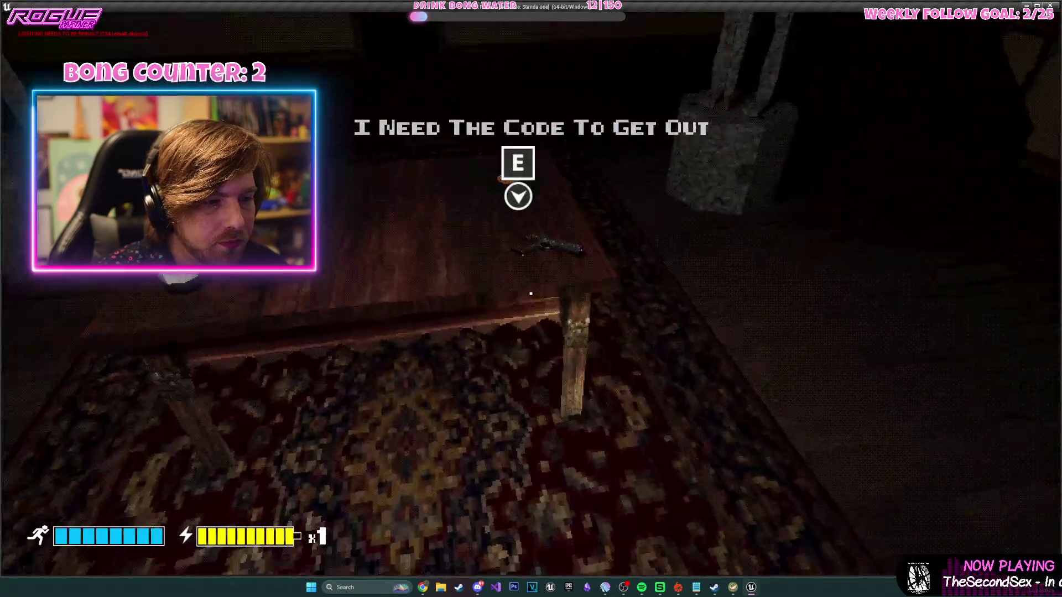
- Play-test the level, climbing into the bedroom and picking up the gold key from the desk
key(e)
key(e)
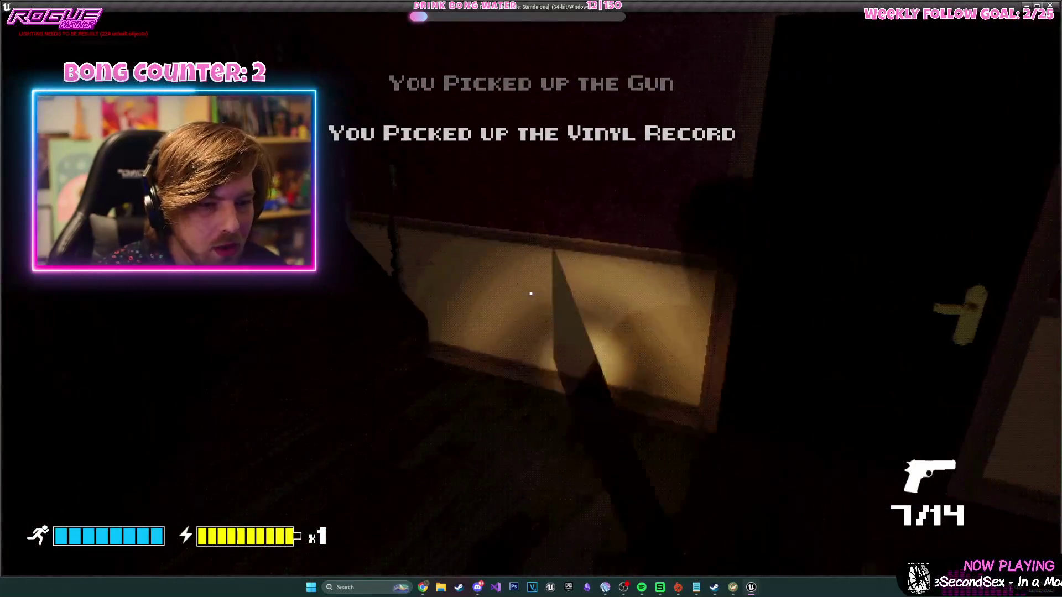
key(w)
key(e)
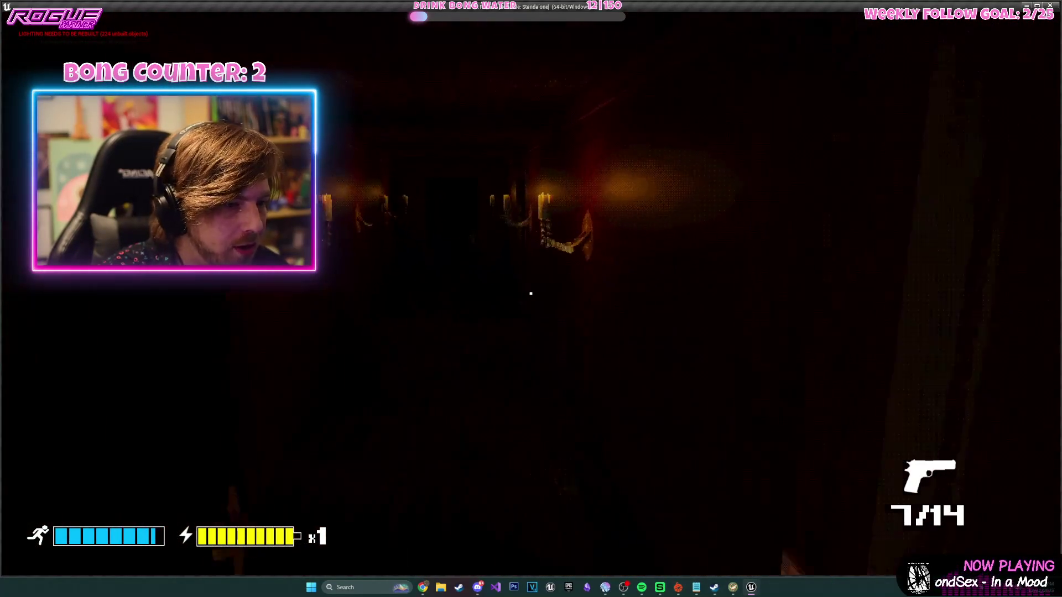
key(w)
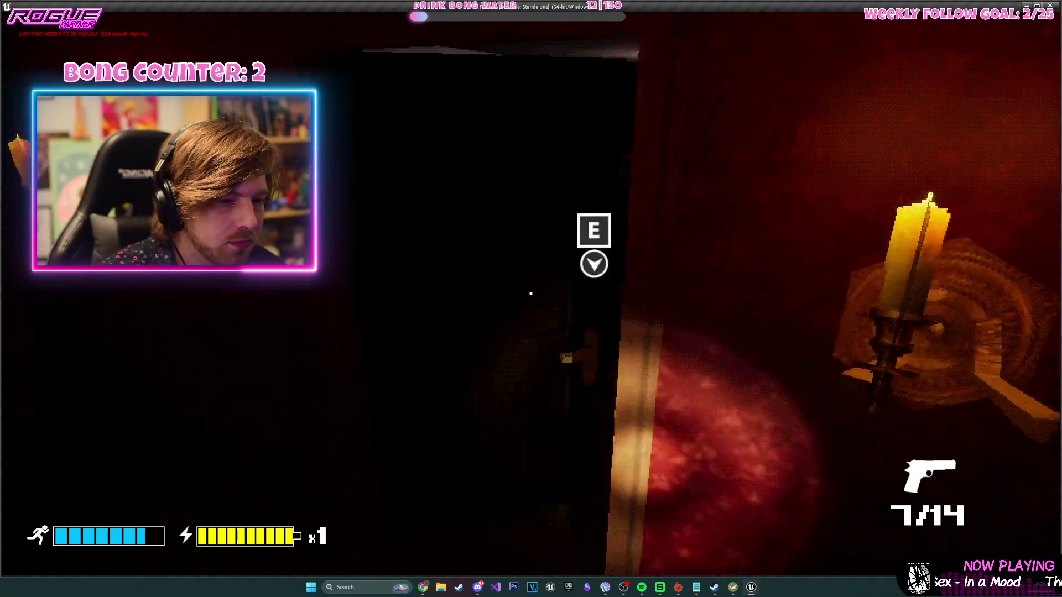
key(e)
key(w)
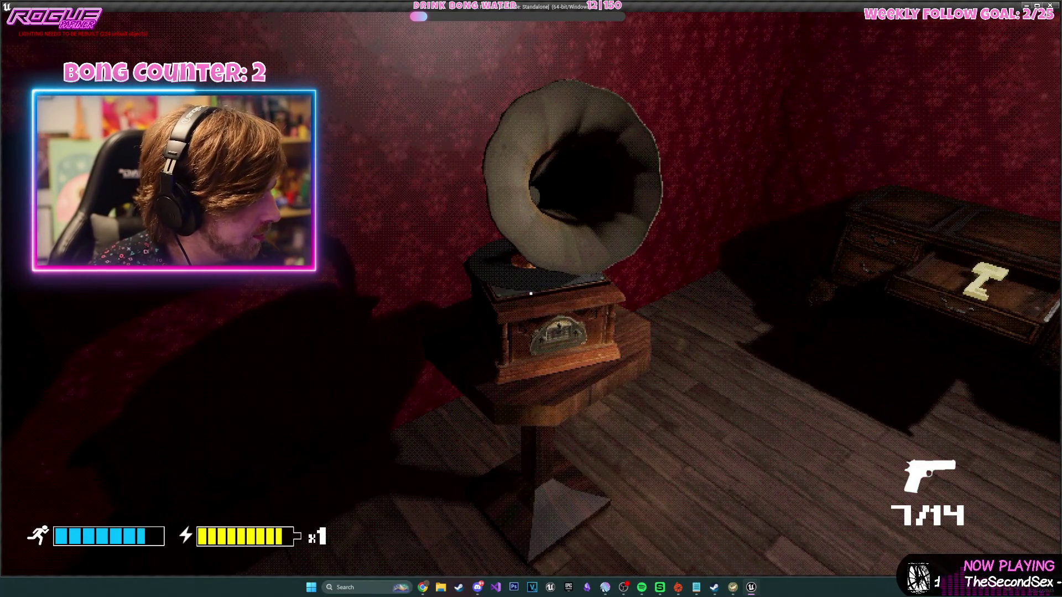
mouse_move(531, 293)
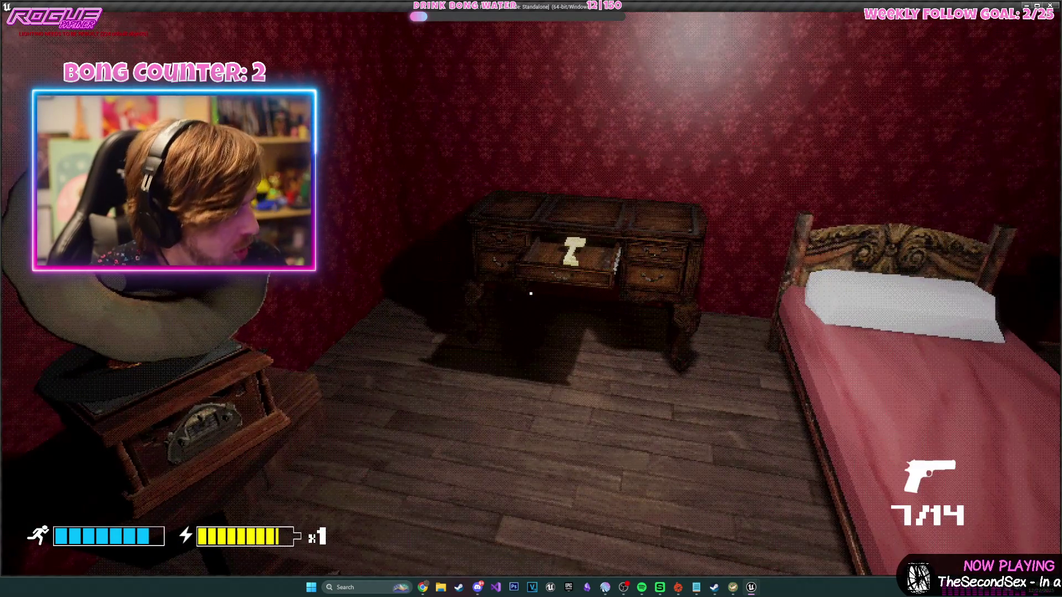
key(w)
key(e)
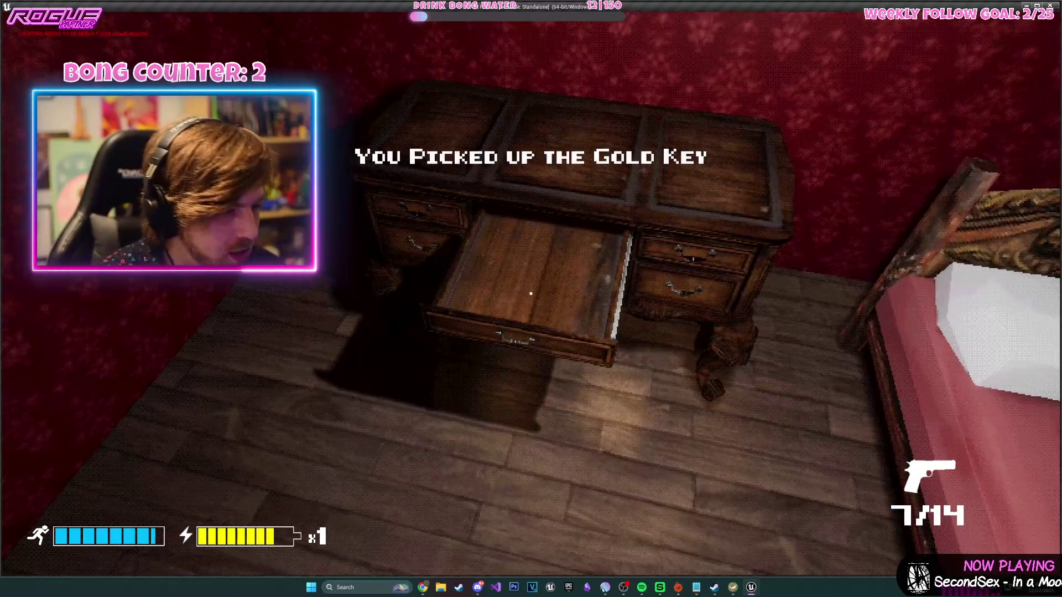
- Walk through the chandelier room and candle-lit corridor to the dark doorway, pausing once
key(w)
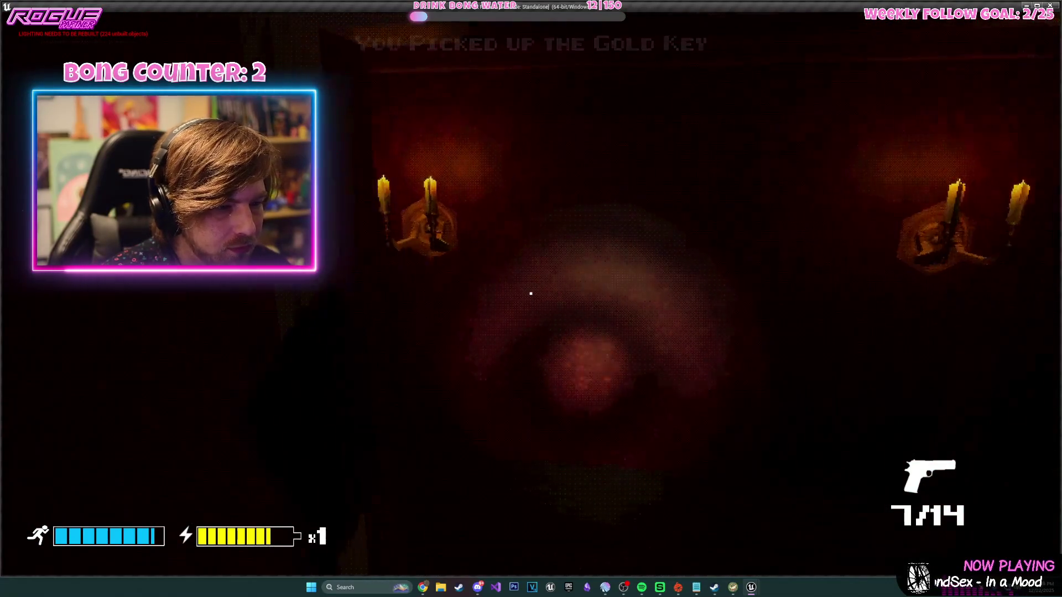
key(w)
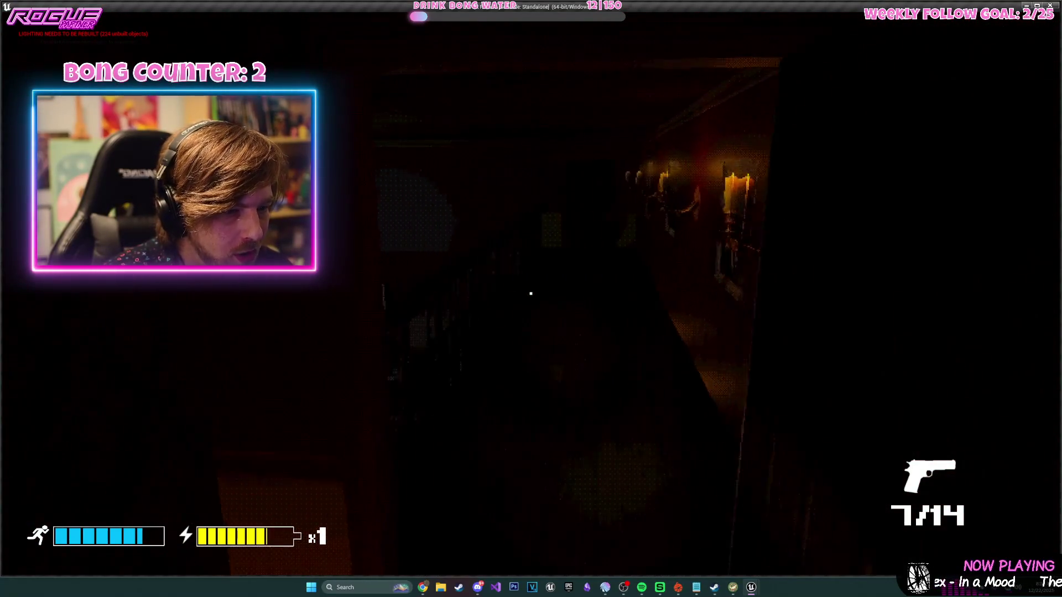
key(w)
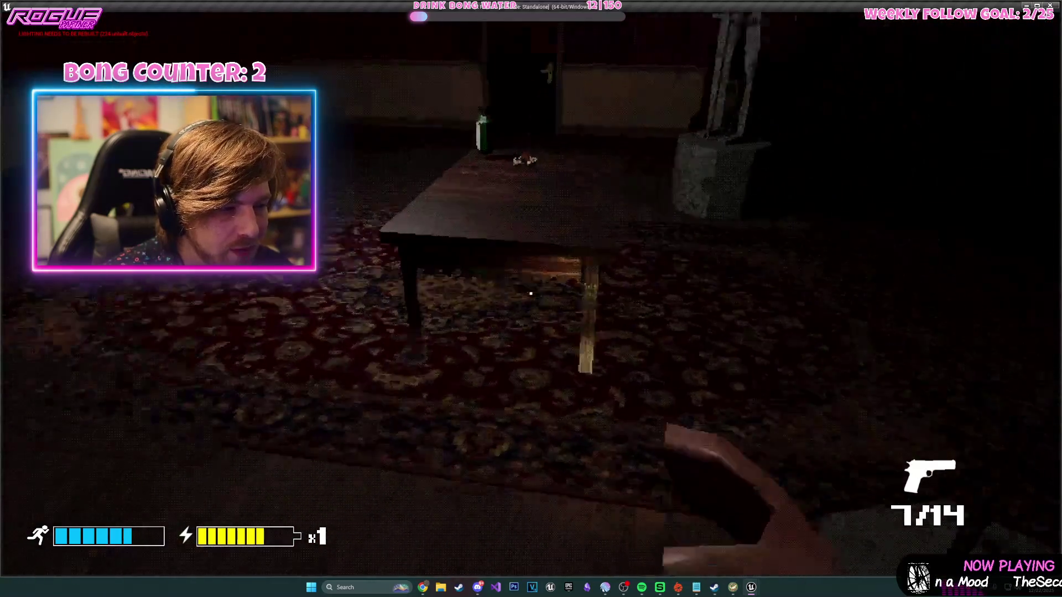
key(e)
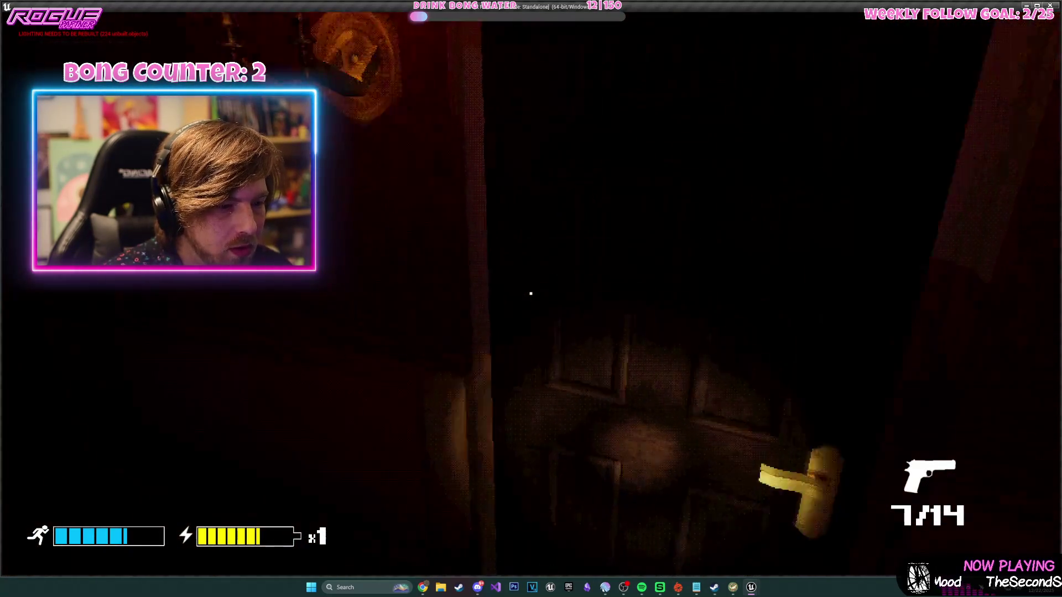
key(w)
key(w)
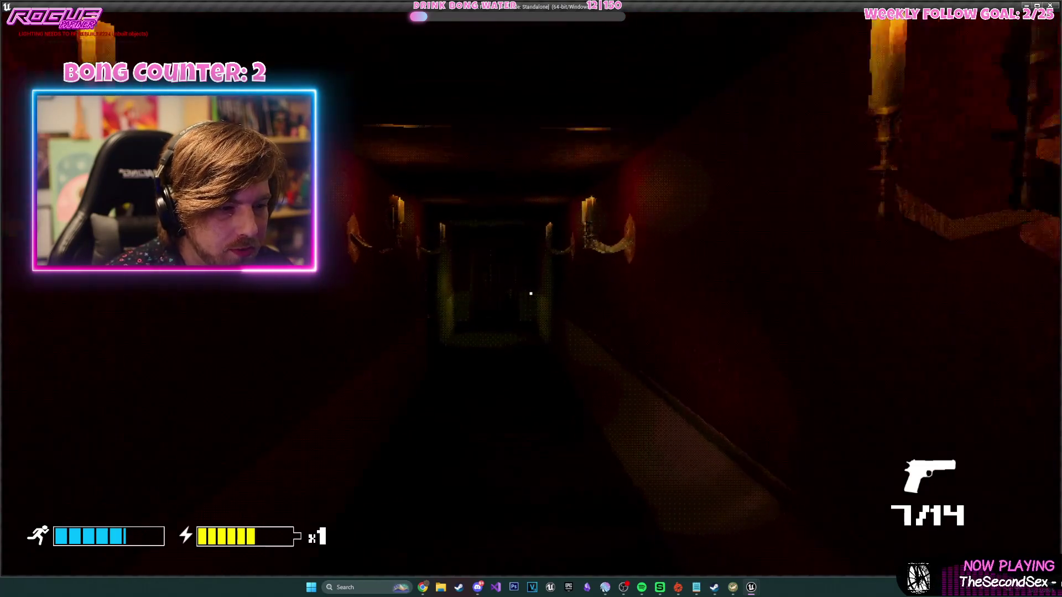
key(w)
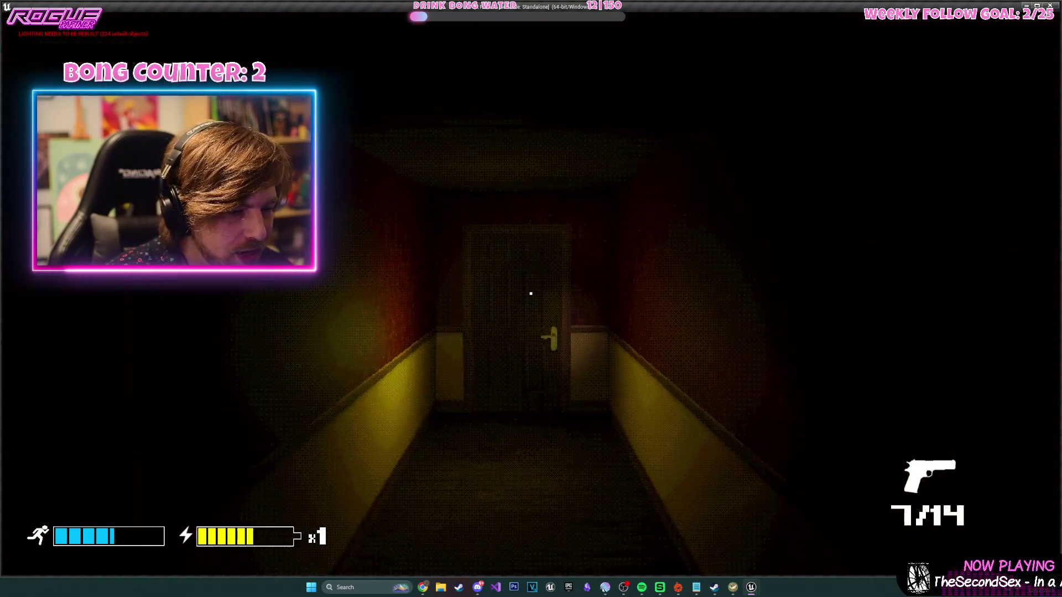
key(Escape)
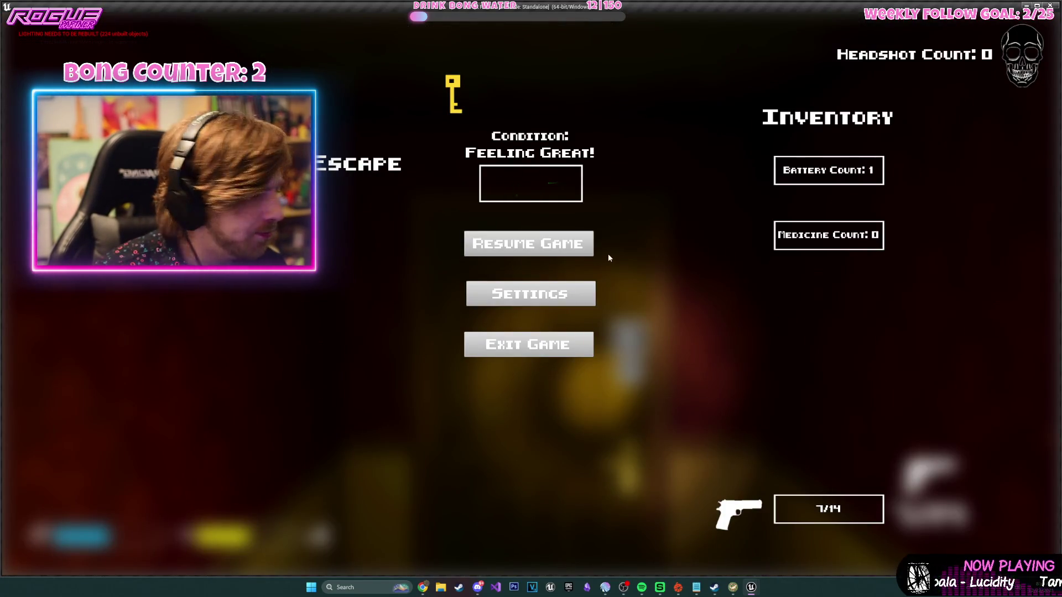
click(552, 248)
- Enter the new dark room, shoot the creature, reload to 7/13 and turn off the flashlight
key(e)
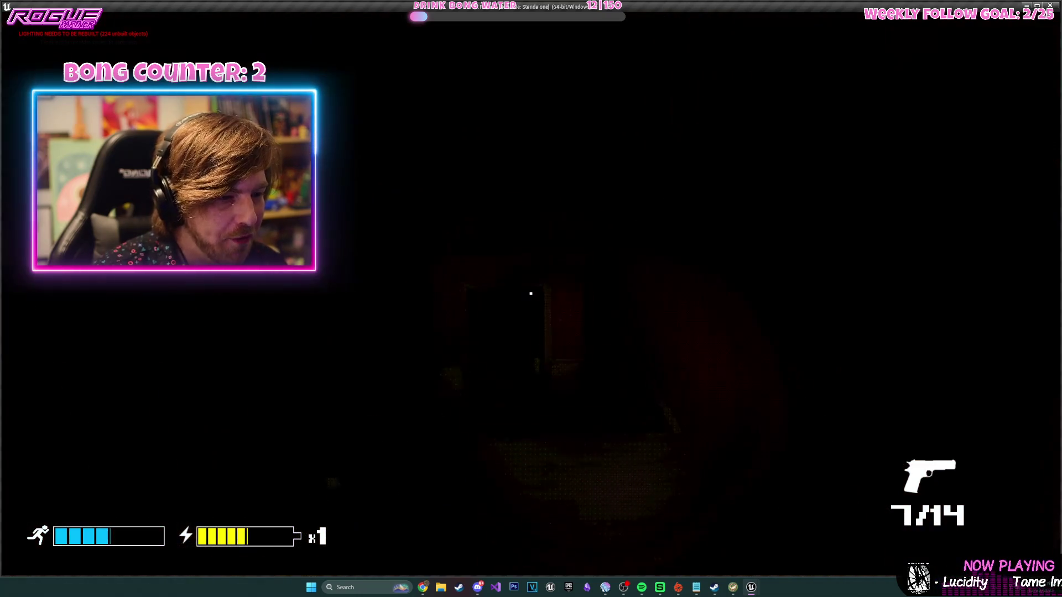
key(w)
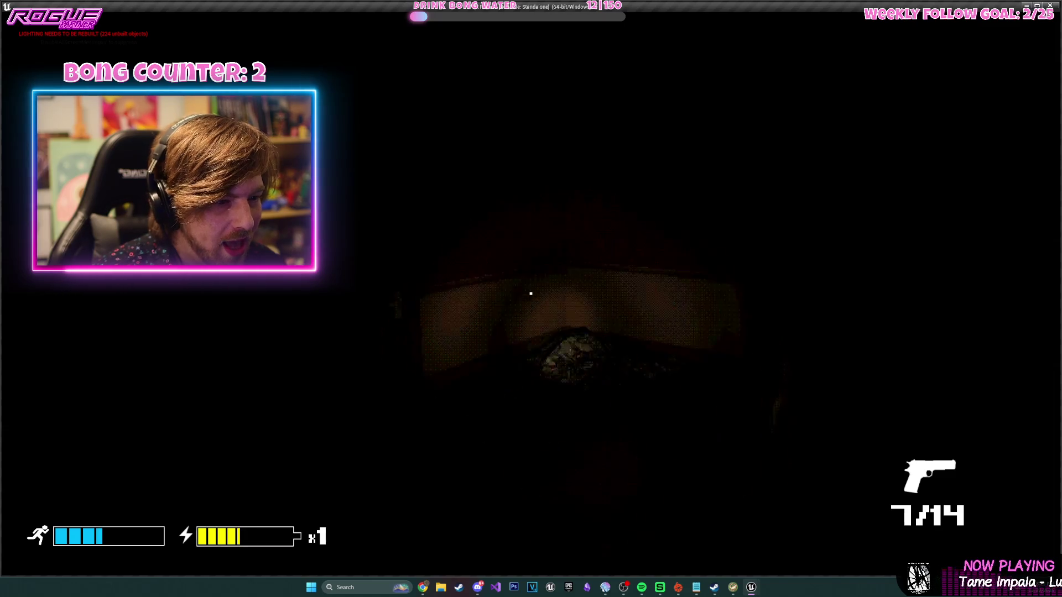
click(531, 294)
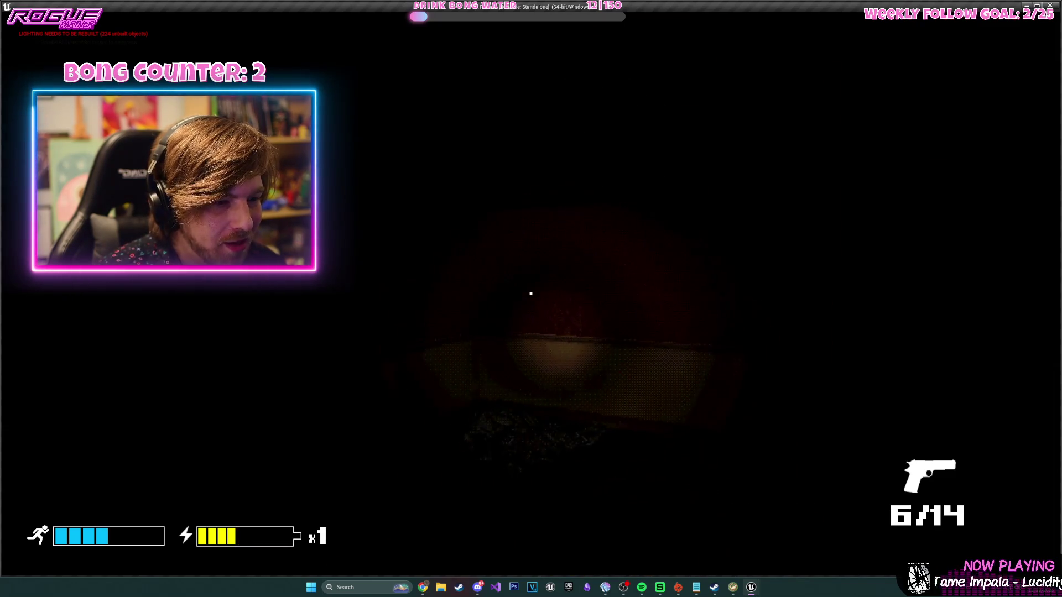
key(r)
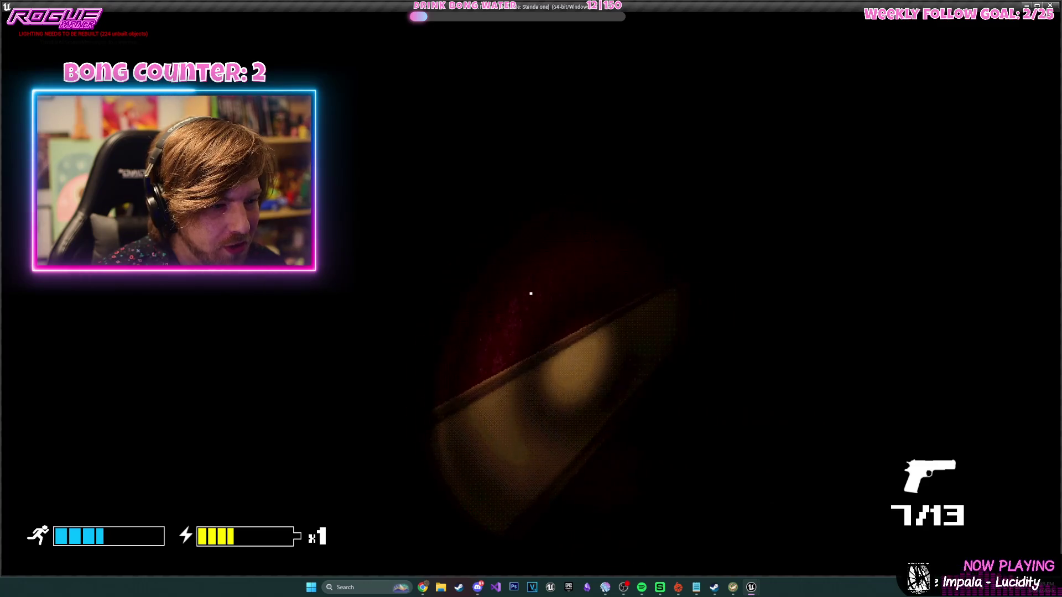
key(f)
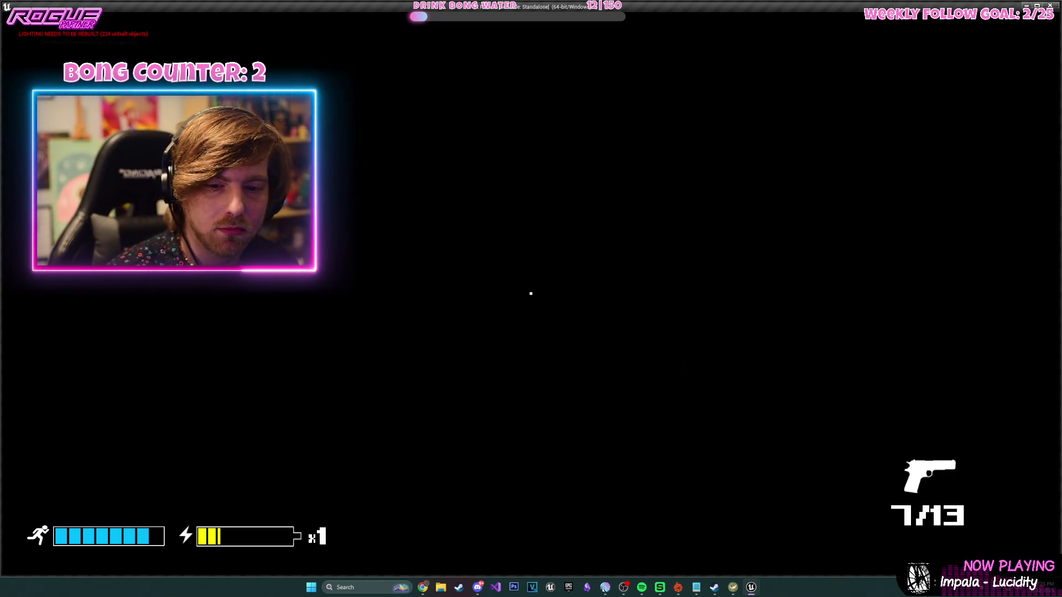
- Stop the play-test and look down on the EnemyTest5 zombie in the room
key(Escape)
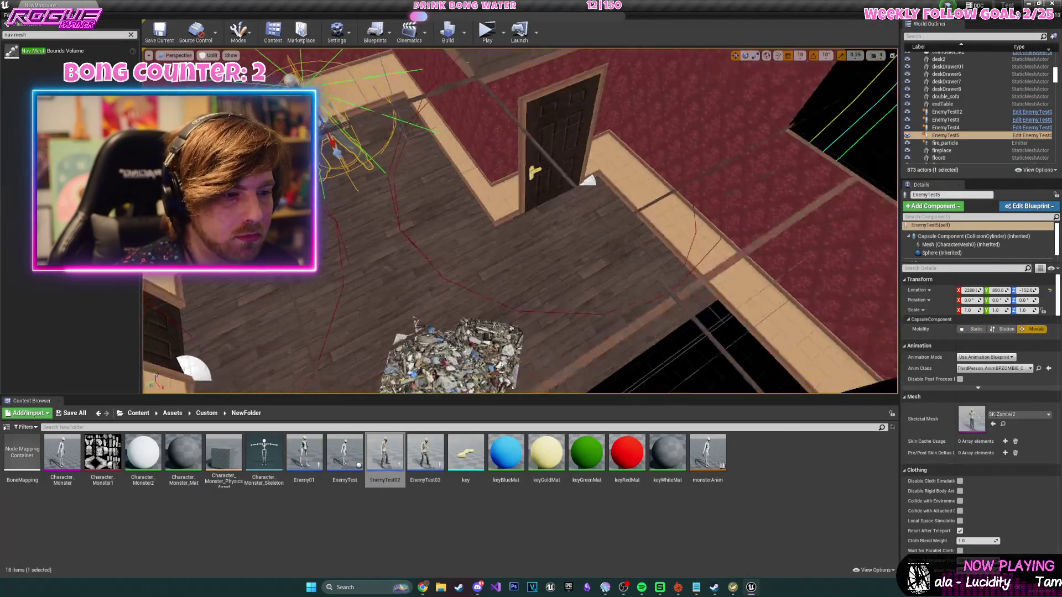
mouse_move(520, 222)
mouse_down()
mouse_move(542, 222)
mouse_move(520, 221)
mouse_up()
mouse_move(609, 166)
mouse_down()
mouse_move(621, 210)
mouse_move(614, 238)
mouse_move(606, 216)
mouse_up()
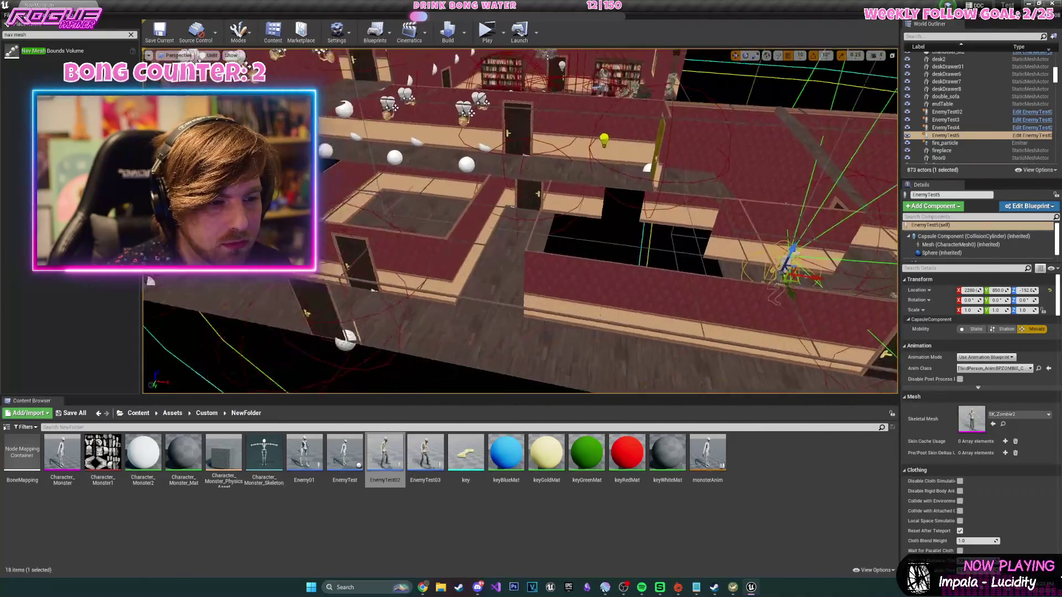
- Duplicate the zombie as EnemyTest6 and rotate it 90° on Z
drag(819, 287, 347, 208)
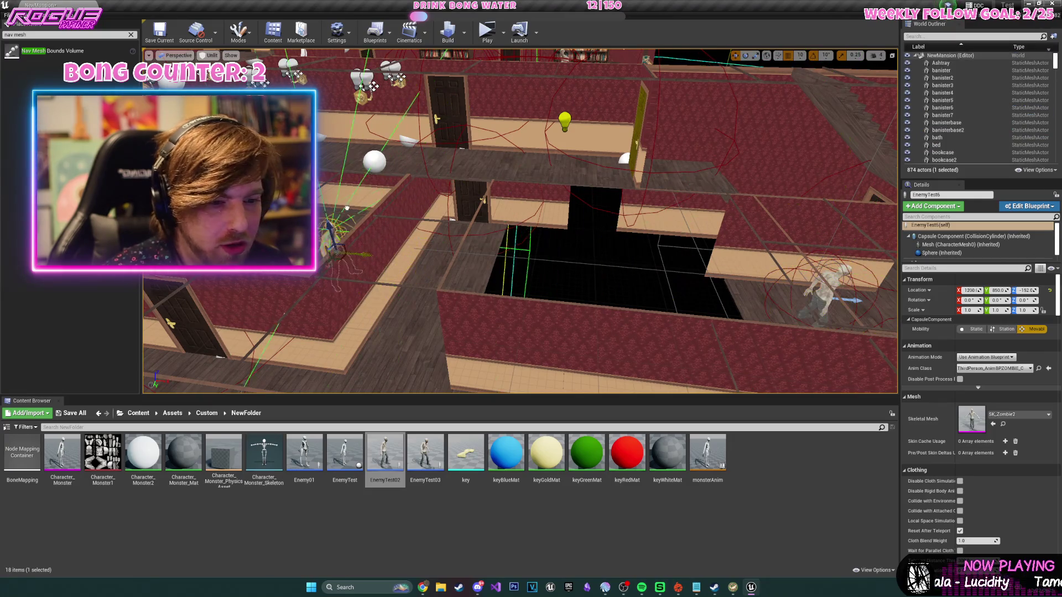
key(f)
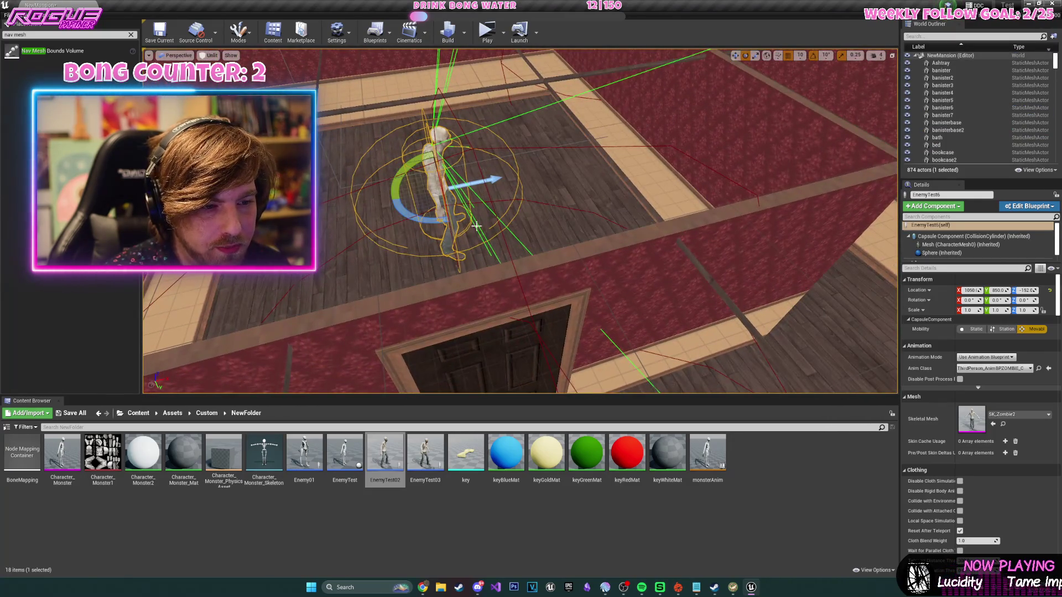
mouse_move(477, 226)
mouse_down()
mouse_move(480, 235)
mouse_move(340, 255)
mouse_up()
key(w)
mouse_move(432, 220)
mouse_down()
mouse_move(426, 210)
mouse_move(432, 220)
mouse_up()
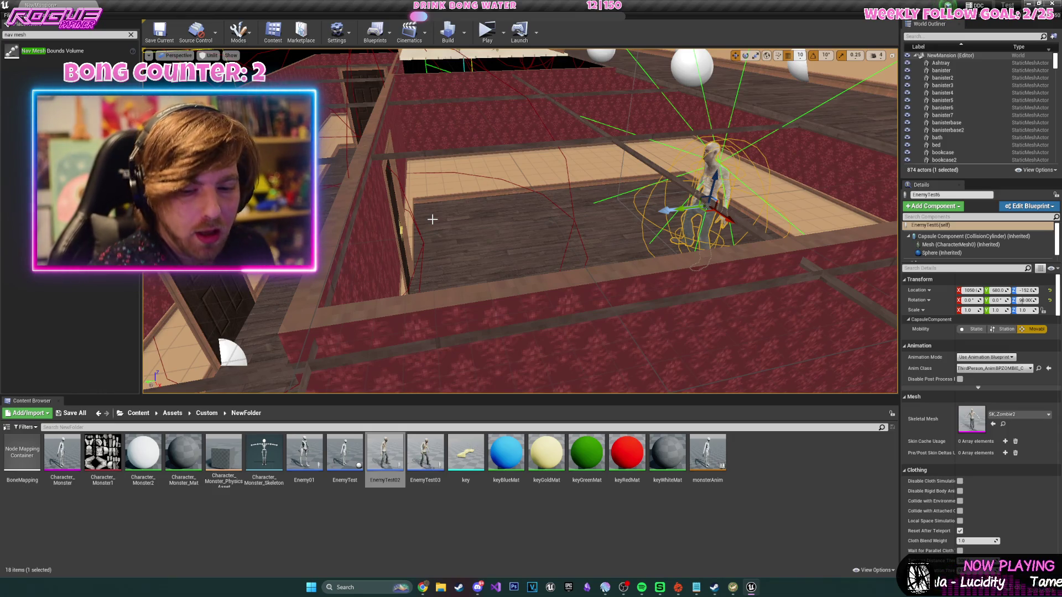
- Survey the house from the door, from below the floor and from a wide view
drag(463, 250, 540, 284)
mouse_move(573, 325)
mouse_down()
mouse_move(491, 227)
mouse_move(660, 160)
mouse_move(650, 202)
mouse_up()
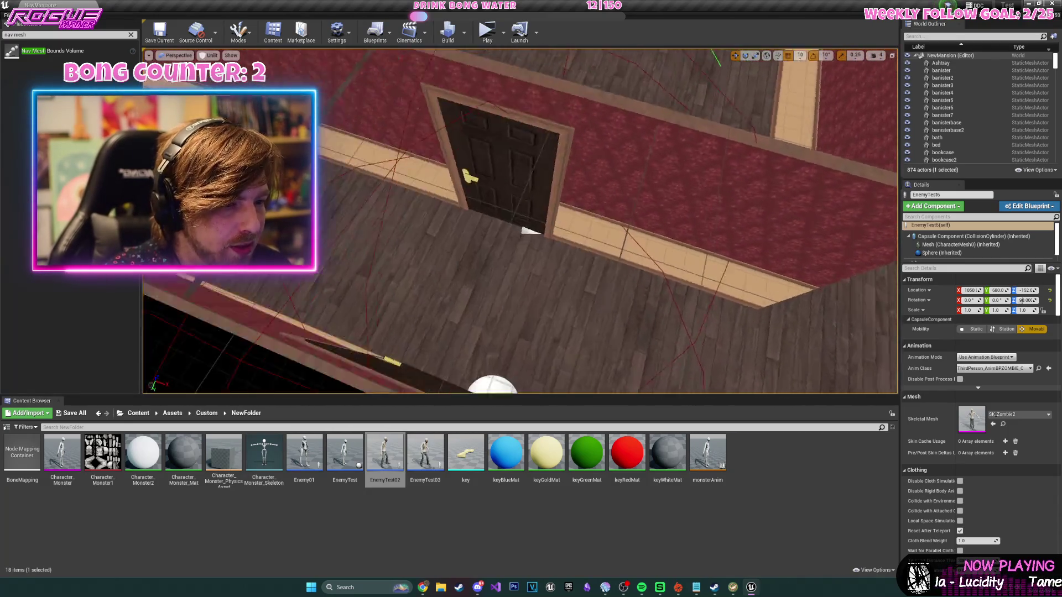
drag(650, 202, 646, 223)
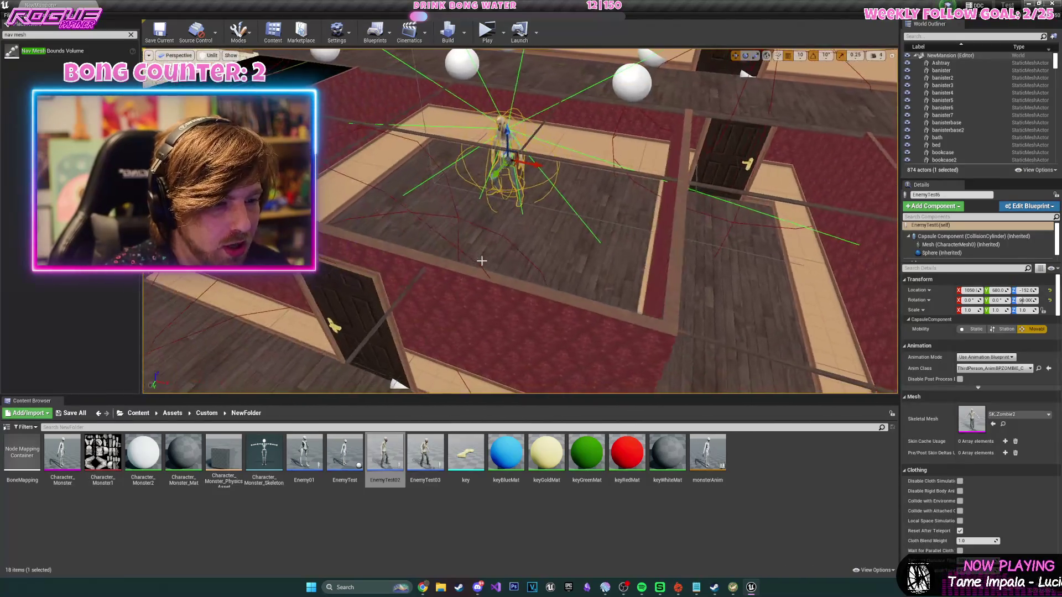
drag(646, 222, 639, 310)
drag(593, 171, 593, 171)
- Select wall pieces floor619 and floor618
click(549, 203)
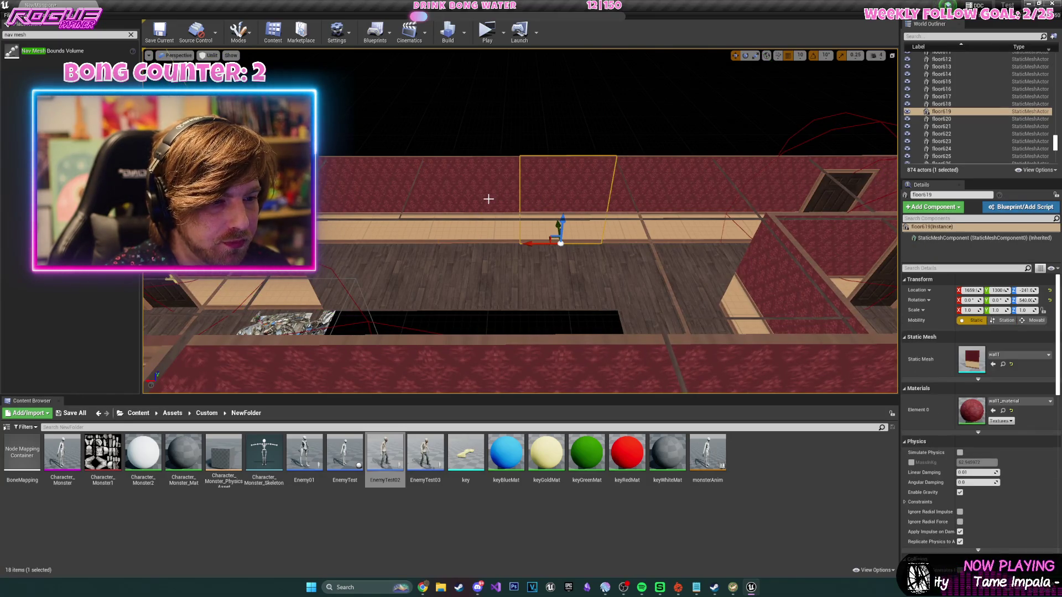
ctrl+click(489, 199)
drag(488, 199, 489, 252)
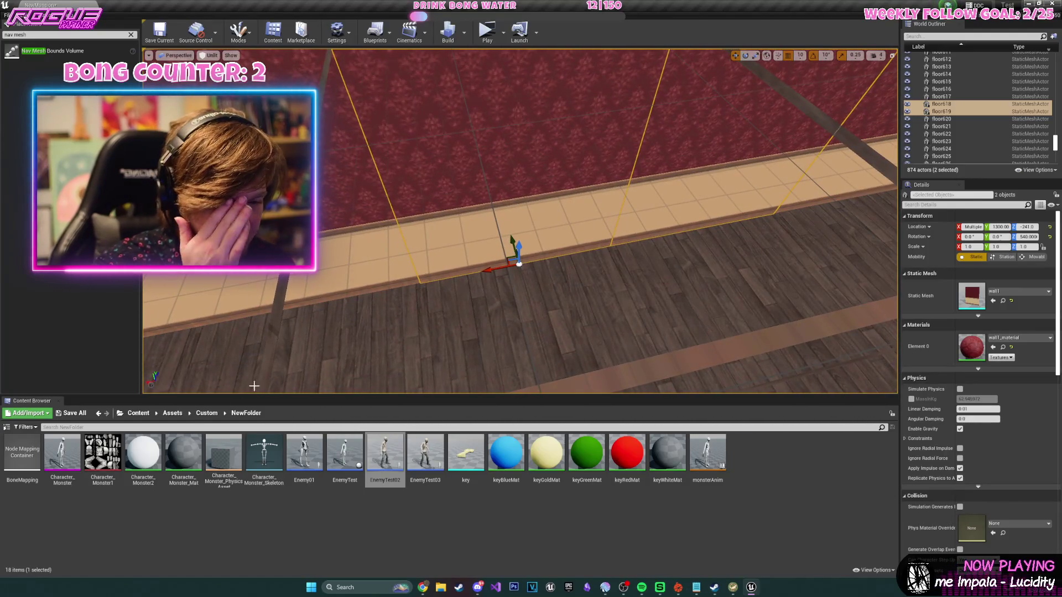
- Place the desk mesh from Content > Assets > Custom > Desk into the corridor
click(138, 413)
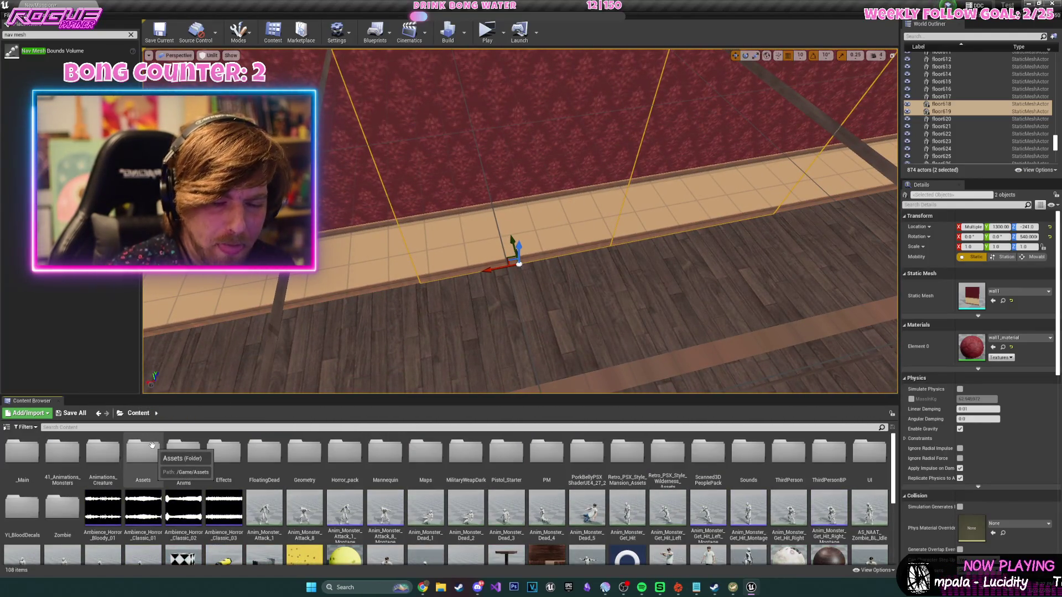
double_click(145, 461)
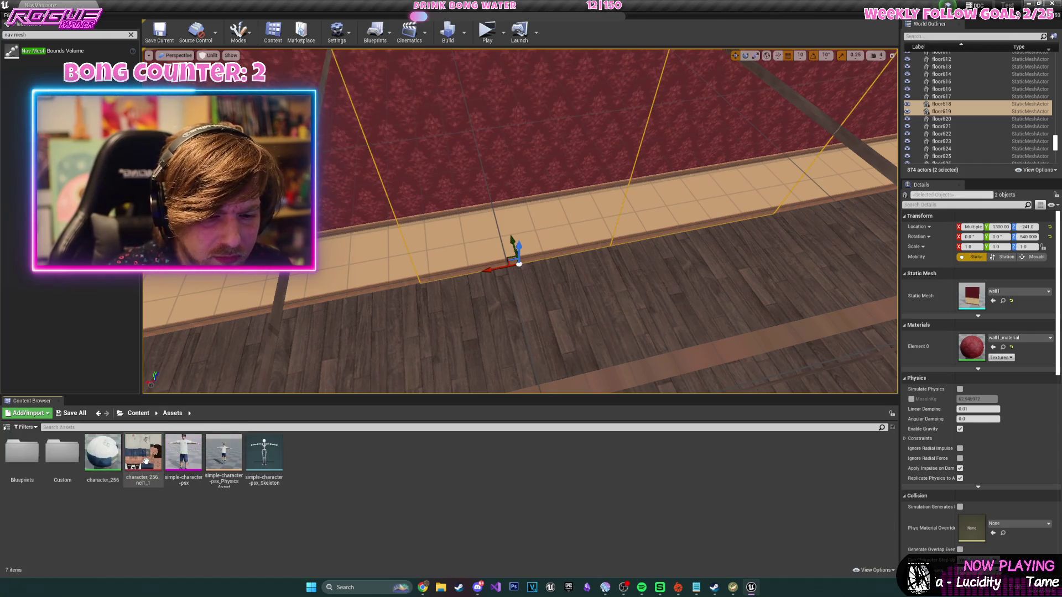
double_click(64, 459)
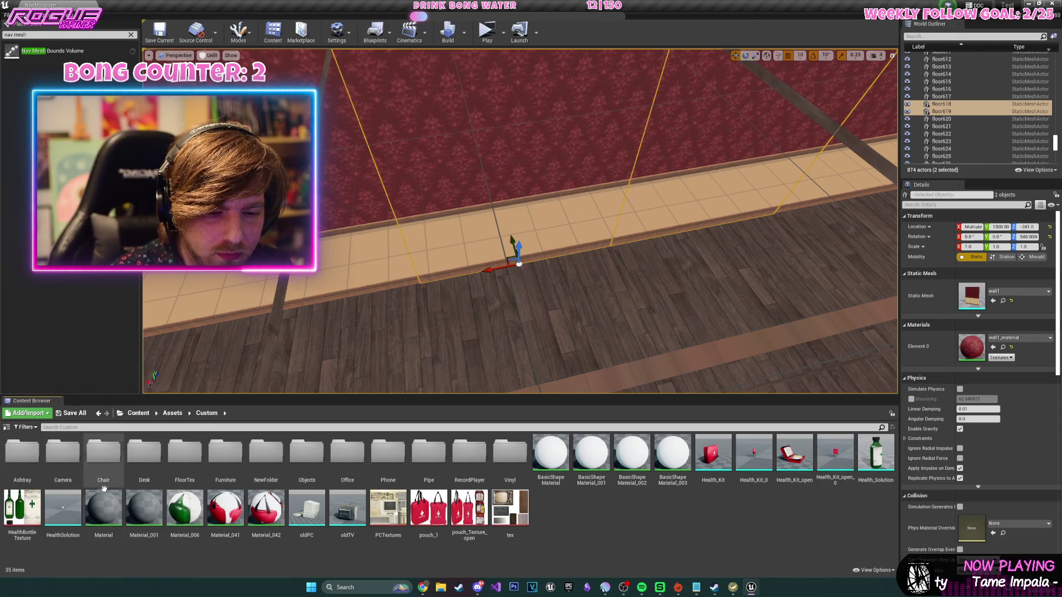
double_click(144, 459)
mouse_move(22, 453)
mouse_down()
mouse_move(360, 332)
mouse_move(657, 299)
mouse_up()
key(f)
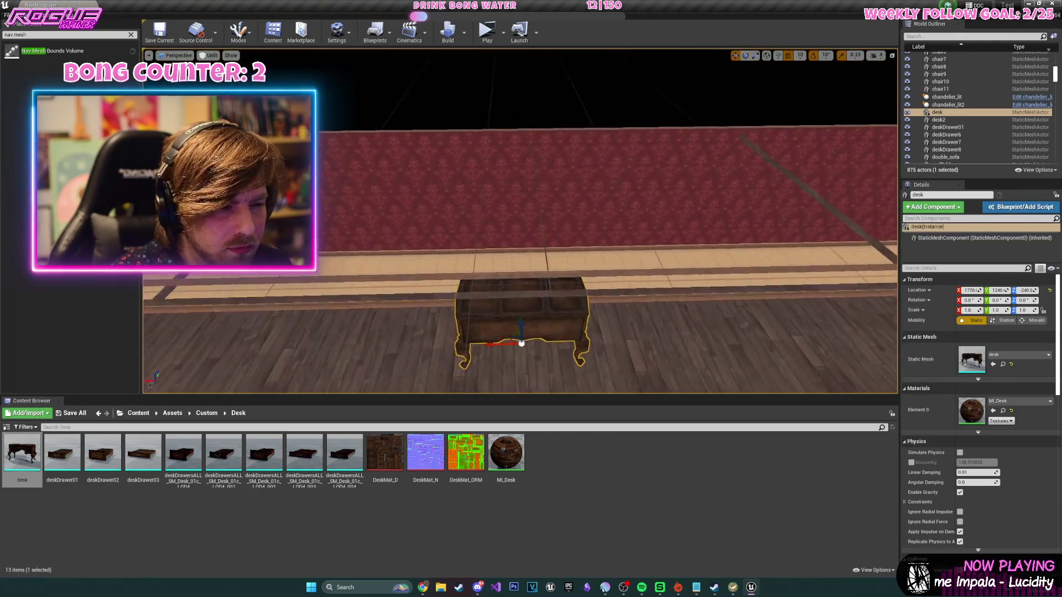
- Stretch the desk along X, set grid snap to 1 and nudge its Y from 1272 to 1274
scroll(620, 293, up, 3)
mouse_move(498, 311)
mouse_down()
mouse_move(442, 312)
mouse_move(525, 222)
mouse_up()
mouse_move(470, 287)
mouse_down()
mouse_move(498, 319)
mouse_move(528, 279)
mouse_move(525, 297)
mouse_move(474, 272)
mouse_up()
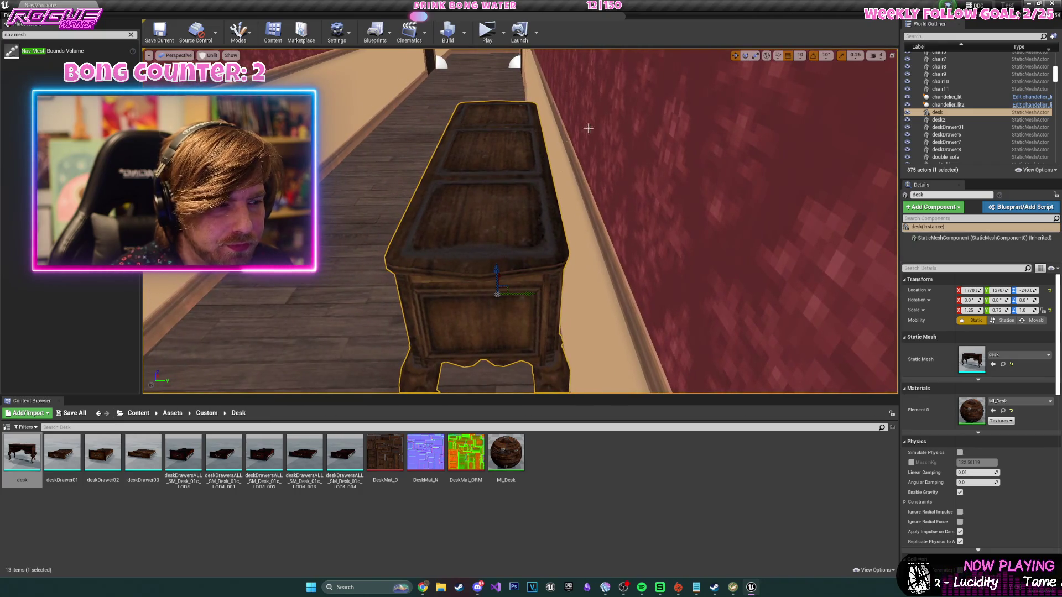
click(800, 55)
click(805, 73)
drag(528, 294, 522, 284)
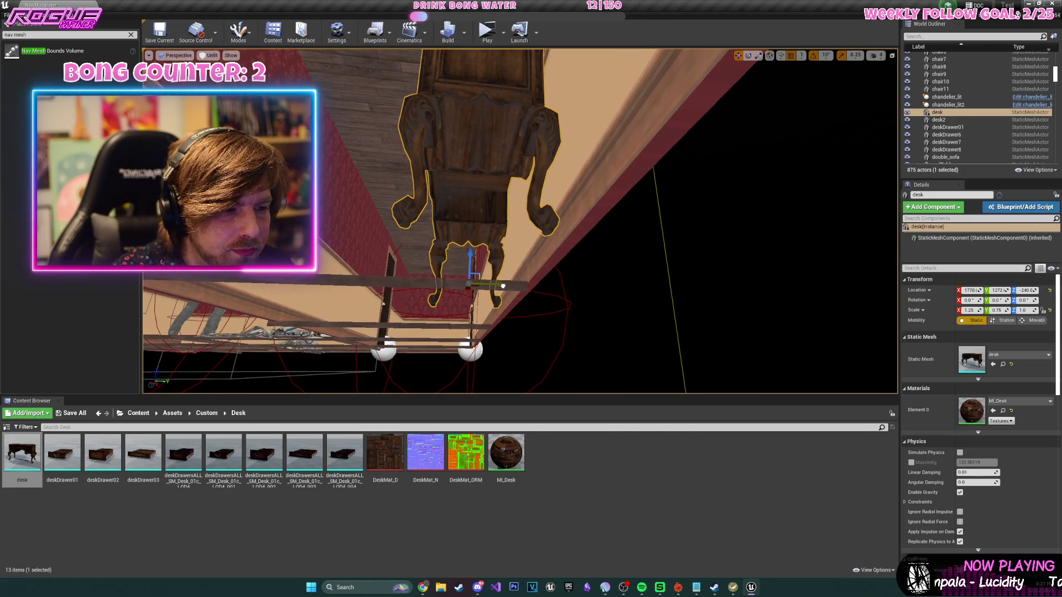
drag(507, 286, 507, 285)
drag(580, 268, 580, 268)
- Select candle holders lit32, lit33 and lit31 around the doorway floor108
click(575, 266)
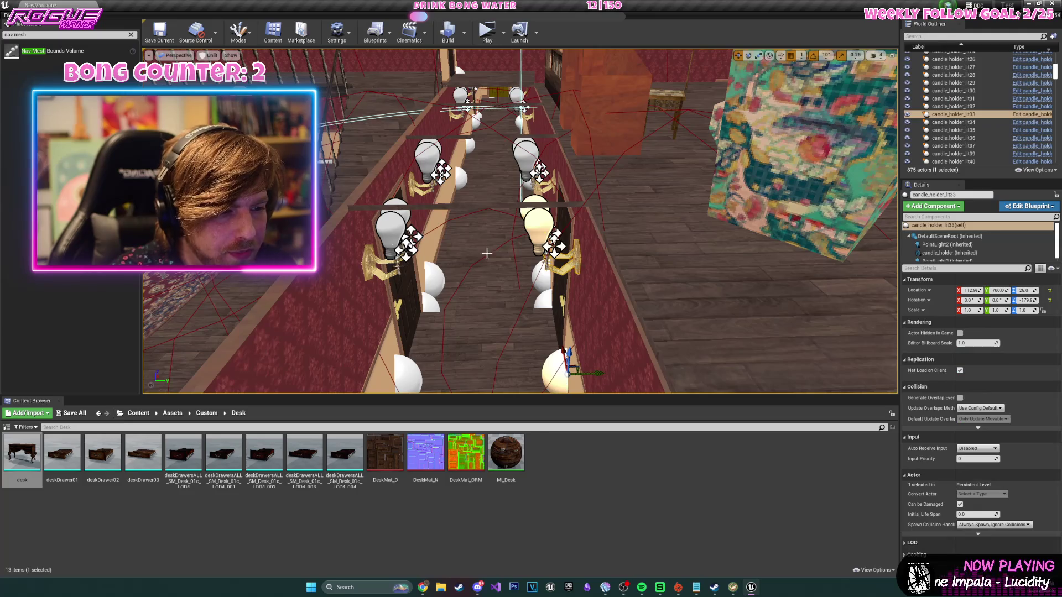
click(564, 214)
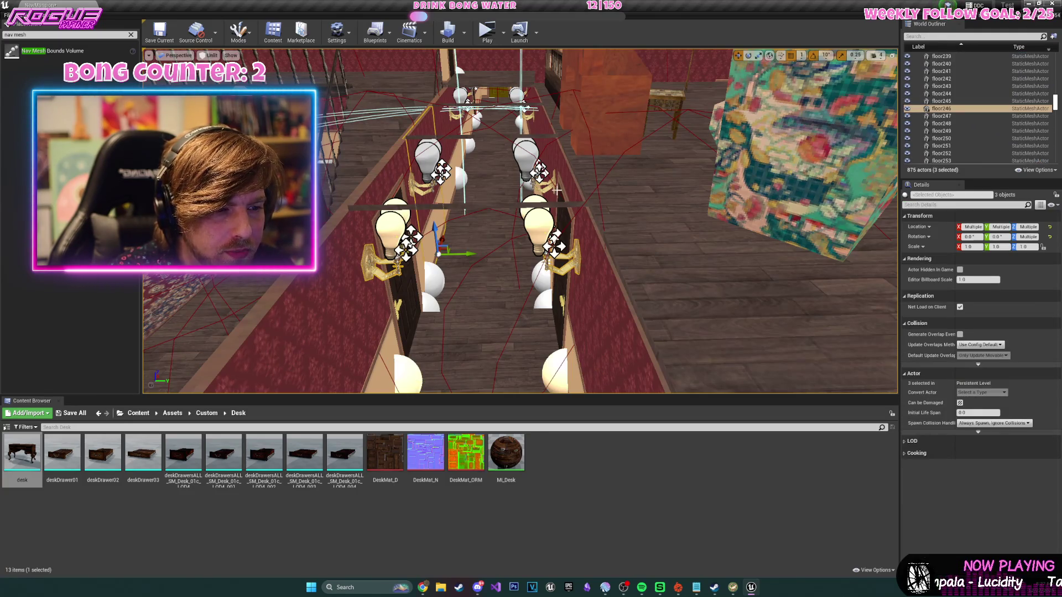
key(f)
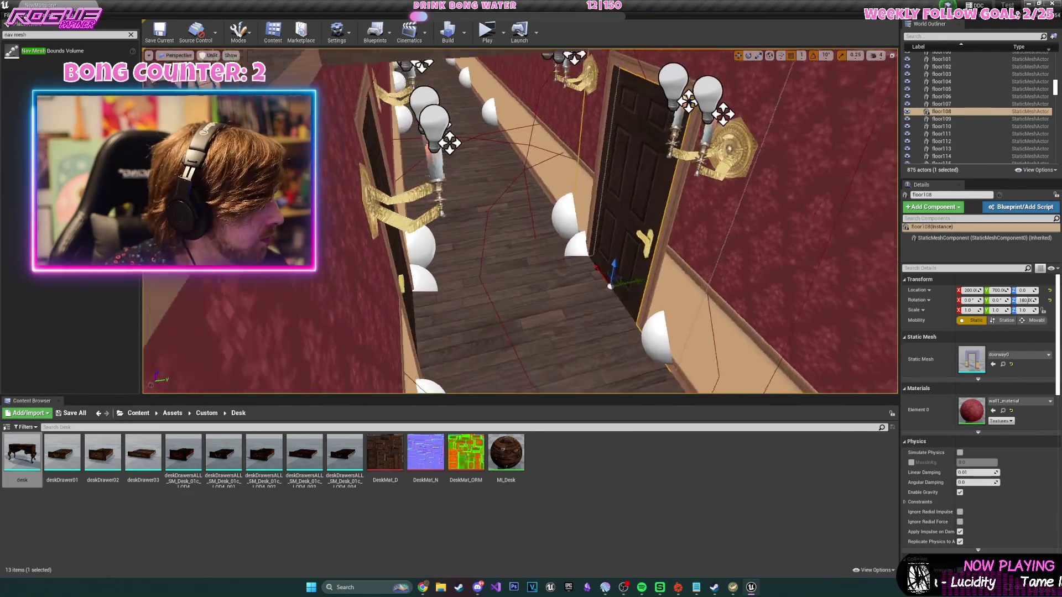
scroll(564, 214, down, 3)
click(656, 183)
ctrl+click(506, 131)
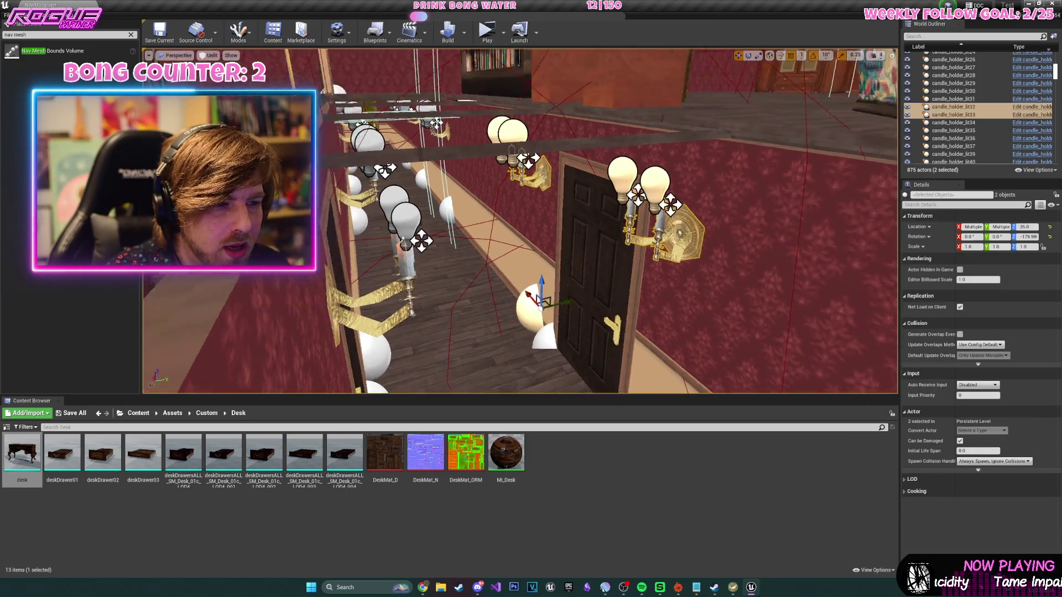
ctrl+click(539, 382)
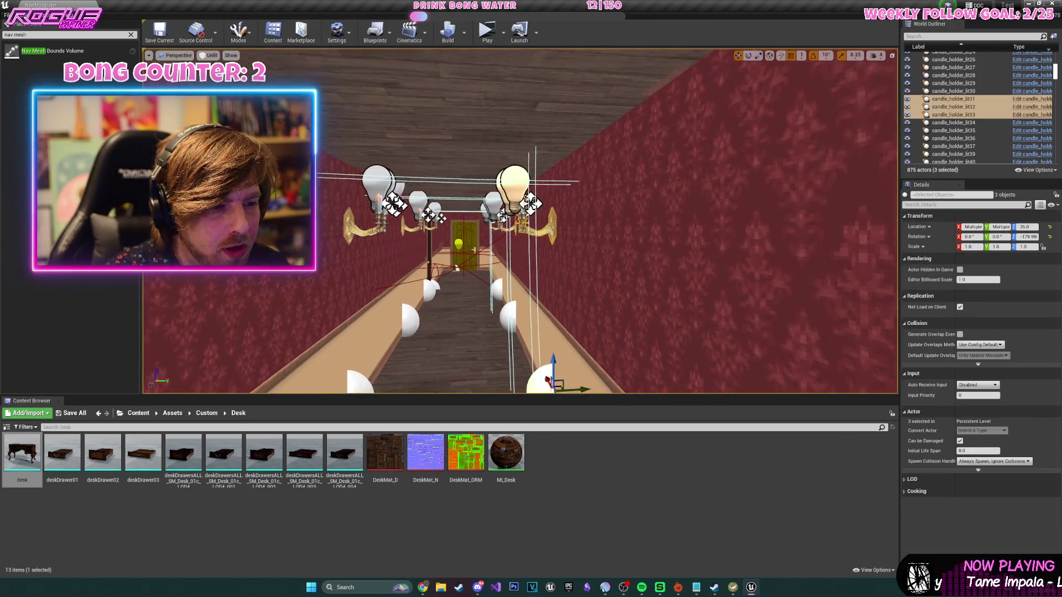
ctrl+click(409, 244)
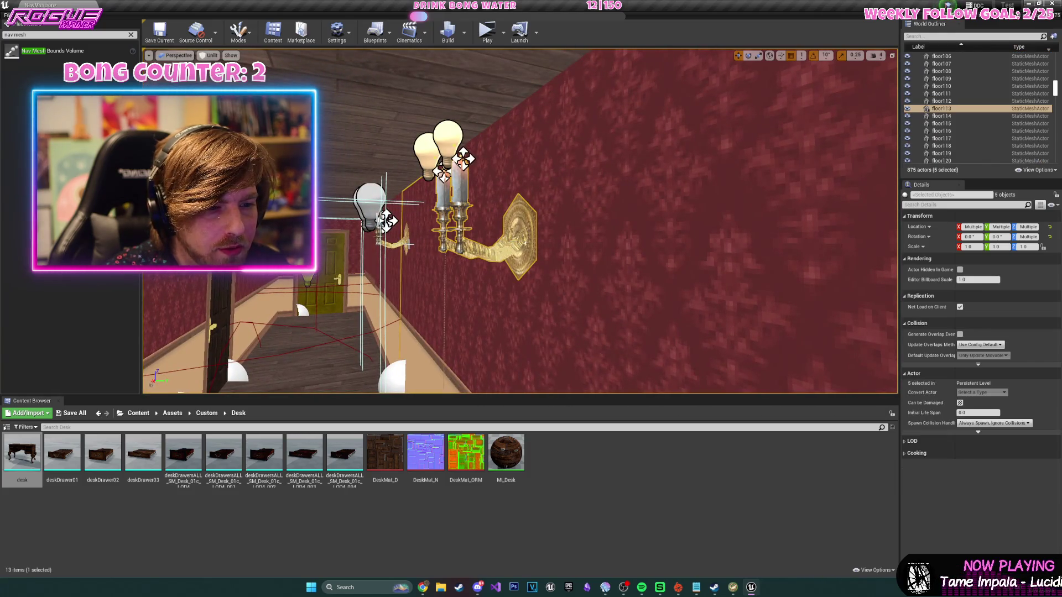
- Select ten sconces: lit36, lit37, lit33, lit32, lit31, lit39, lit40 and three more
click(409, 241)
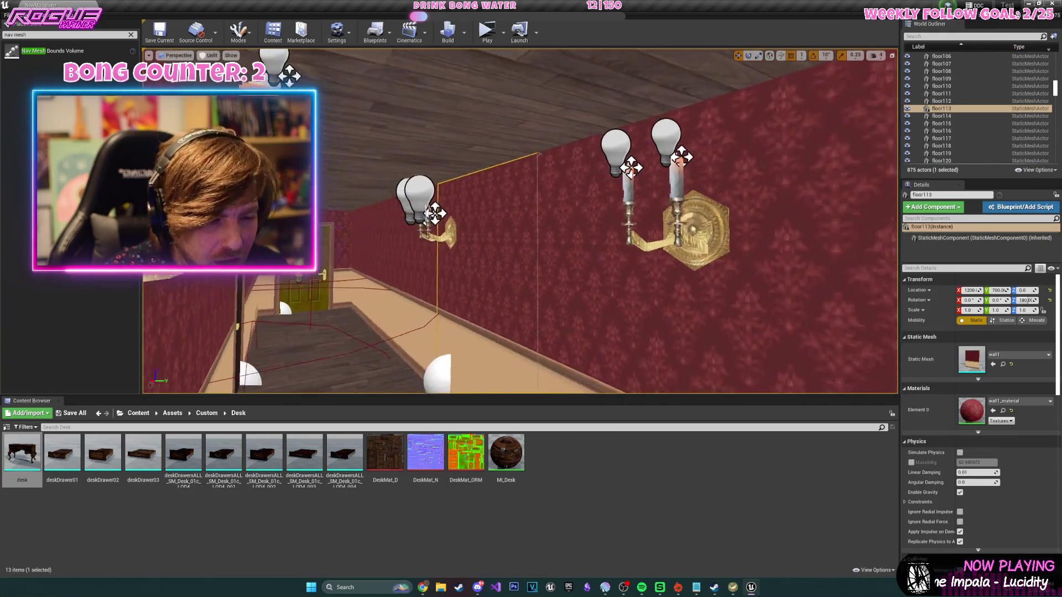
ctrl+click(954, 123)
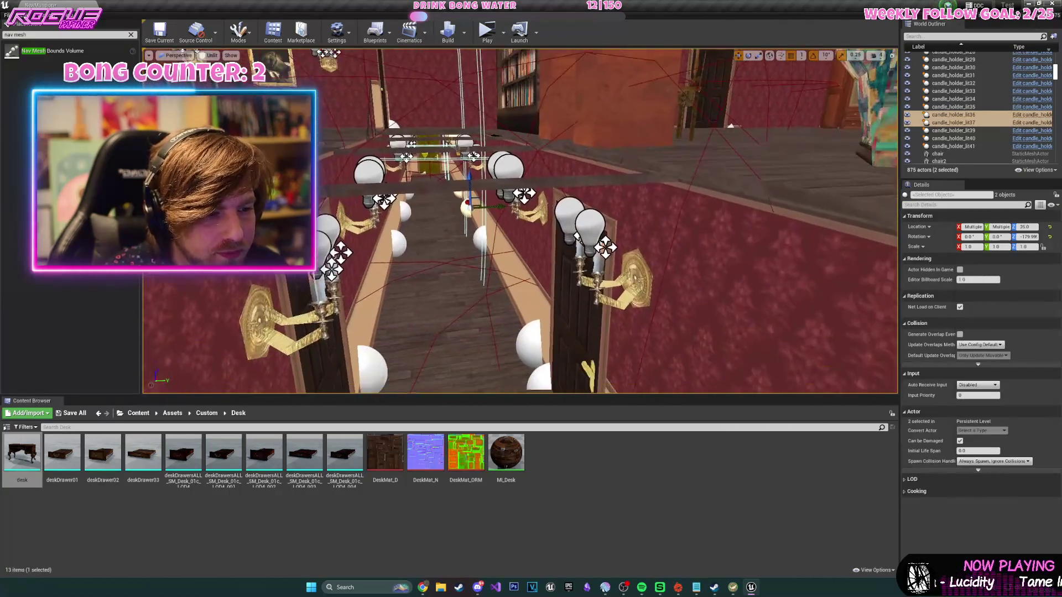
ctrl+click(555, 275)
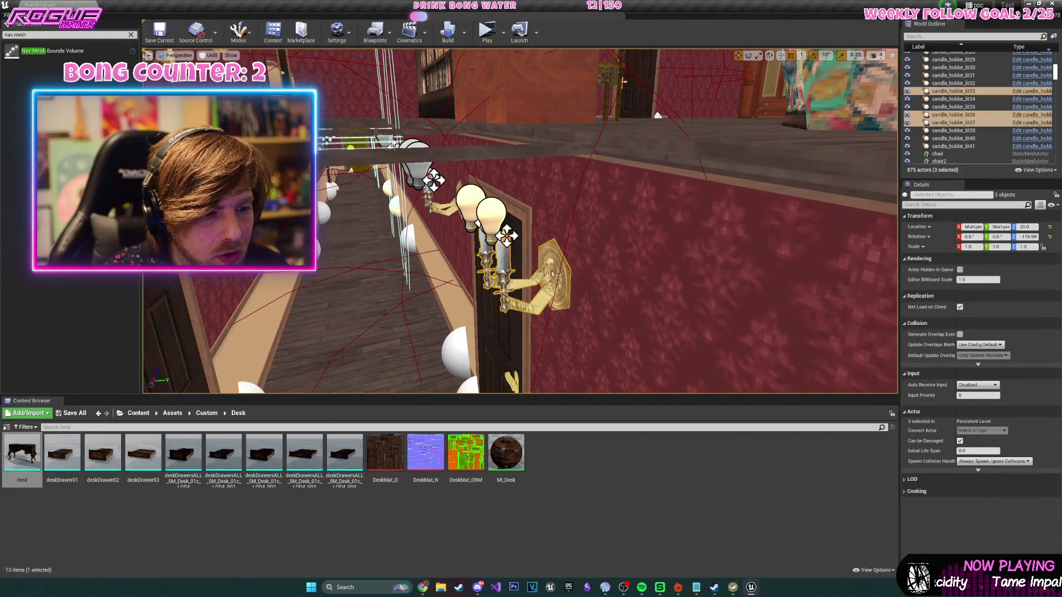
ctrl+click(954, 83)
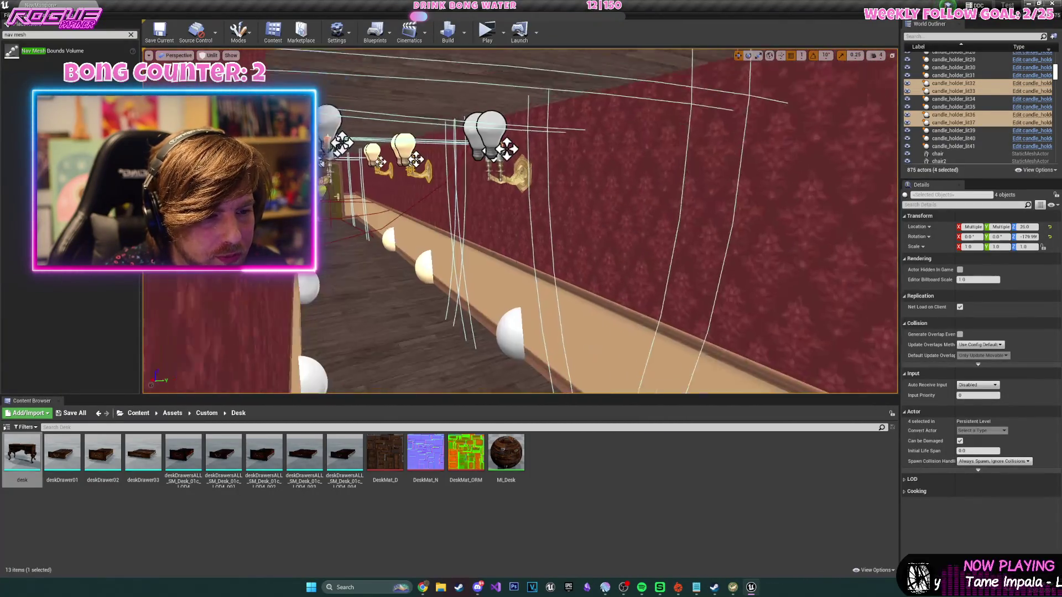
ctrl+click(523, 166)
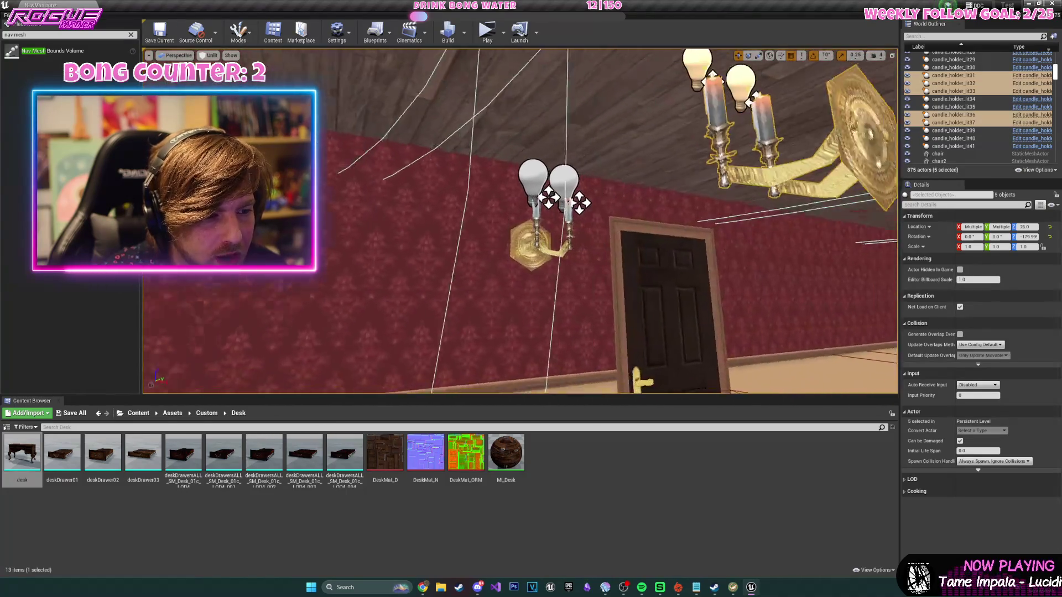
ctrl+click(567, 219)
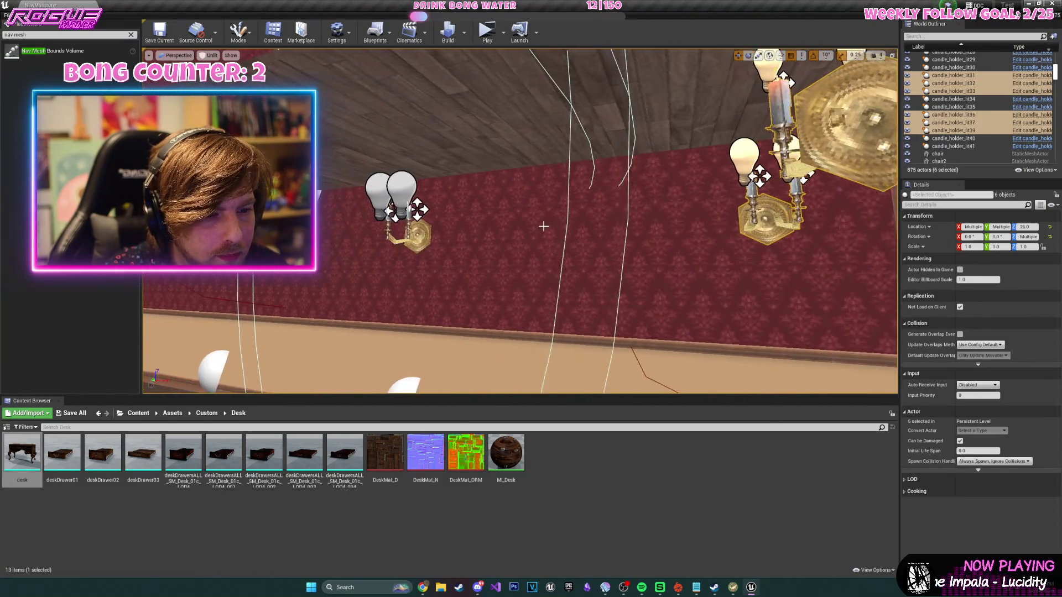
ctrl+click(542, 227)
ctrl+click(639, 271)
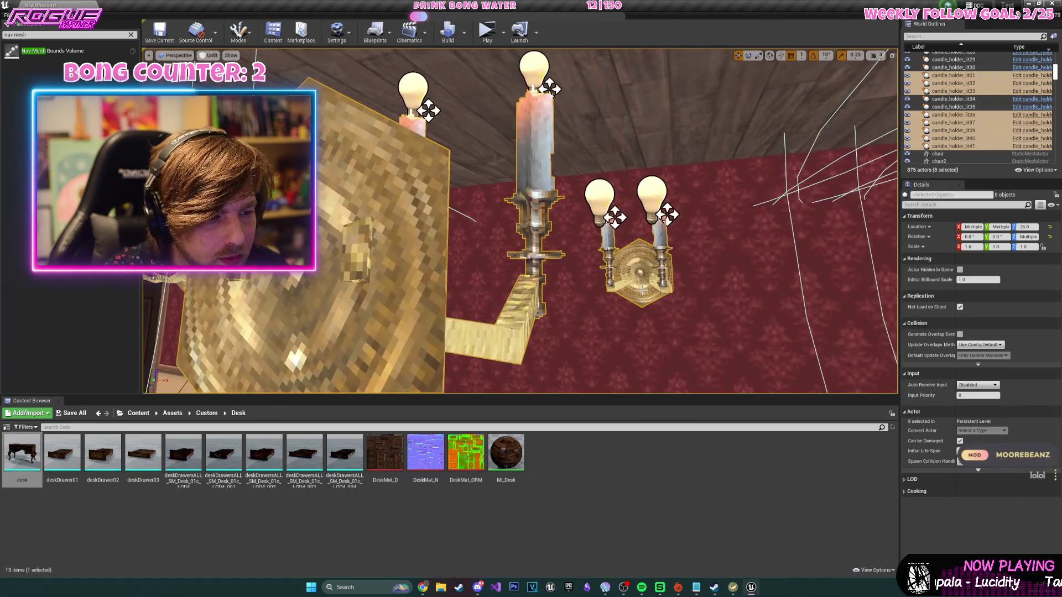
ctrl+click(380, 261)
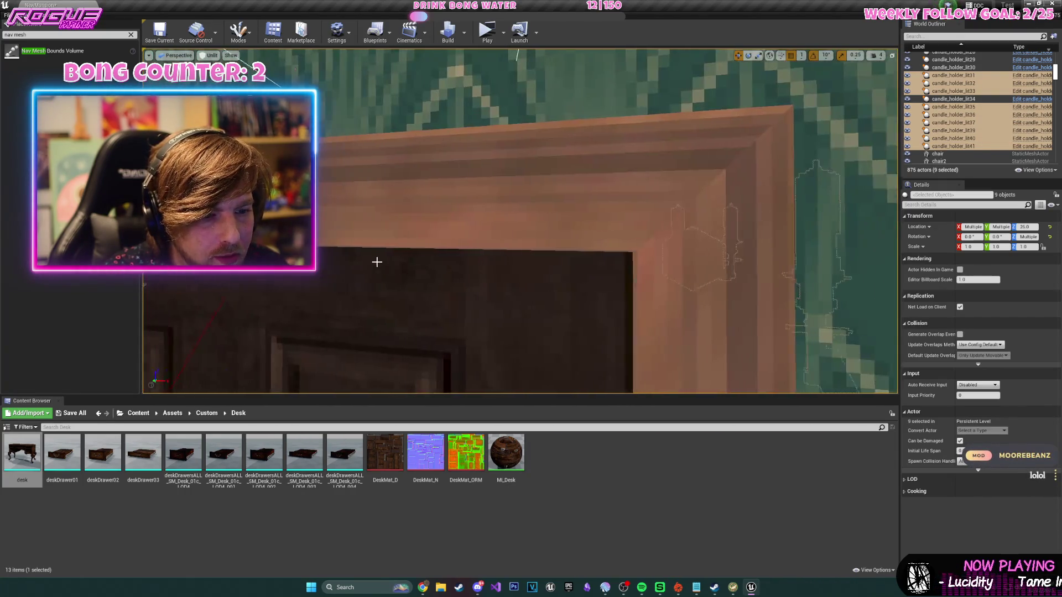
ctrl+click(553, 246)
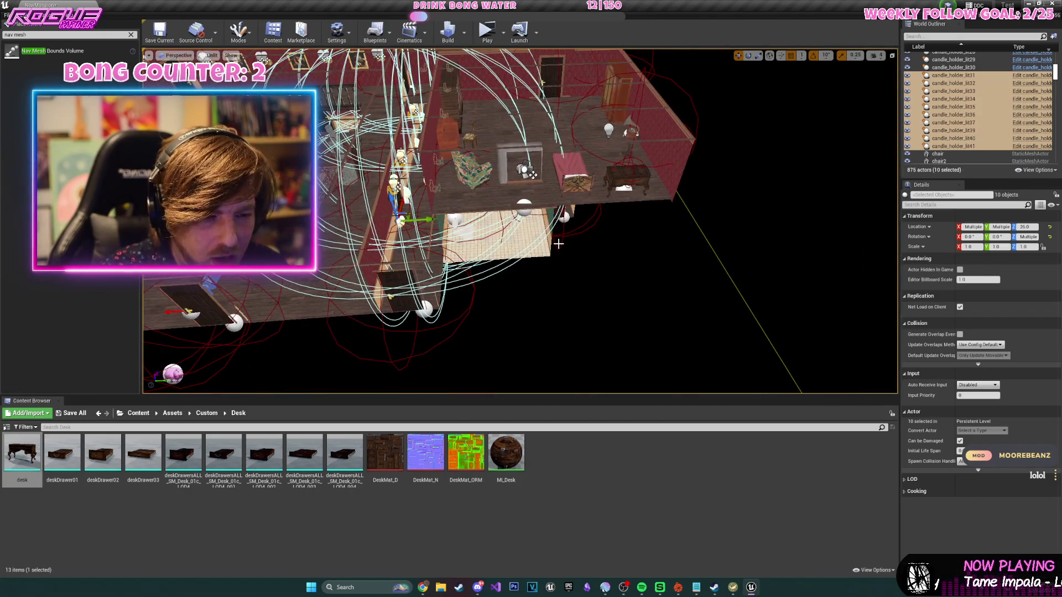
- Duplicate the ten candle holders and raise the copies from Z -282 to -210
key(ctrl+w)
drag(532, 175, 525, 111)
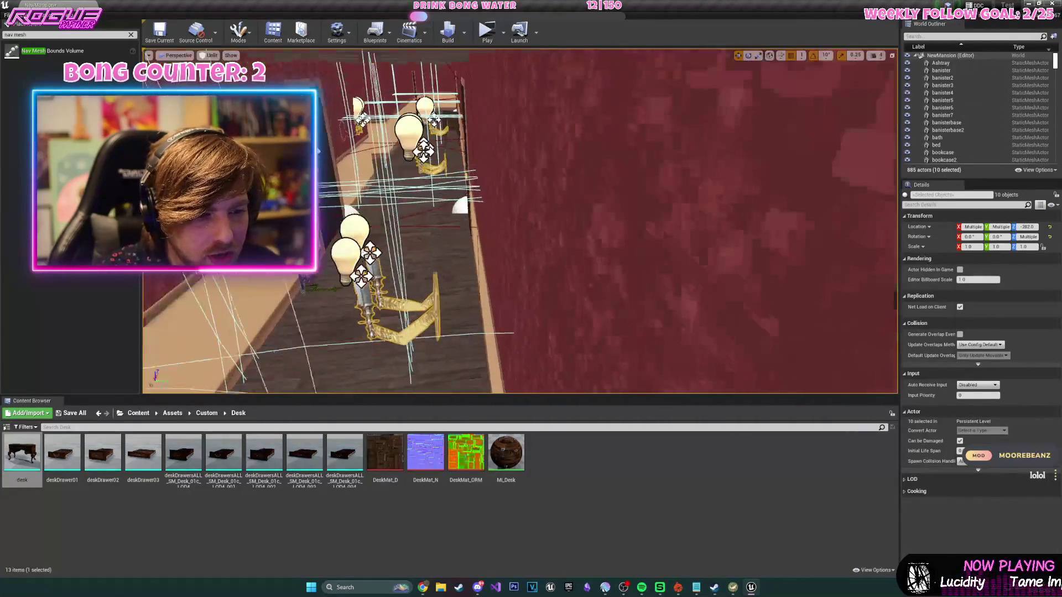
drag(525, 111, 523, 132)
scroll(520, 221, down, 10)
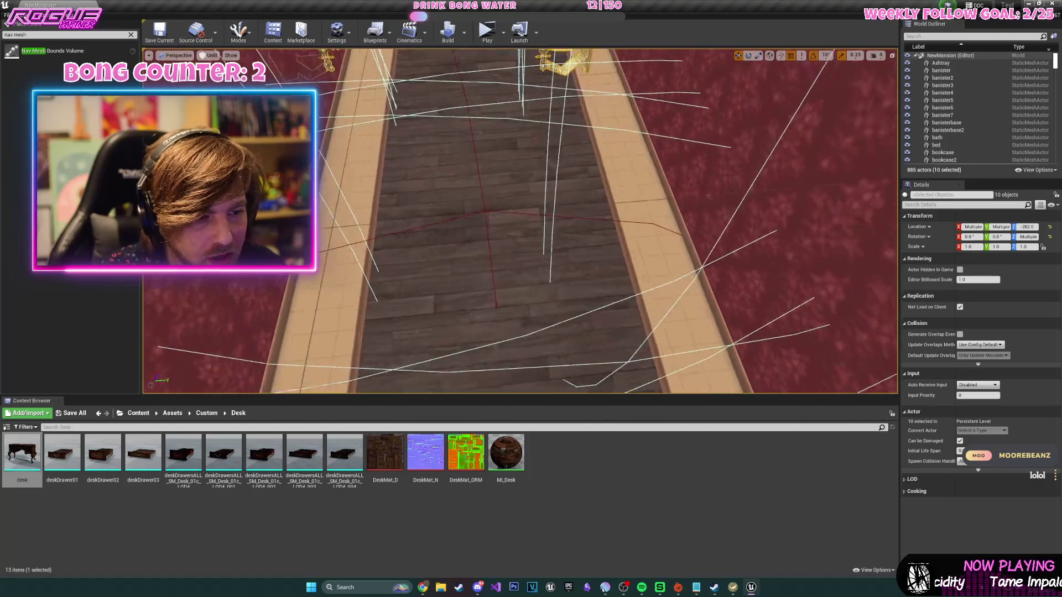
scroll(417, 205, up, 5)
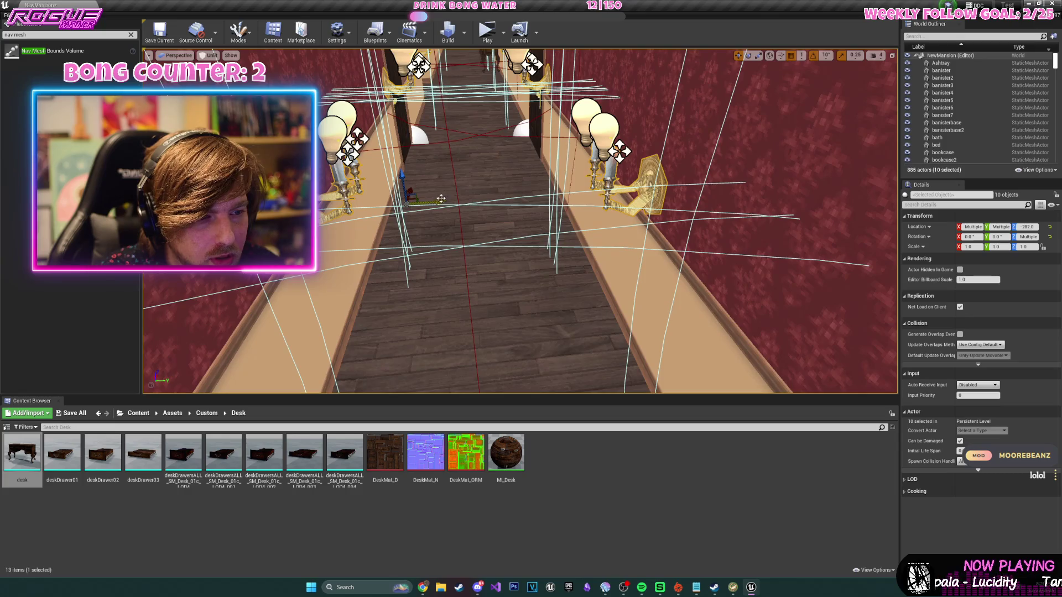
scroll(441, 199, down, 5)
mouse_move(489, 194)
mouse_down()
mouse_move(470, 233)
mouse_move(441, 252)
mouse_move(471, 276)
mouse_move(499, 260)
mouse_up()
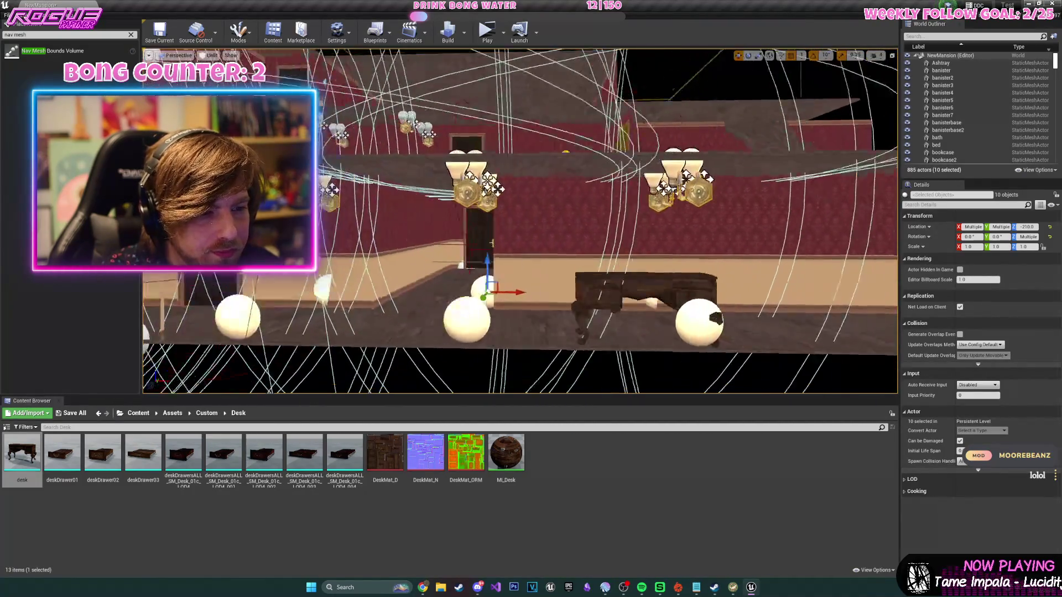
key(w)
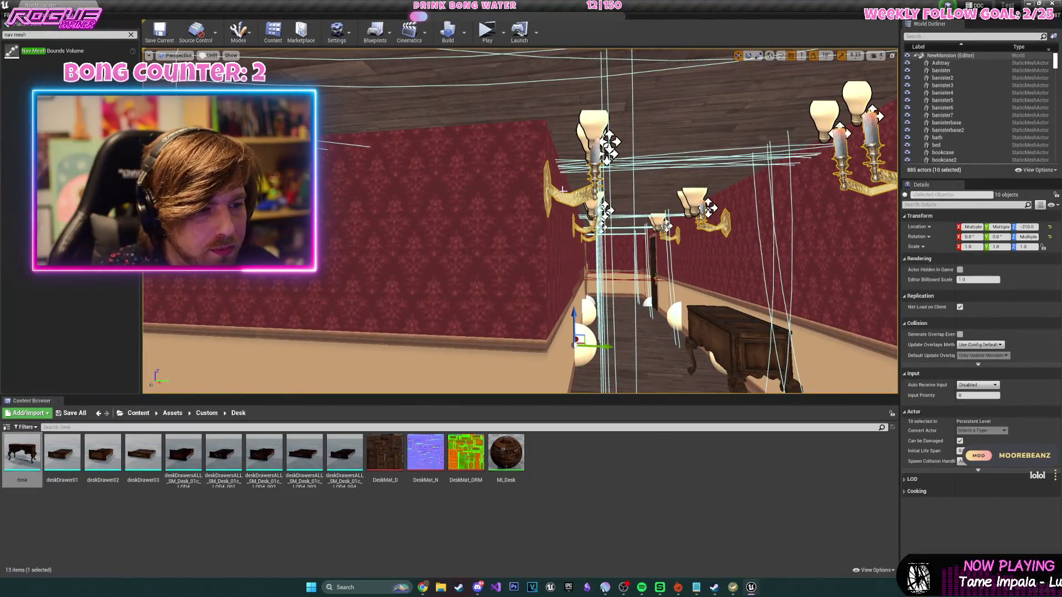
- Select candle holders lit48 and lit44 and duplicate them
click(563, 190)
ctrl+click(406, 224)
key(f)
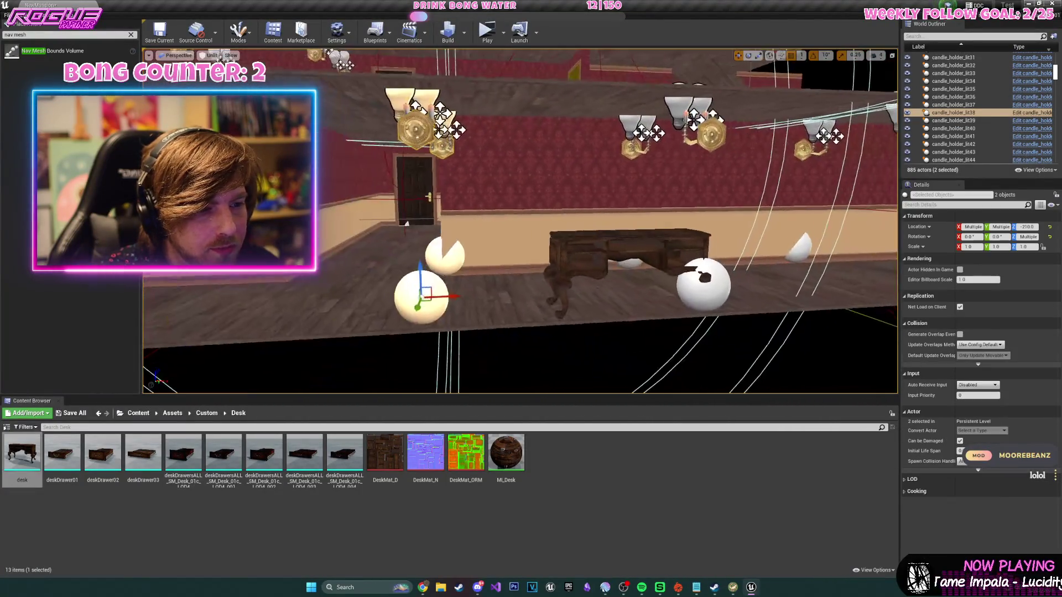
drag(490, 297, 431, 284)
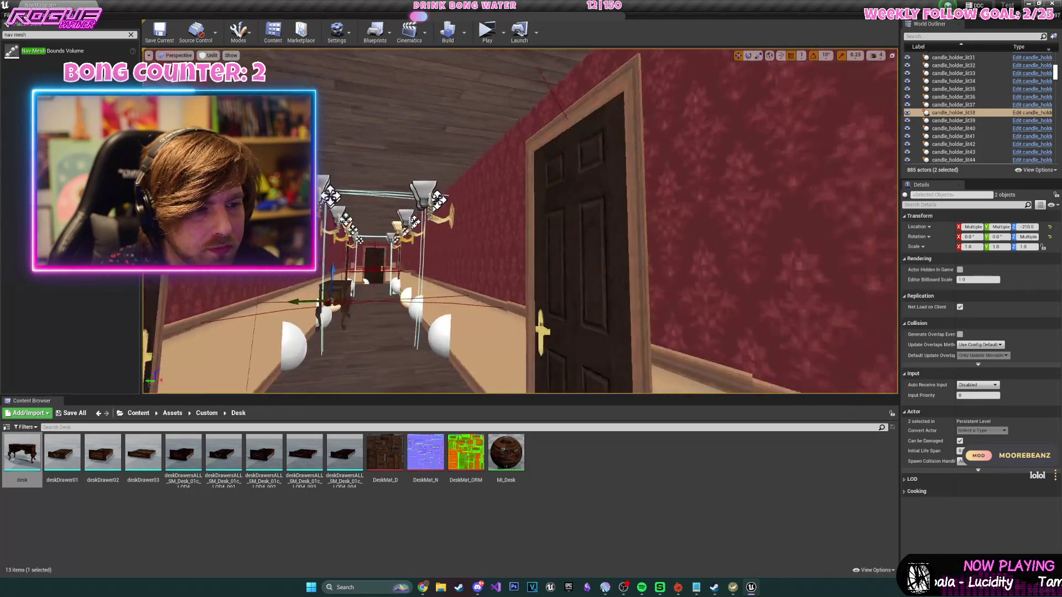
click(465, 324)
ctrl+click(371, 249)
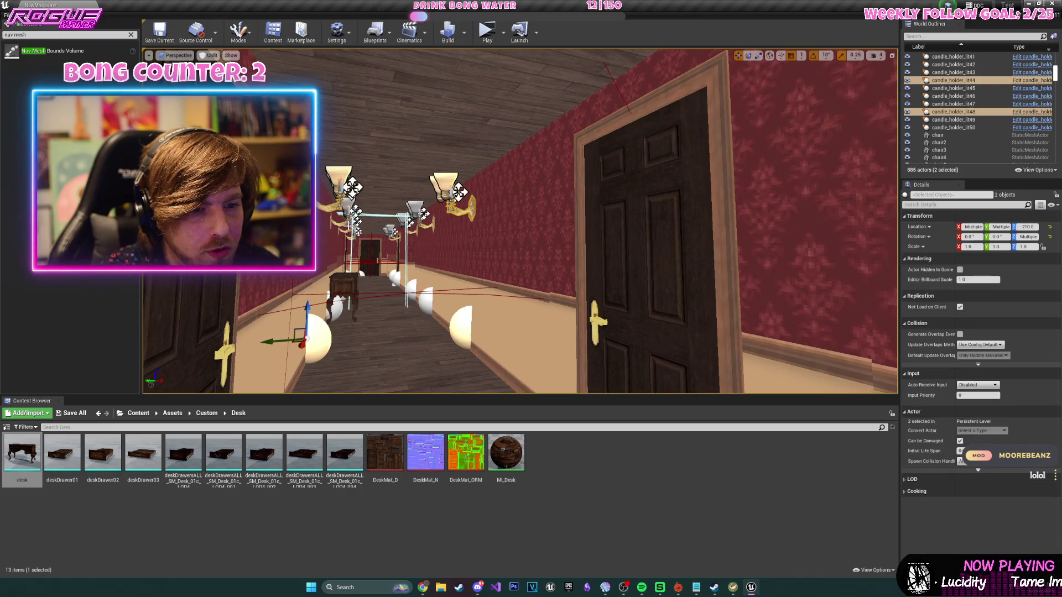
key(f)
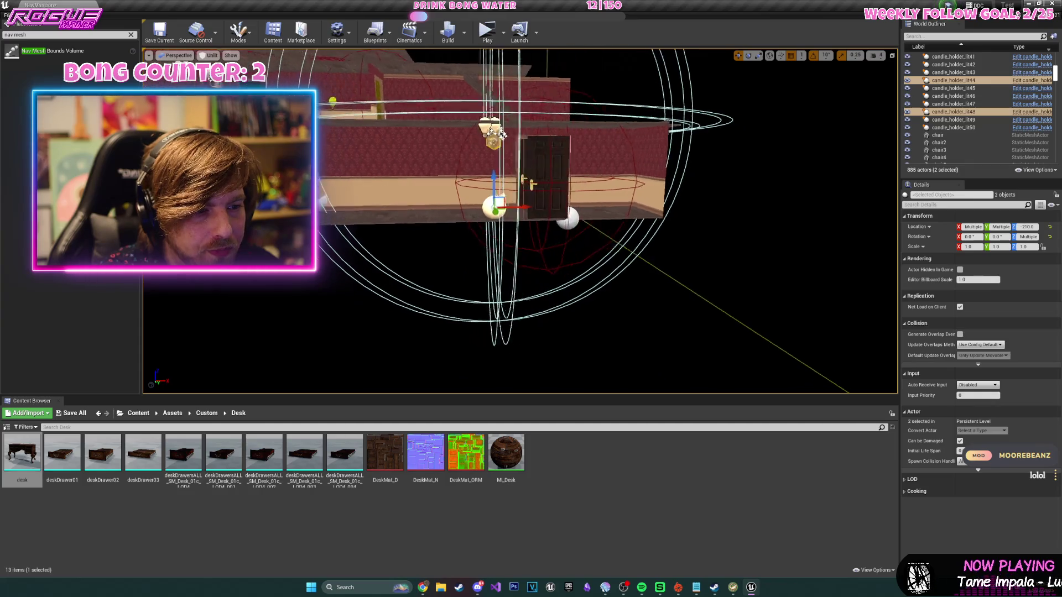
key(ctrl+w)
- Move the copies lit50 and lit45 along X to 1971.99
drag(556, 201, 487, 130)
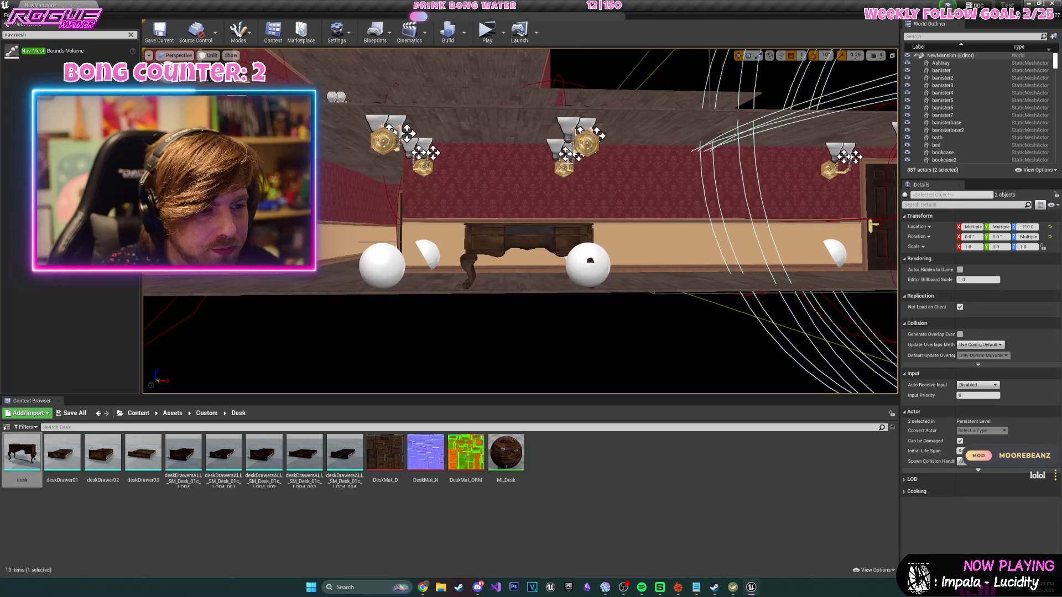
click(581, 177)
ctrl+click(587, 151)
drag(593, 256, 690, 244)
drag(498, 222, 453, 210)
- Switch the viewport to Lit mode and look down the corridor
drag(267, 58, 268, 58)
key(alt+4)
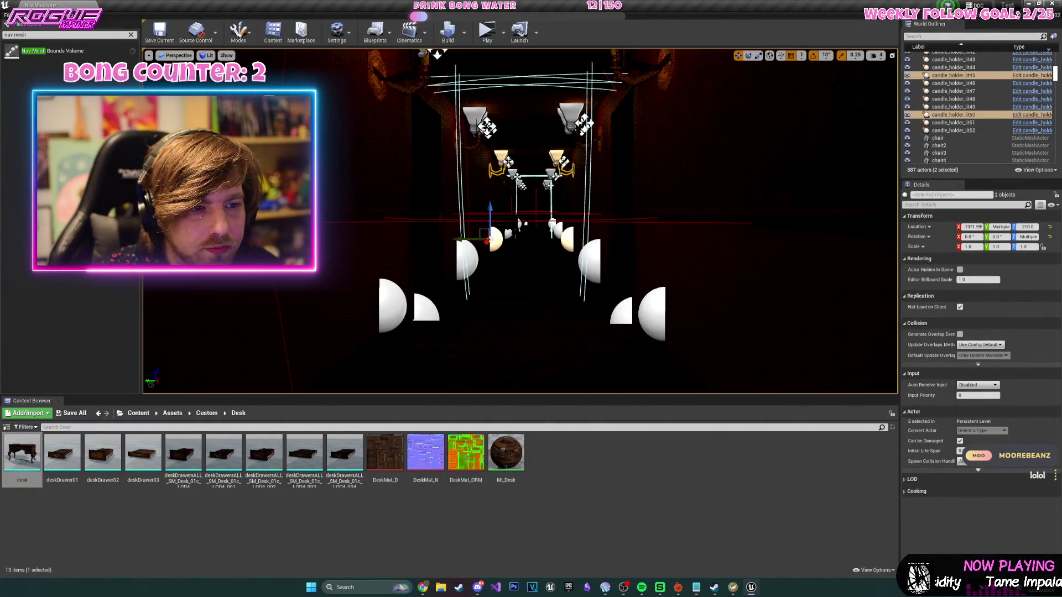
drag(520, 221, 517, 221)
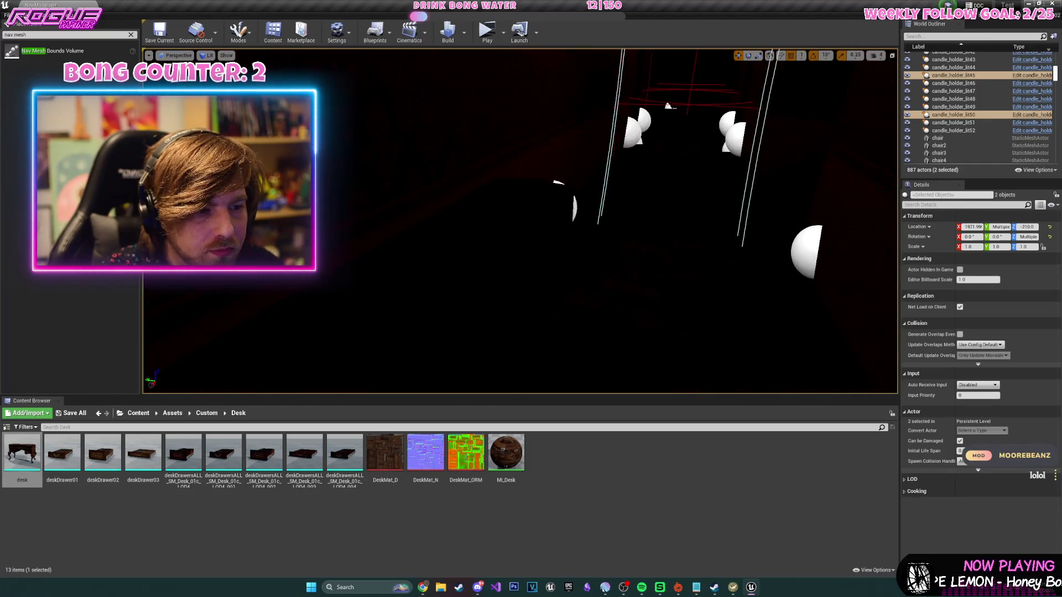
- Playtest the level briefly, then put the viewport back in Unlit view
click(483, 32)
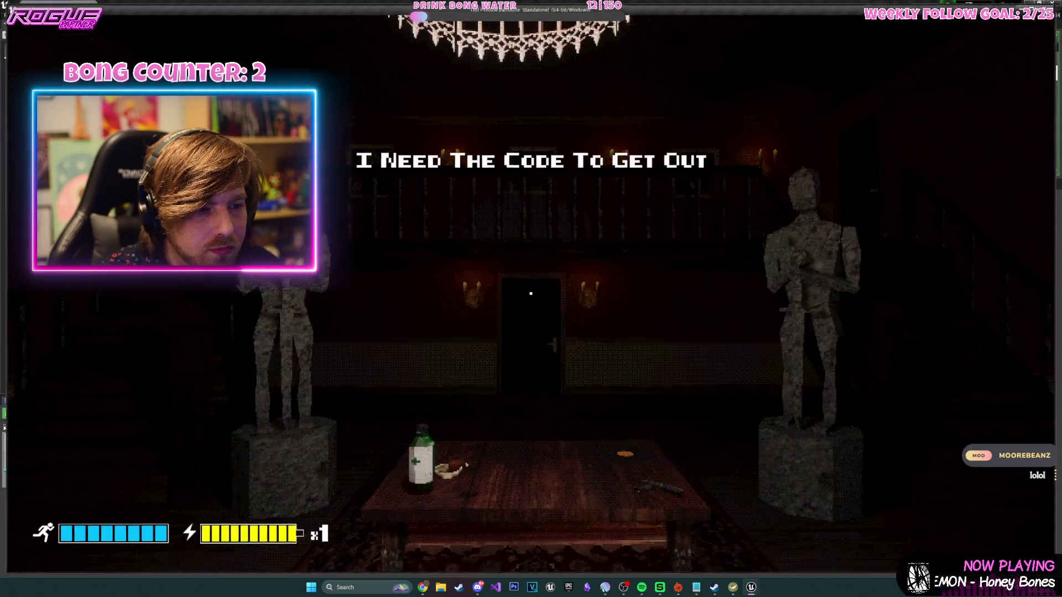
key(Escape)
drag(502, 194, 502, 194)
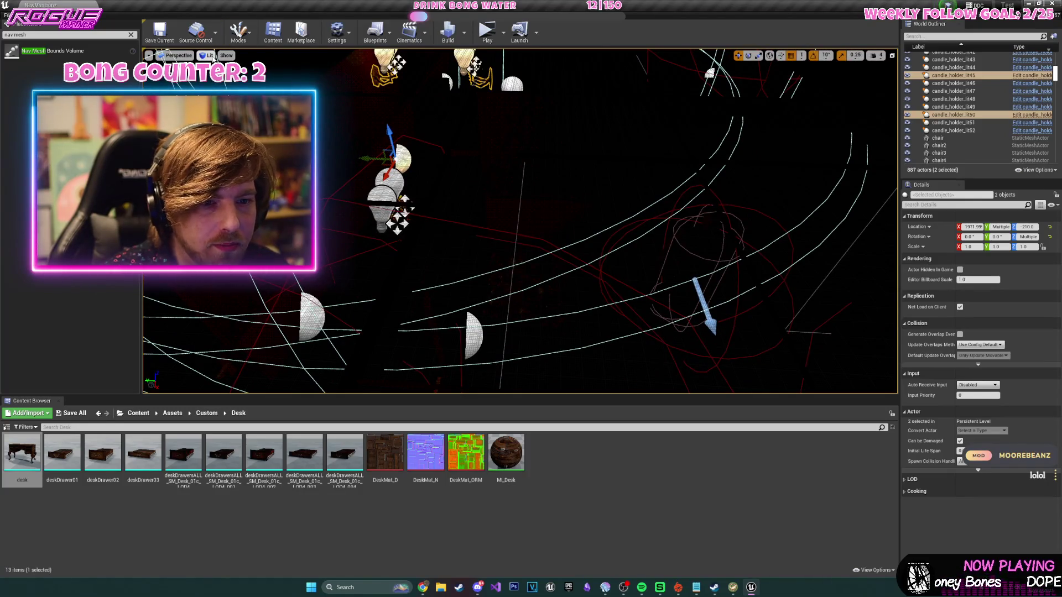
click(213, 56)
click(221, 88)
- Duplicate PointLight8 to create PointLight12
scroll(221, 166, up, 5)
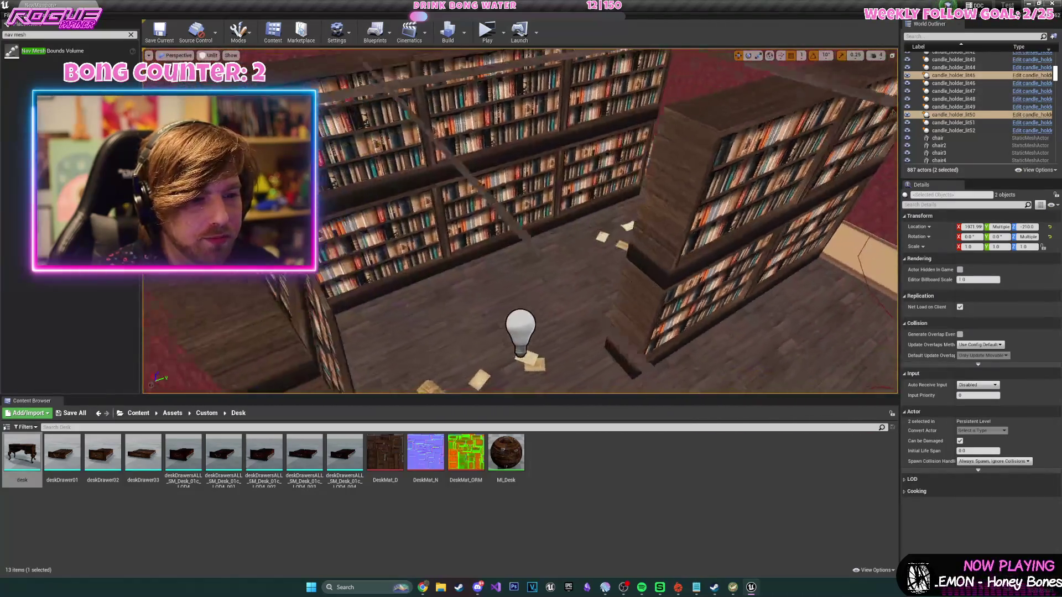
click(597, 313)
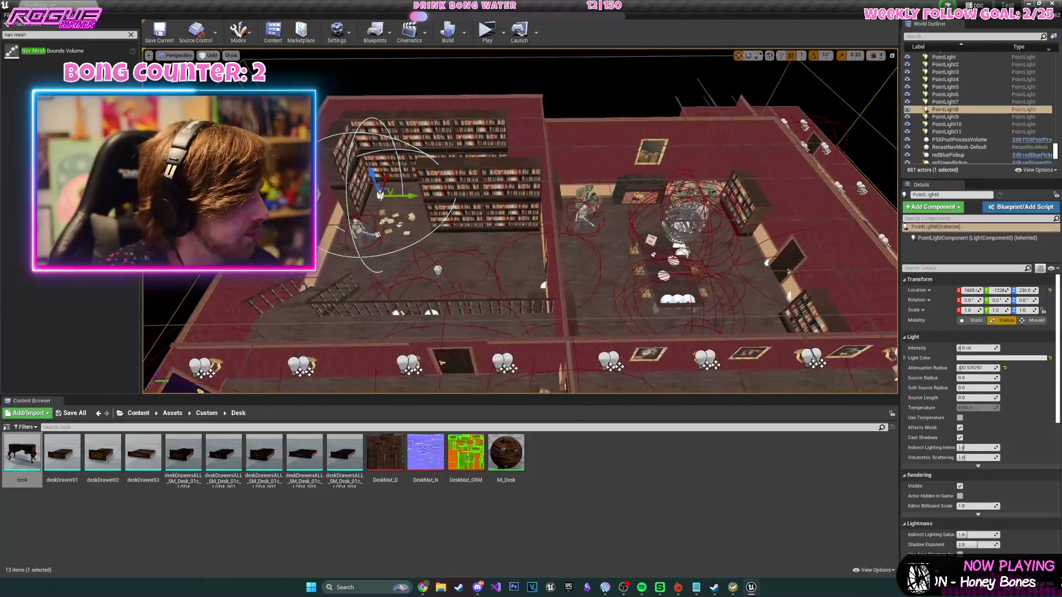
key(ctrl+w)
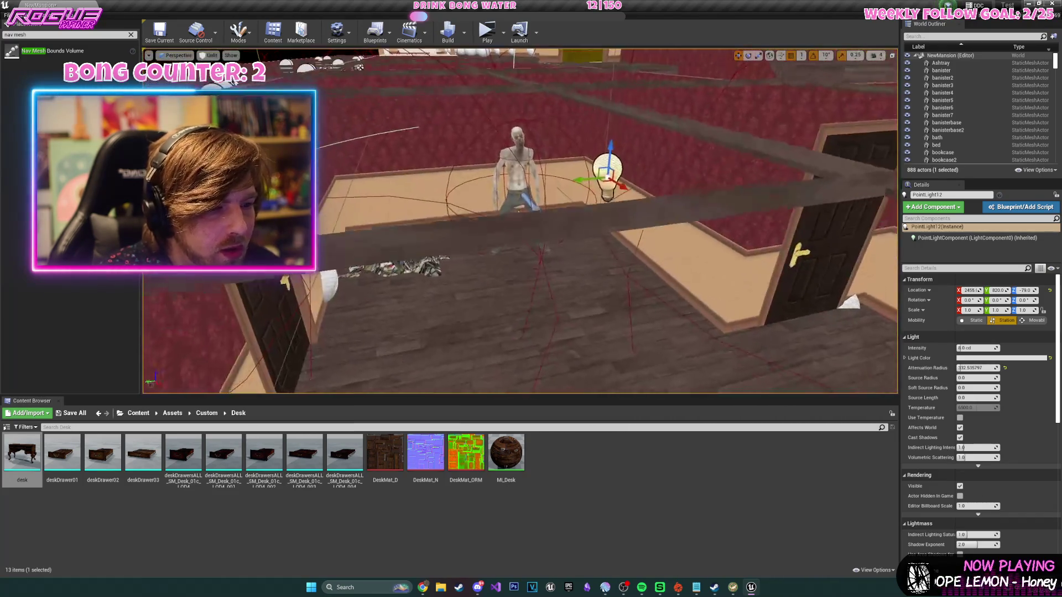
- In Lit view, move PointLight12 toward the door wall, lower it, and start editing its Intensity
click(209, 73)
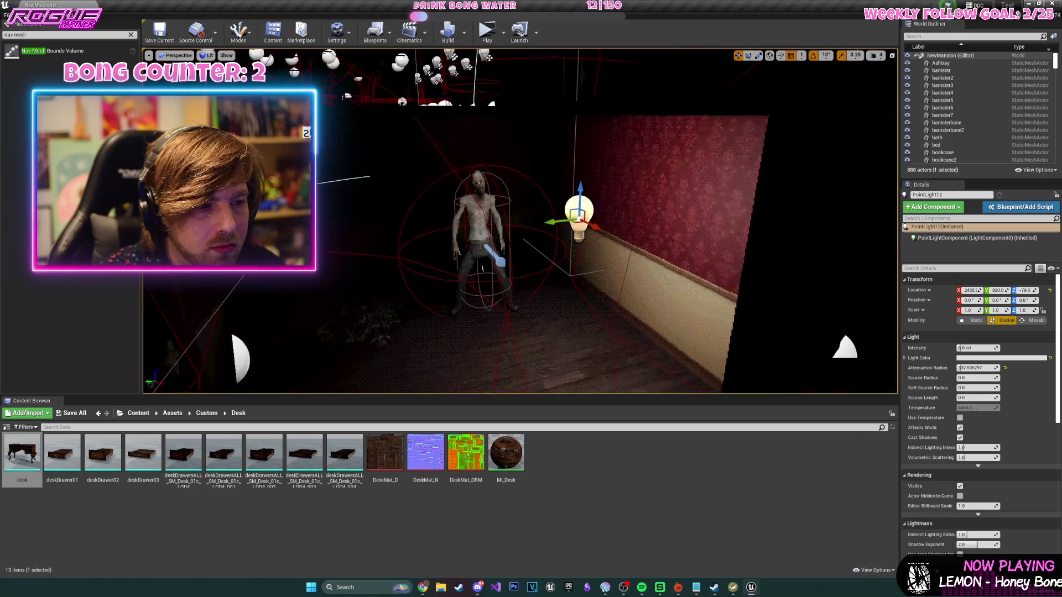
key(f)
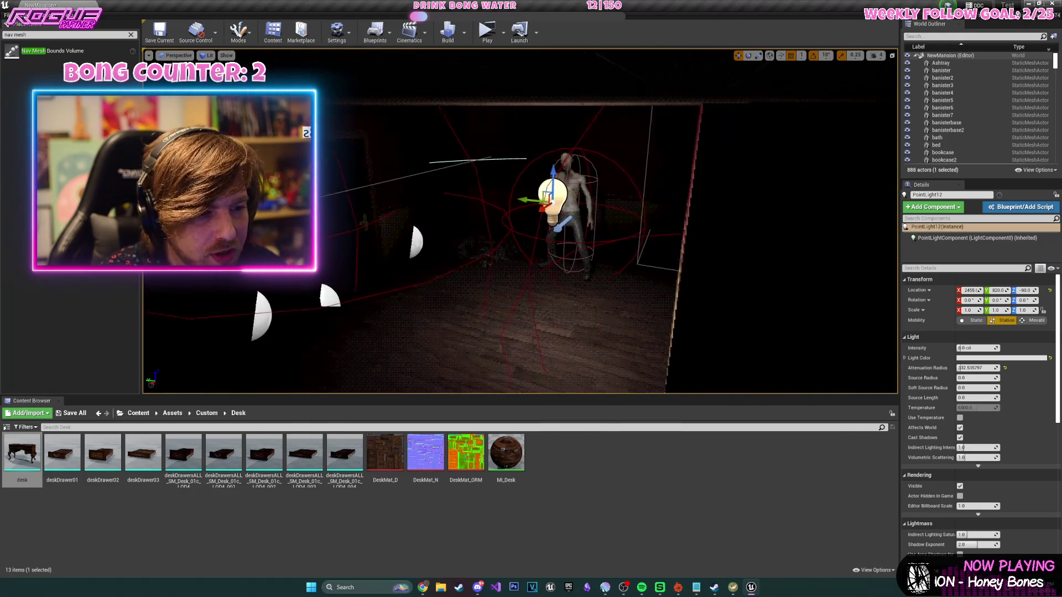
drag(453, 192, 461, 159)
mouse_move(526, 138)
mouse_down()
mouse_move(540, 142)
mouse_move(474, 154)
mouse_move(479, 260)
mouse_move(490, 238)
mouse_move(607, 240)
mouse_move(631, 205)
mouse_move(624, 181)
mouse_up()
click(980, 348)
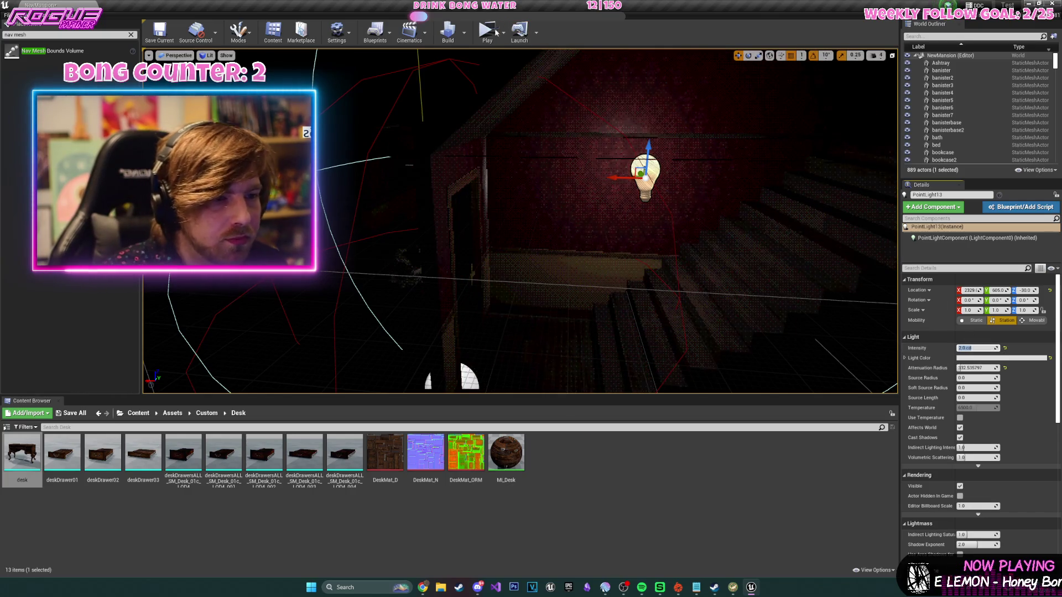
- Pick up the gun, vinyl record and medicine, then take the gold key in the red bedroom
key(w)
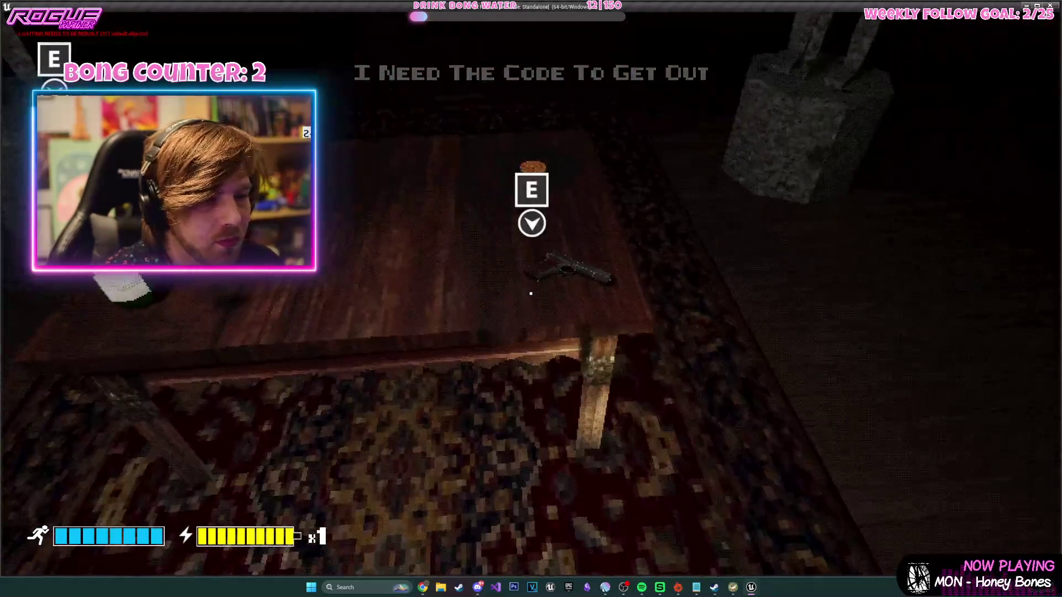
key(e)
key(e)
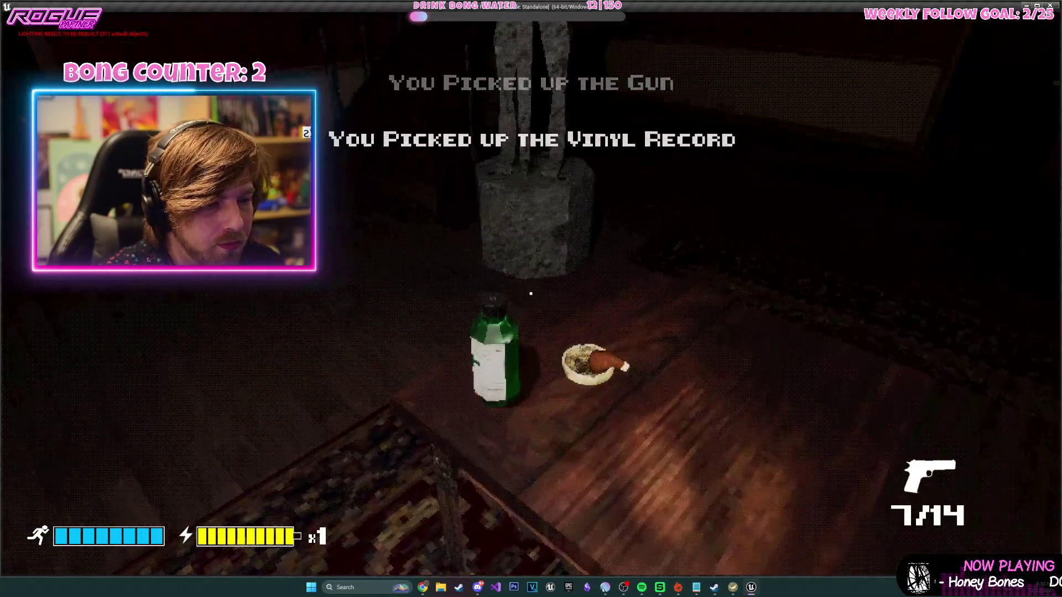
key(e)
key(w)
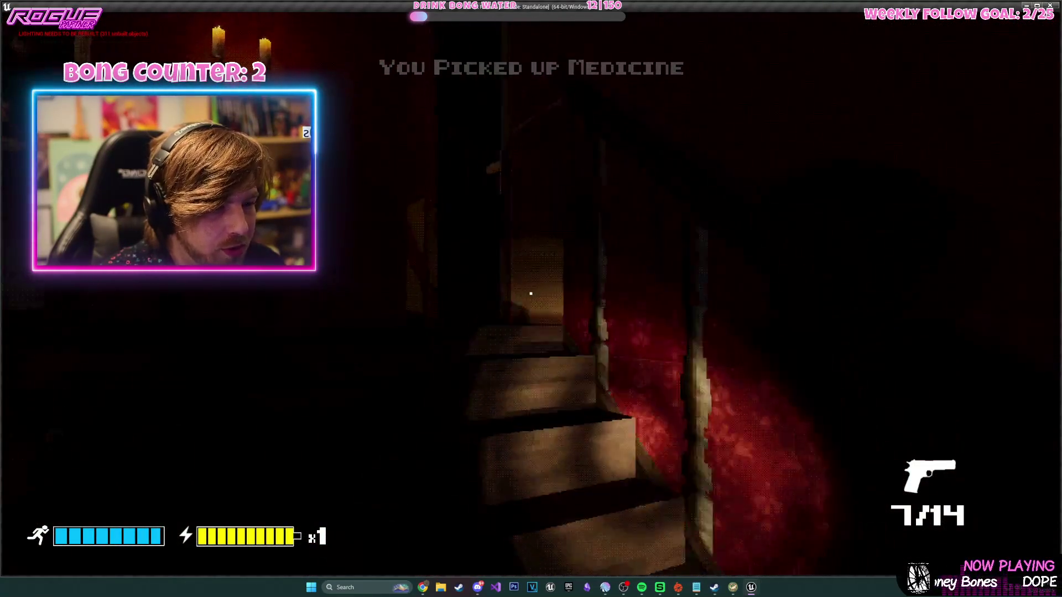
key(w)
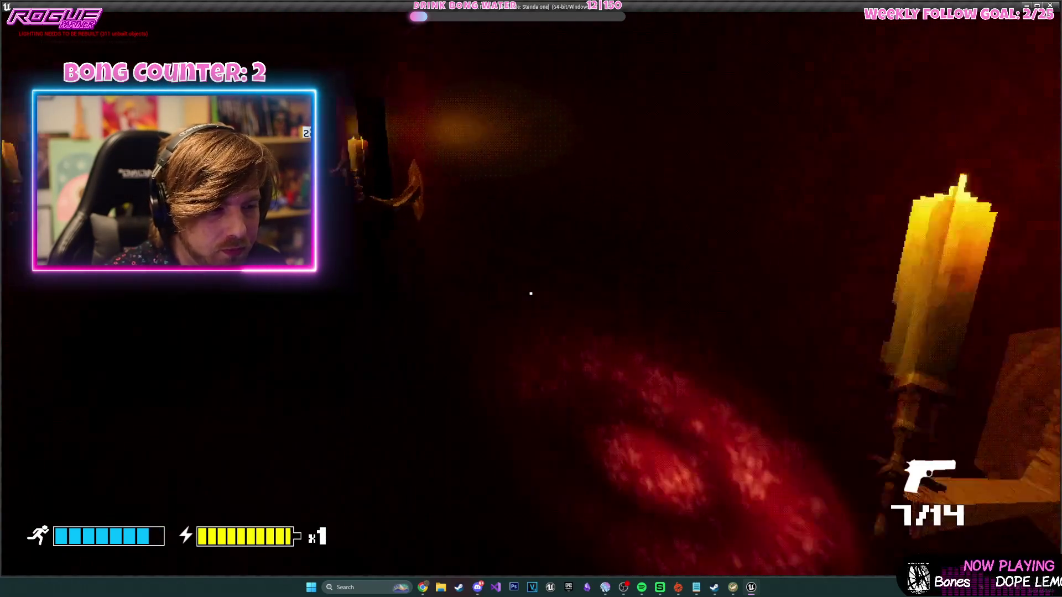
key(w)
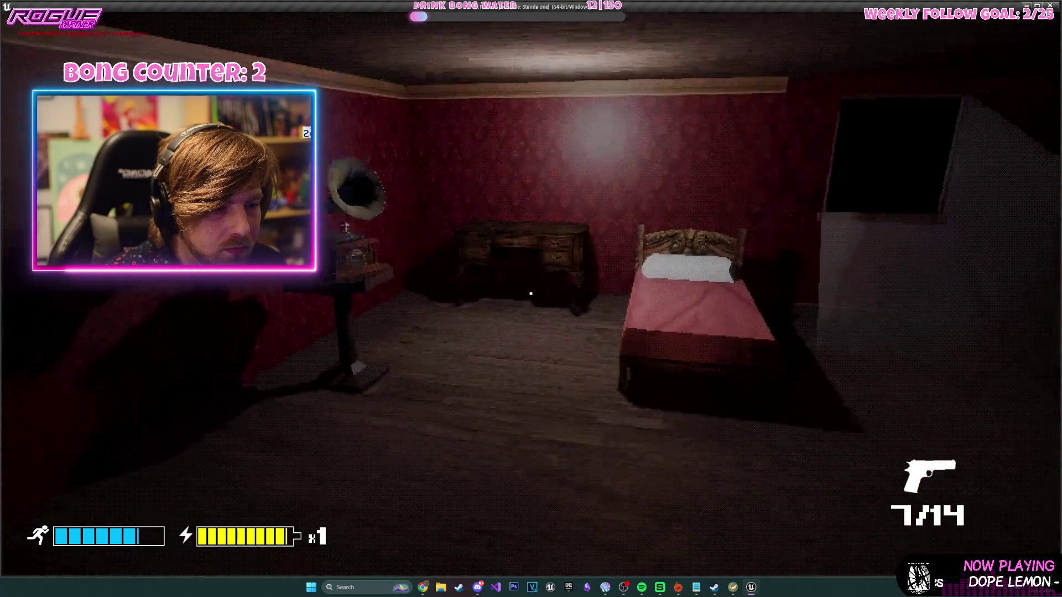
key(w)
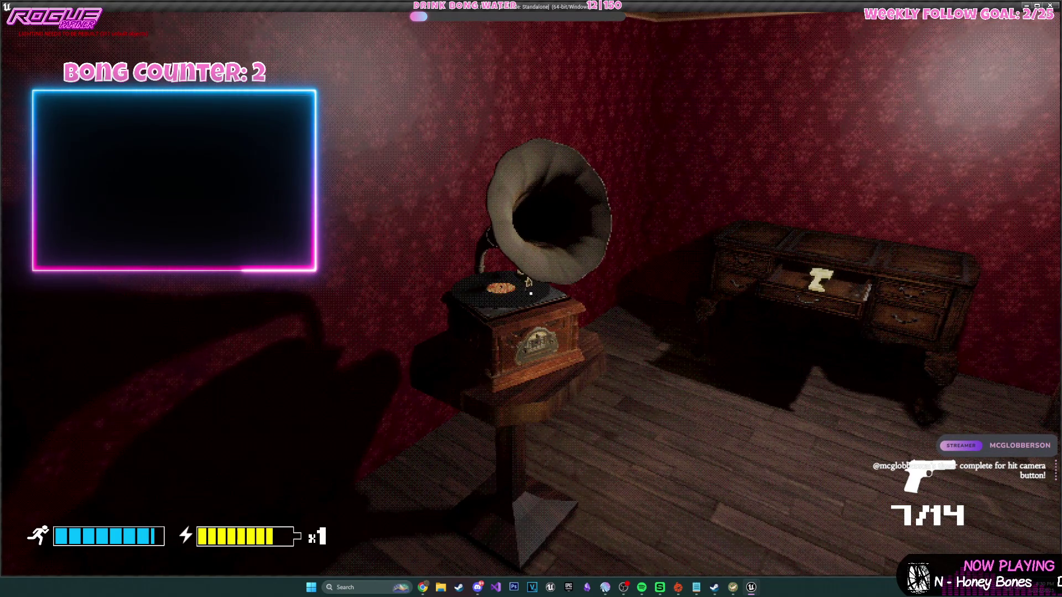
key(e)
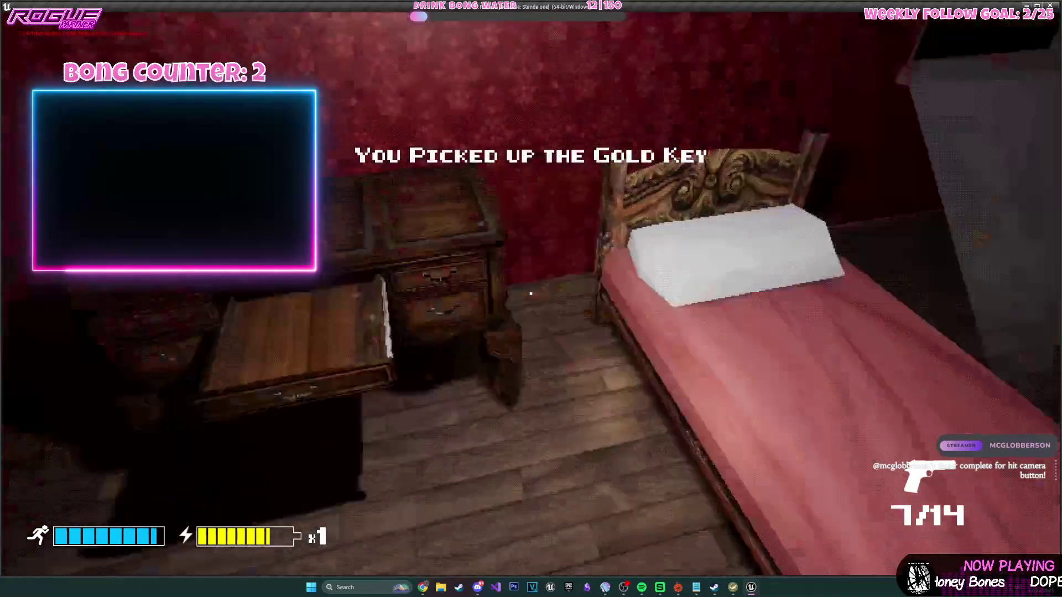
- Walk back through the chandelier room and the candle-lit hallway to the dark red corridor
mouse_move(531, 293)
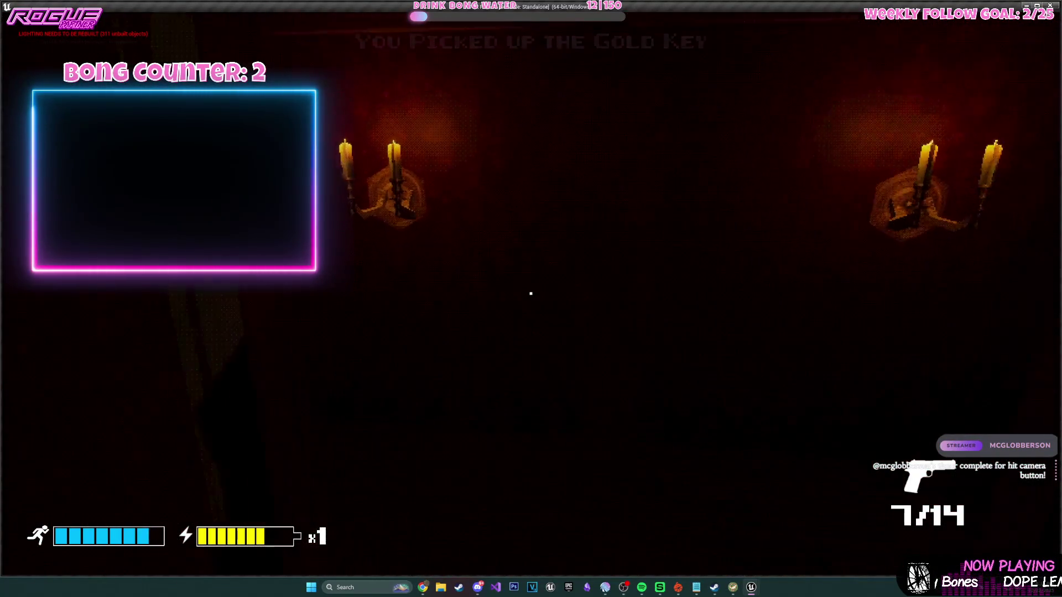
key(shift+w)
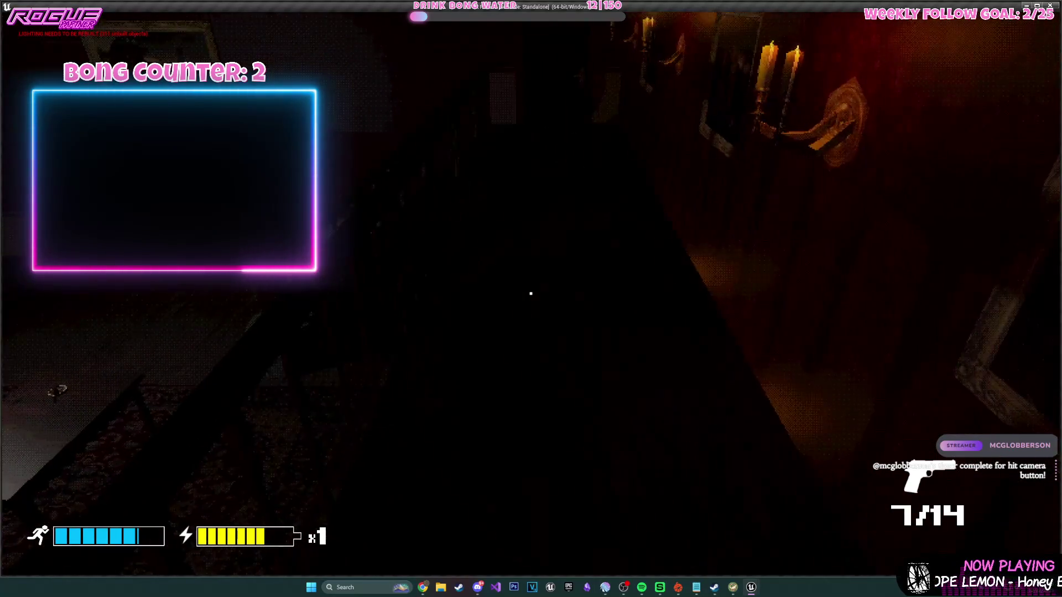
key(w)
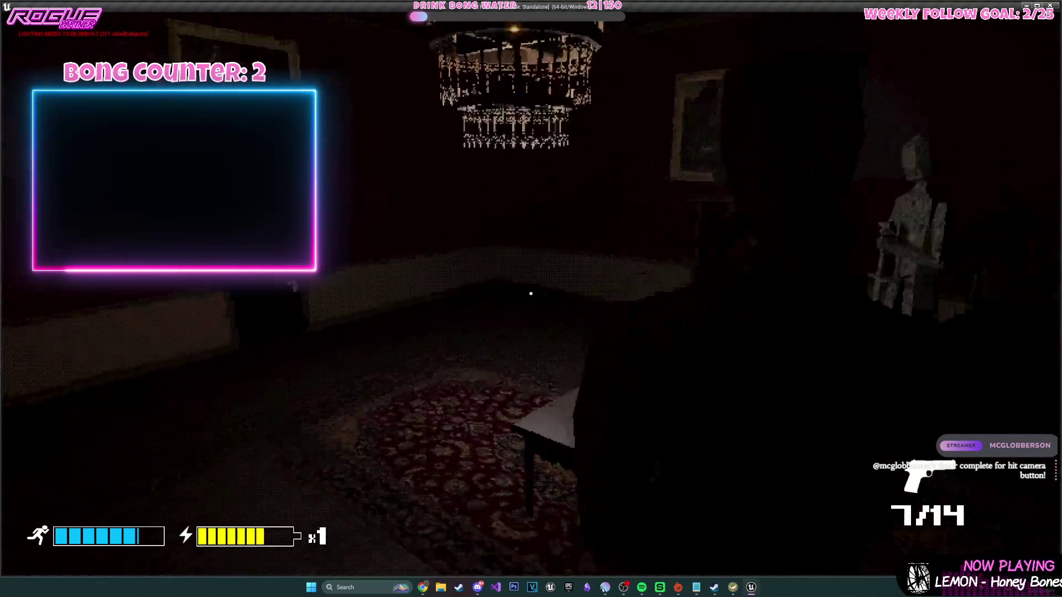
key(w)
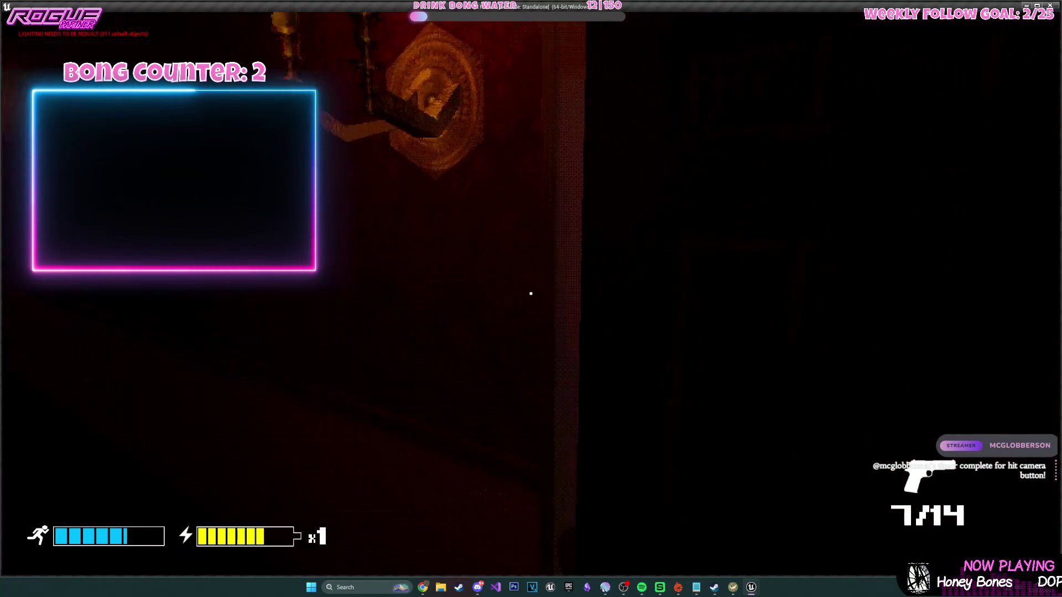
key(w)
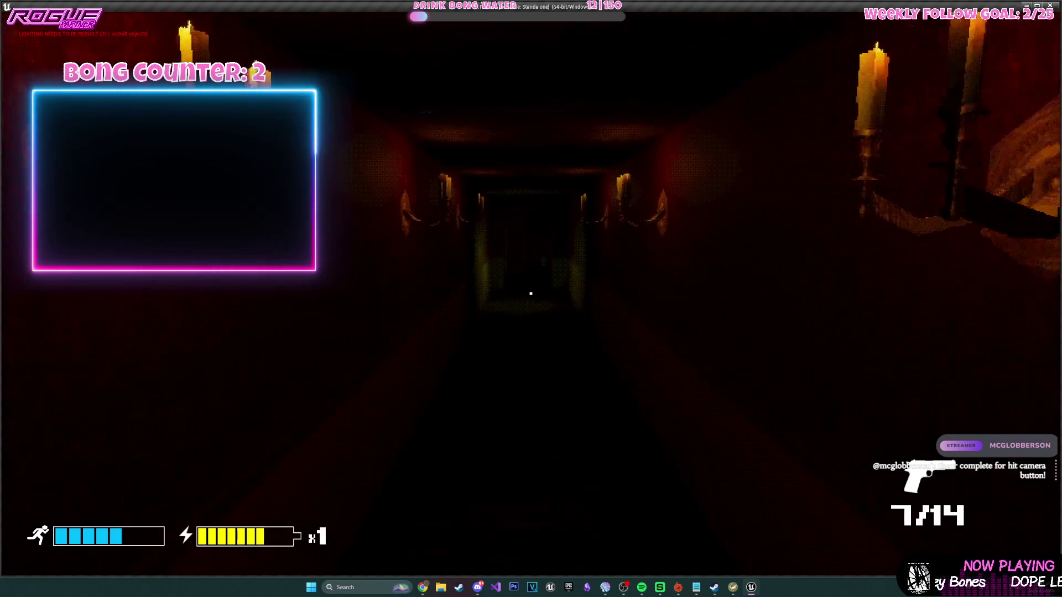
key(w)
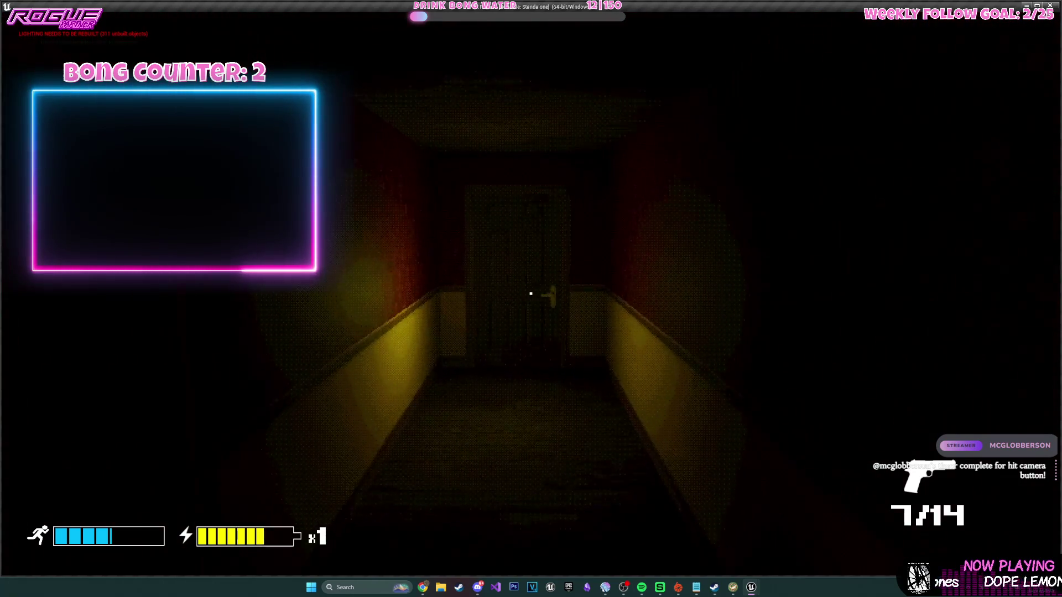
key(w)
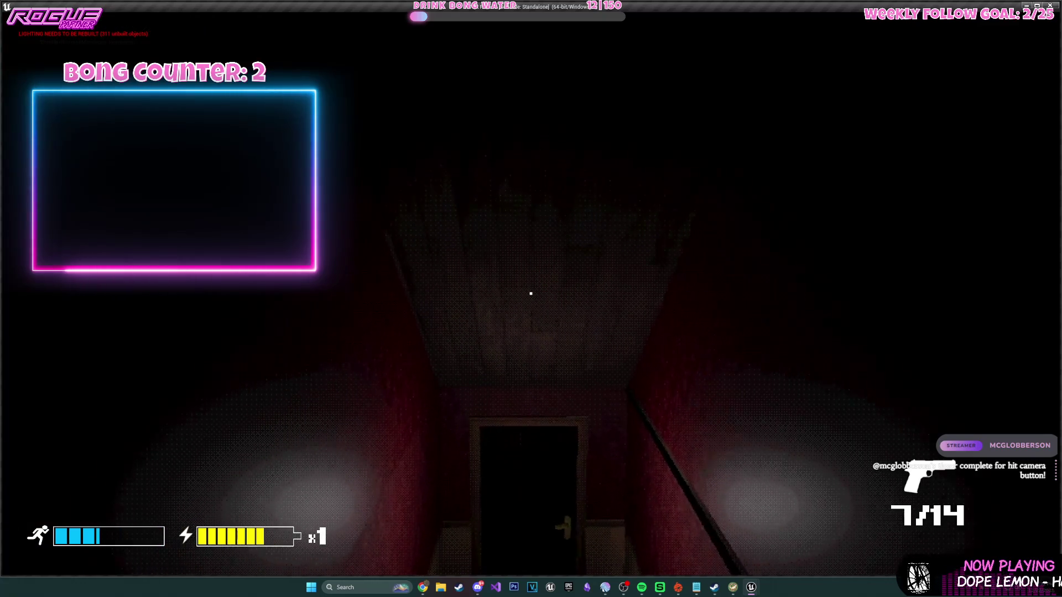
key(w)
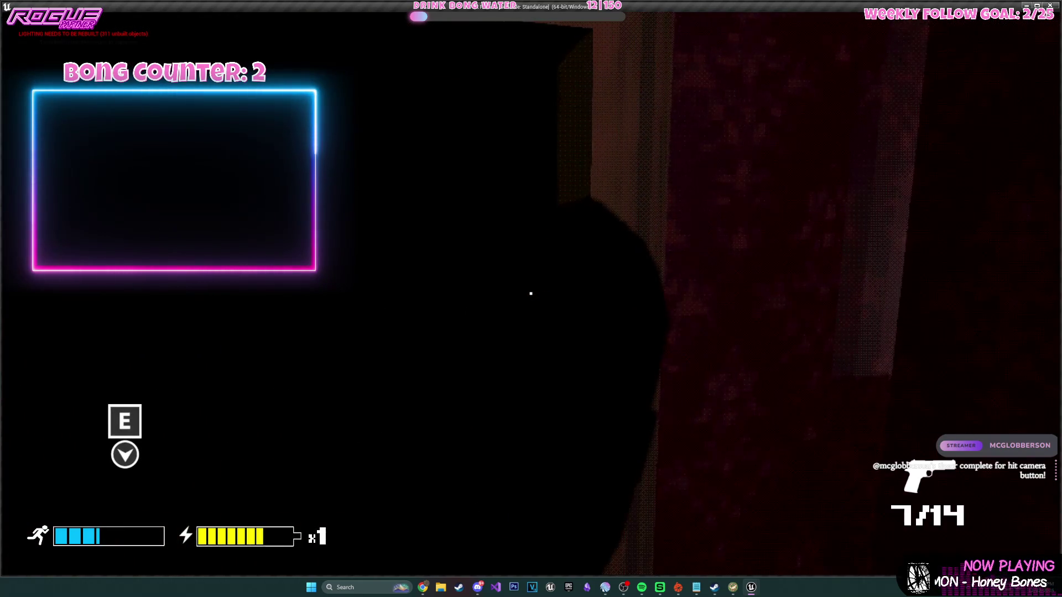
key(w)
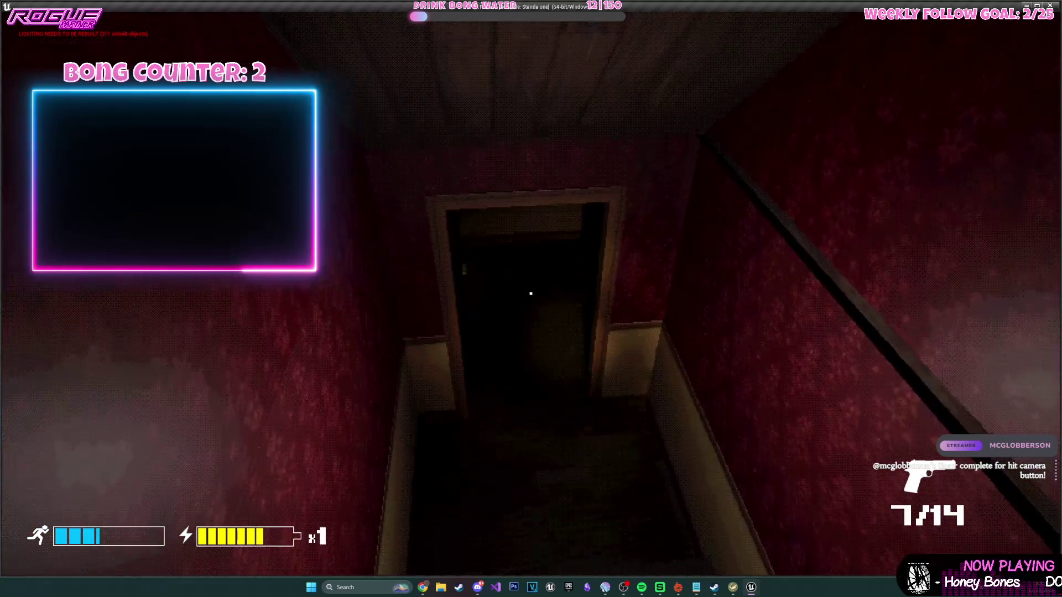
- Enter the darker room, shoot the pale man twice, and reload the pistol
key(e)
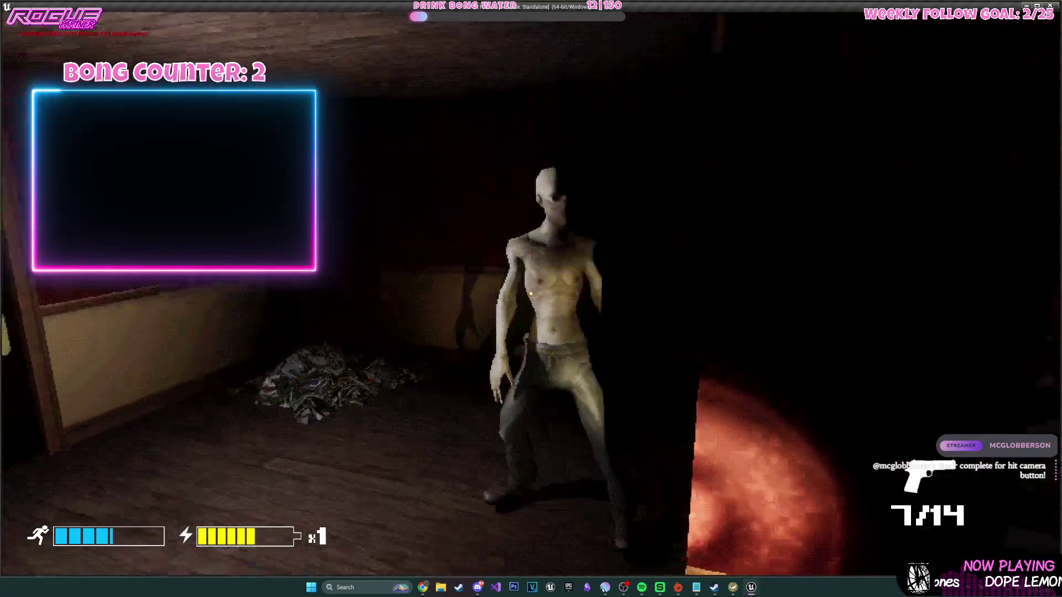
click(531, 294)
click(531, 294)
key(r)
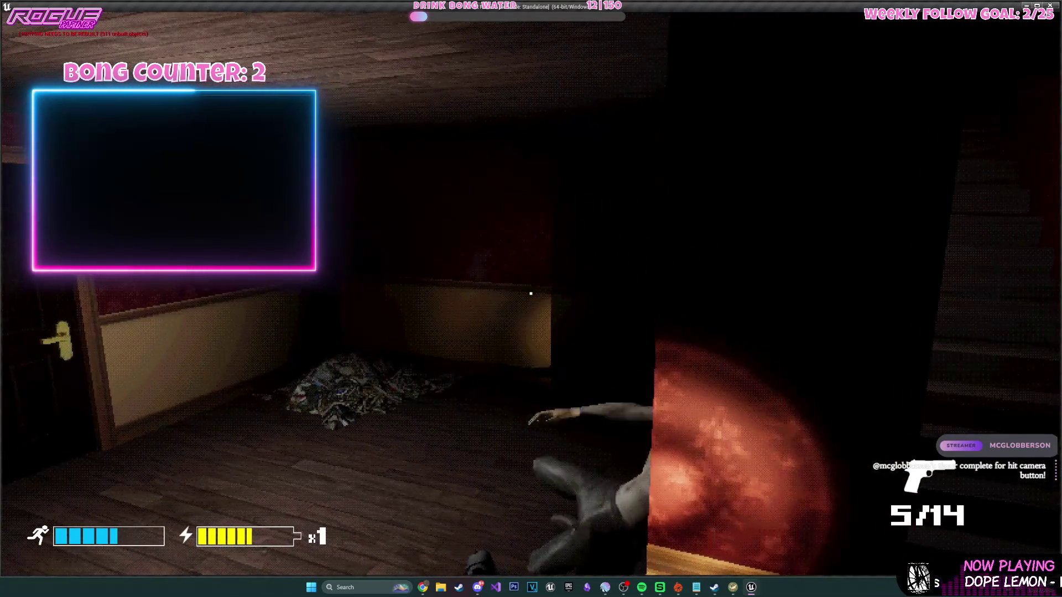
- Walk to the staircase, open the hallway door and go down the hallway, then stop playing
key(w)
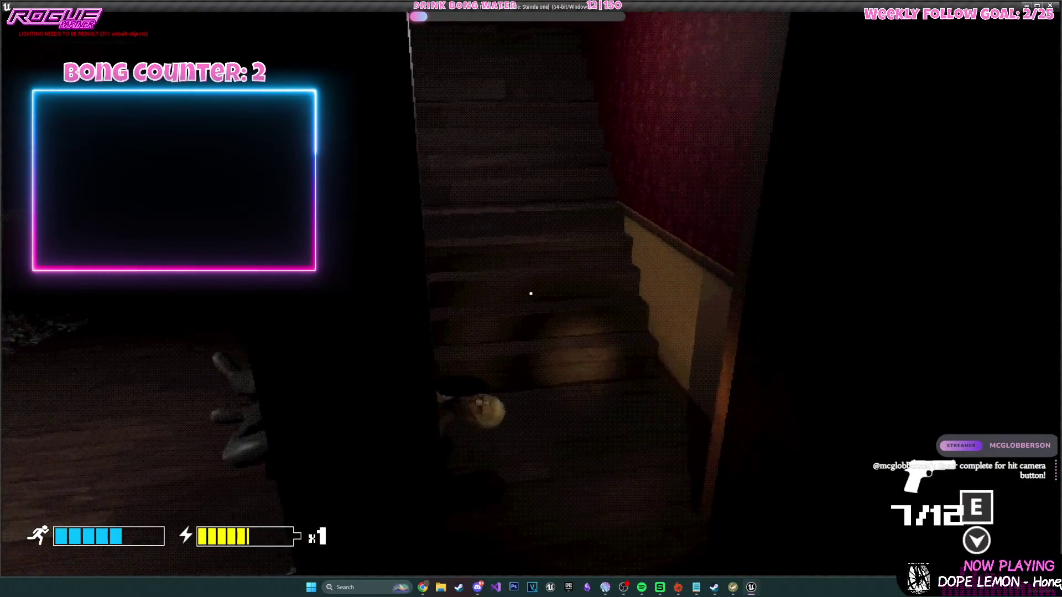
key(w)
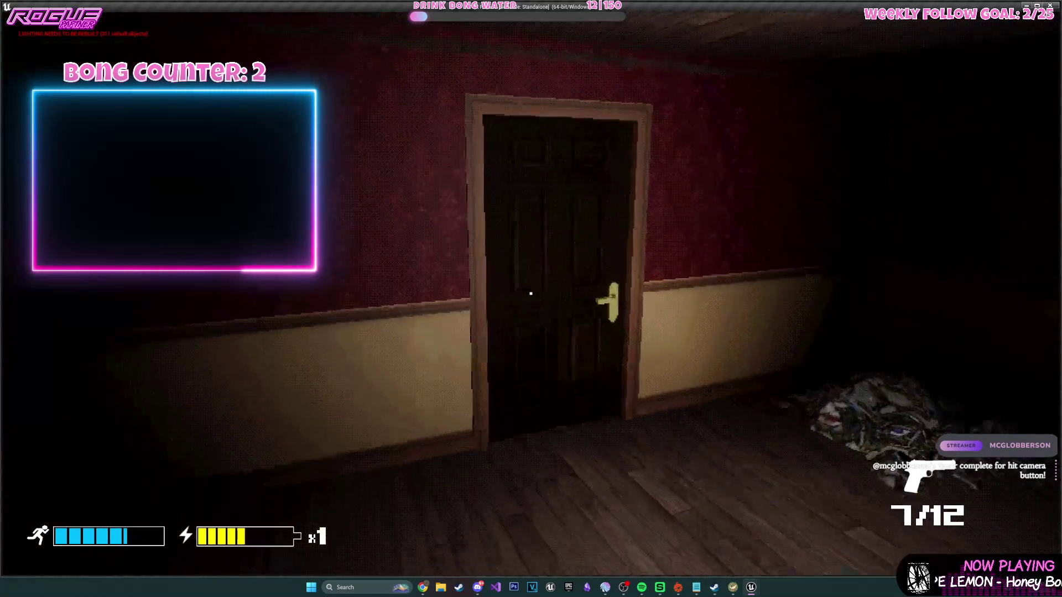
key(e)
key(w)
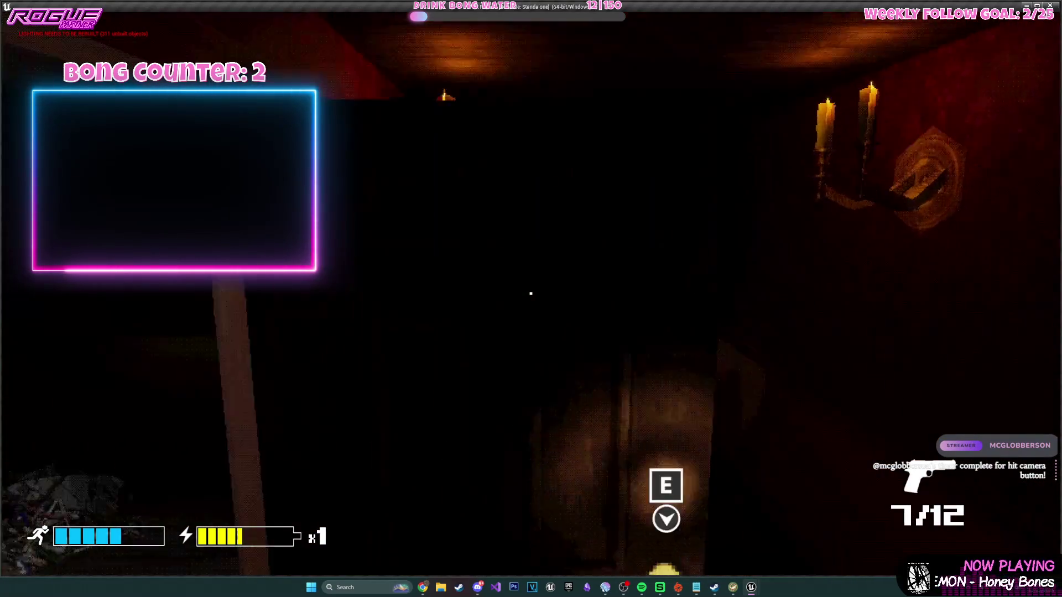
key(w)
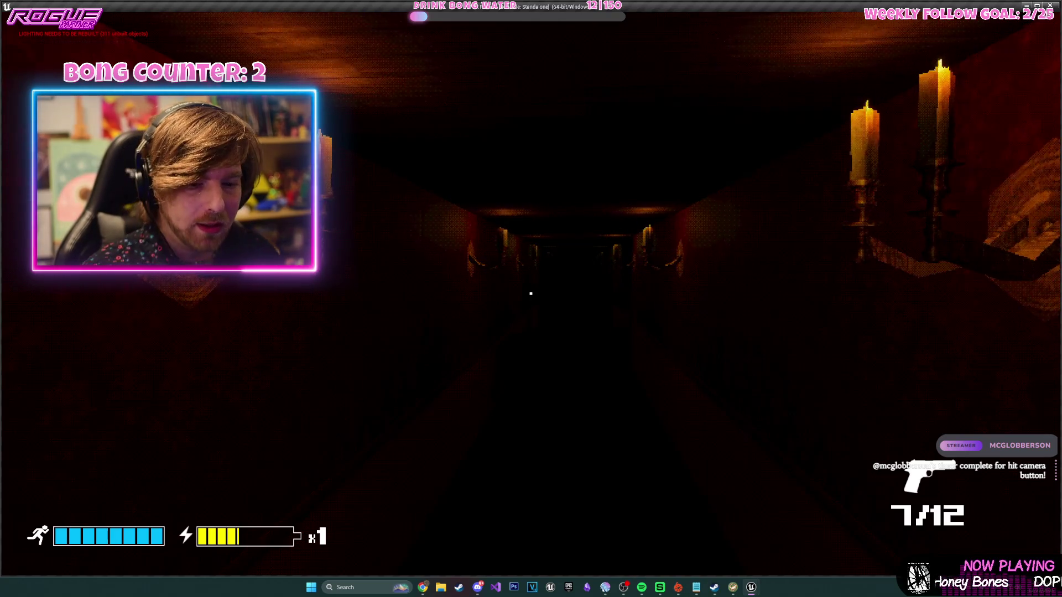
key(Escape)
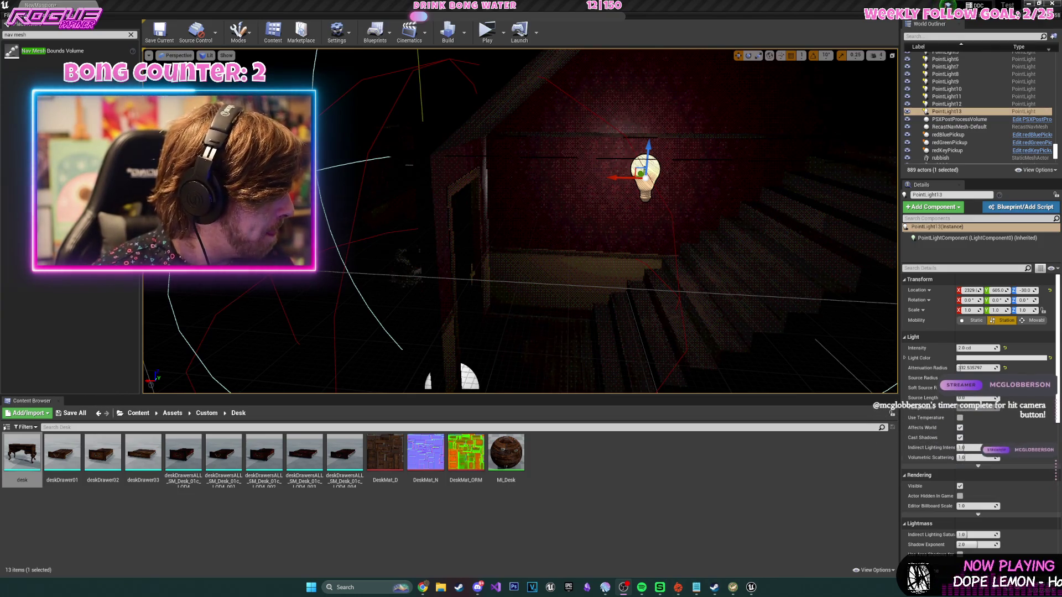
- Duplicate the point light into the room by the stairs at 2.0 cd intensity
mouse_move(526, 166)
mouse_down()
mouse_move(624, 131)
mouse_move(541, 194)
mouse_move(559, 190)
mouse_up()
key(ctrl+w)
mouse_move(351, 141)
mouse_down()
mouse_move(567, 224)
mouse_move(567, 207)
mouse_up()
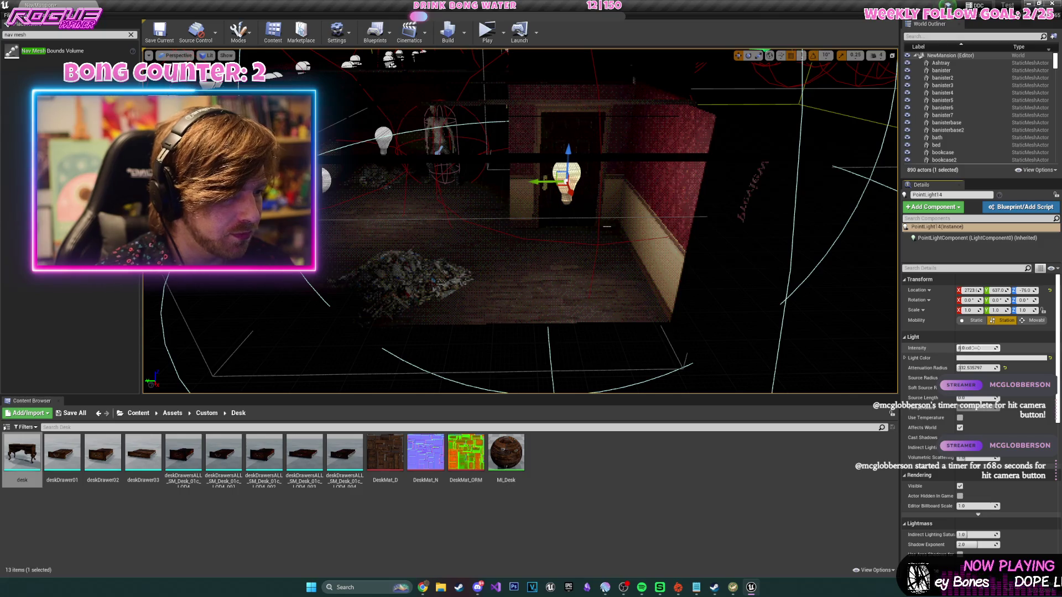
key(Return)
- Fly into the dark hallway in Unlit view and select the door BP_Door12
mouse_move(520, 222)
mouse_down()
mouse_move(558, 218)
mouse_move(548, 209)
mouse_up()
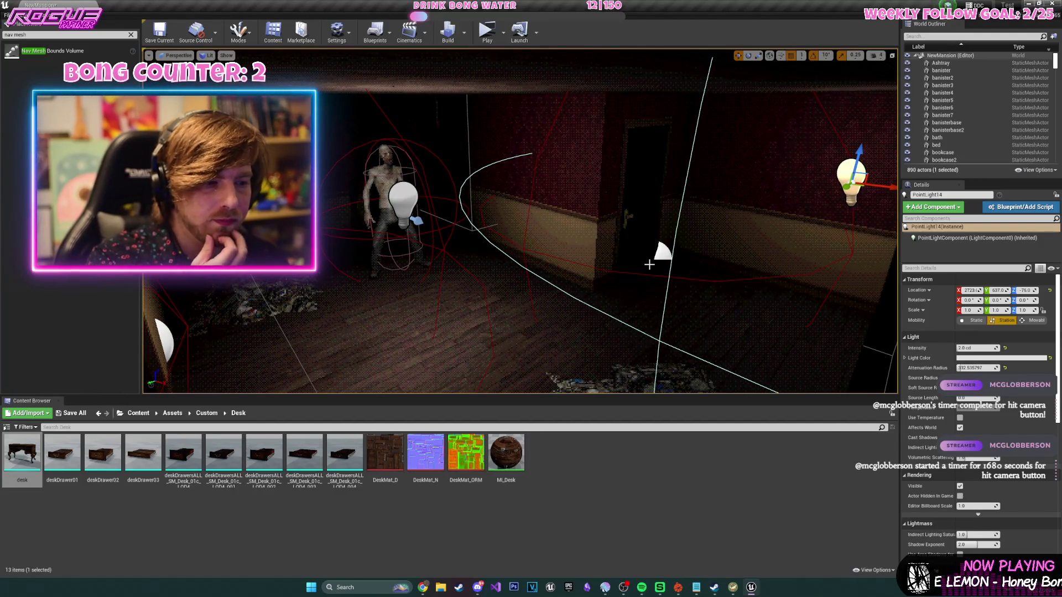
mouse_move(646, 258)
mouse_down()
mouse_move(608, 249)
mouse_move(480, 275)
mouse_up()
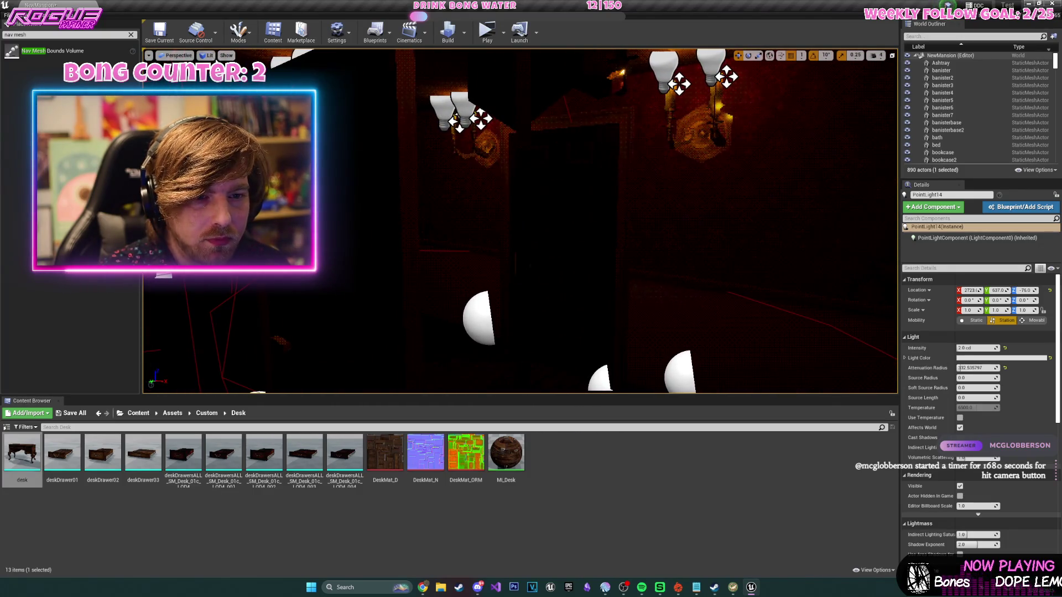
key(alt+3)
drag(480, 275, 521, 185)
click(479, 209)
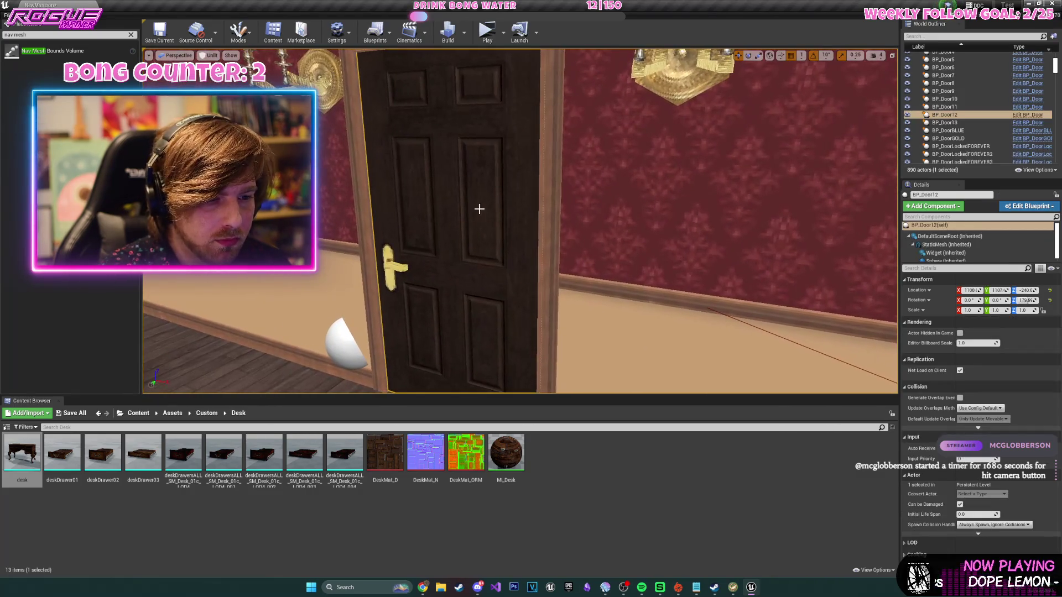
- Delete the BP_Door12 door and the zombie from the level
key(Delete)
scroll(524, 207, up, 10)
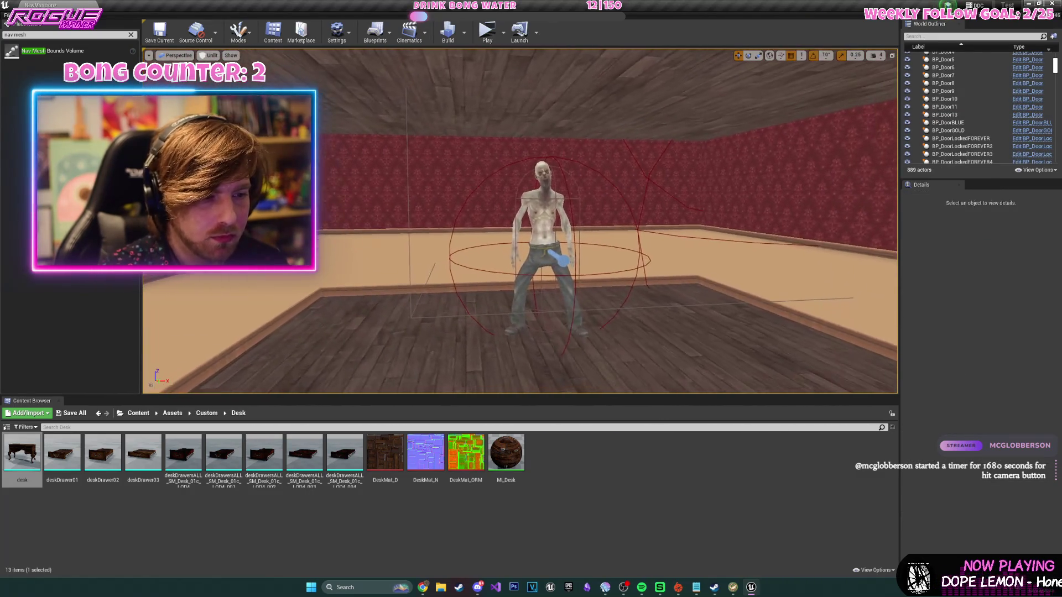
click(532, 186)
key(Delete)
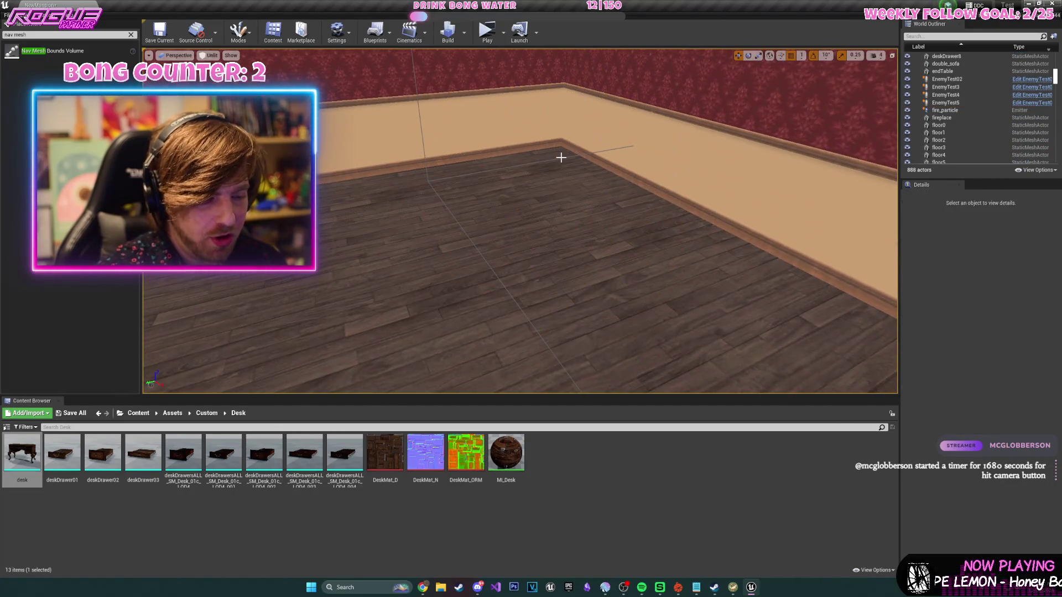
- Save the NewMansion map
scroll(571, 215, down, 10)
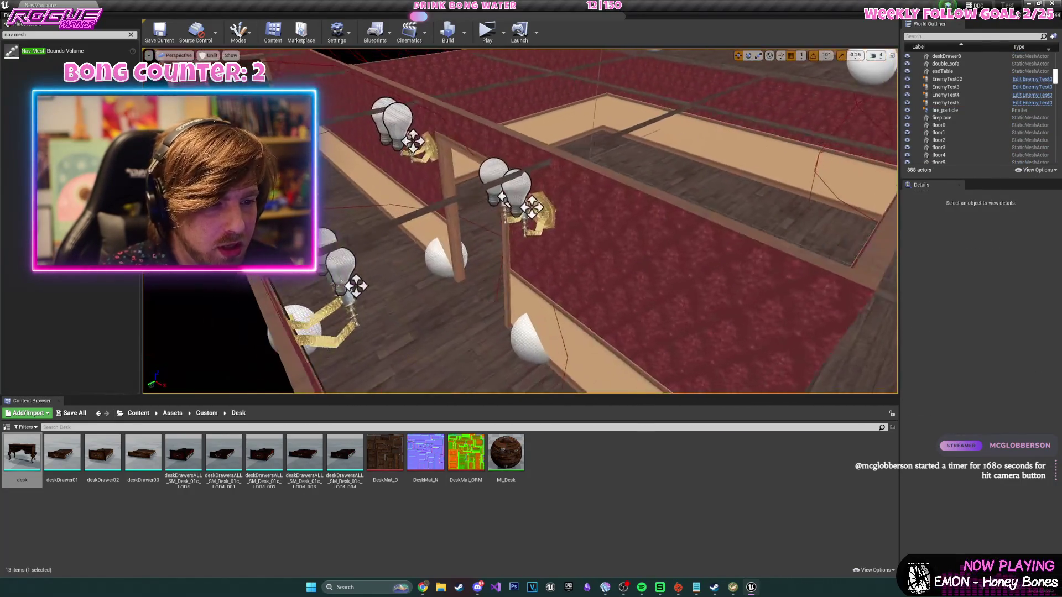
mouse_move(520, 222)
mouse_down()
mouse_move(520, 199)
mouse_move(542, 222)
mouse_move(531, 238)
mouse_move(589, 217)
mouse_up()
key(ctrl+s)
- Open the Sit_Eat_Loop animation from Content > Animations_Creature > Animations
click(137, 413)
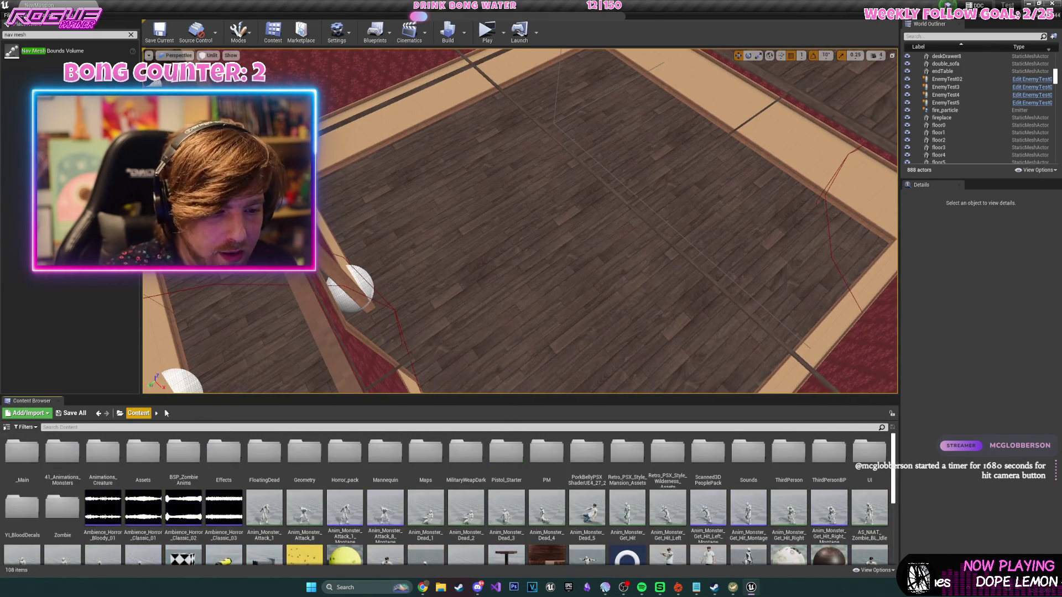
drag(506, 395, 504, 214)
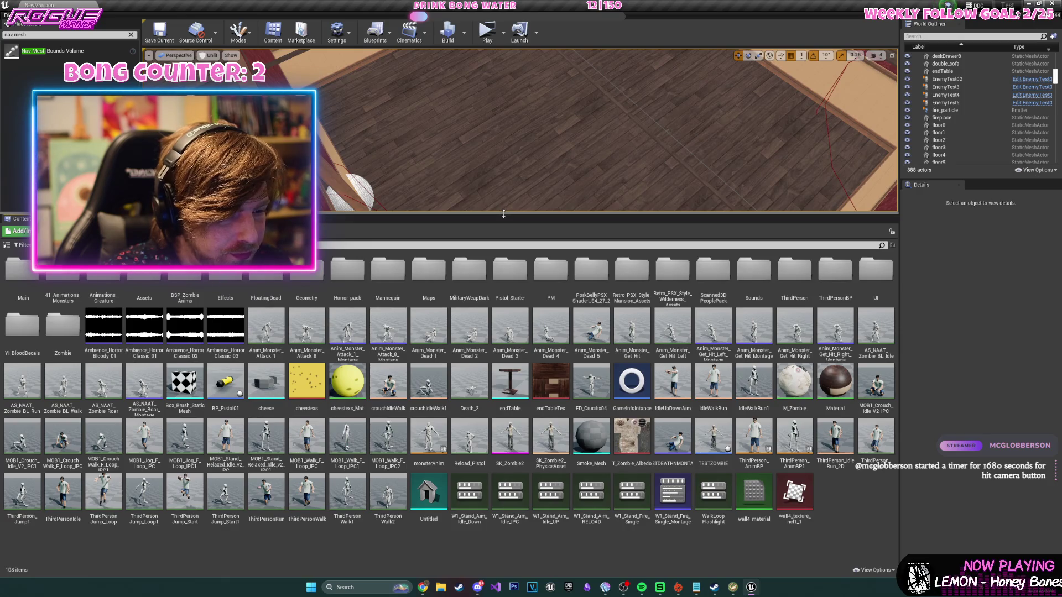
drag(504, 214, 503, 274)
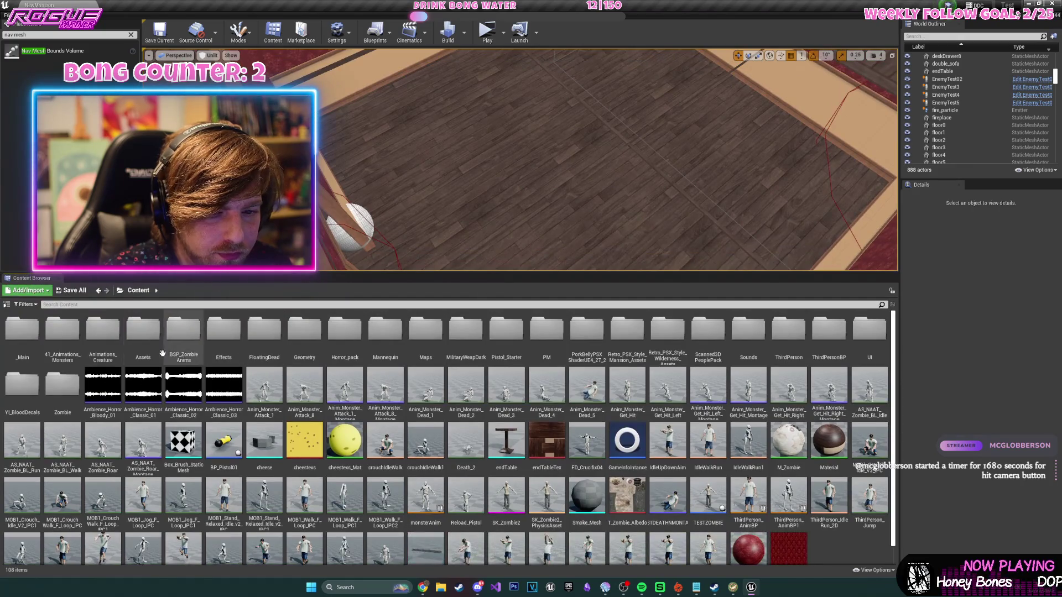
double_click(109, 353)
double_click(28, 351)
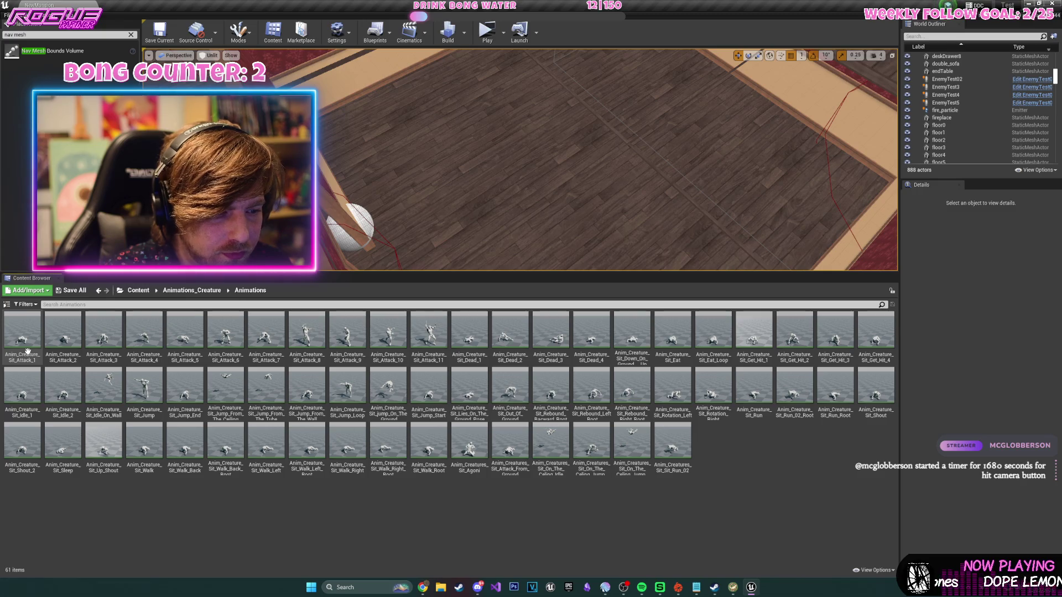
double_click(713, 337)
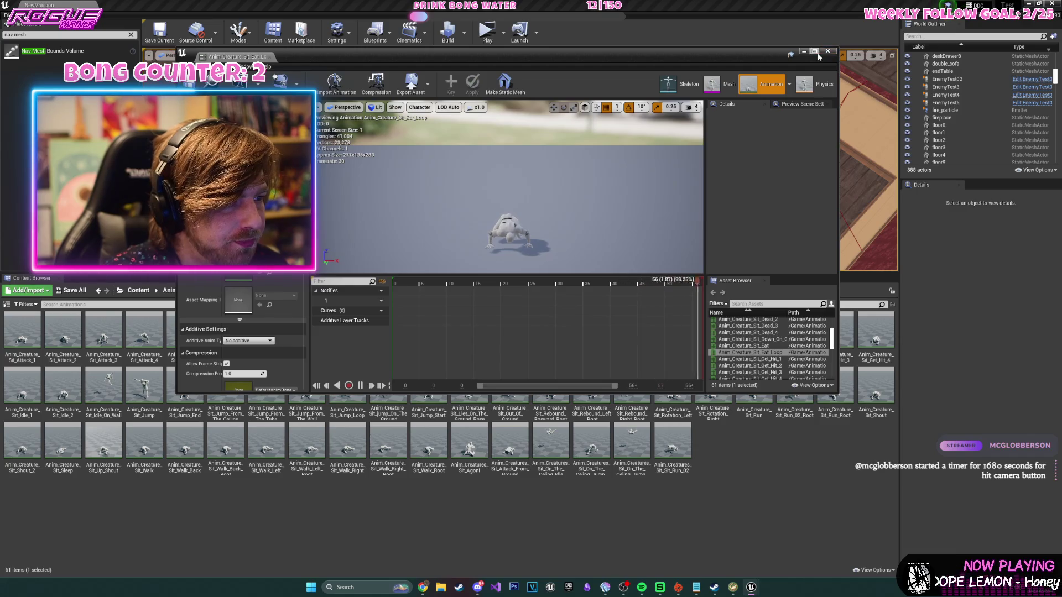
- Maximize the Sit_Eat_Loop animation editor and inspect the creature preview and its mesh choices
click(814, 51)
scroll(602, 287, up, 5)
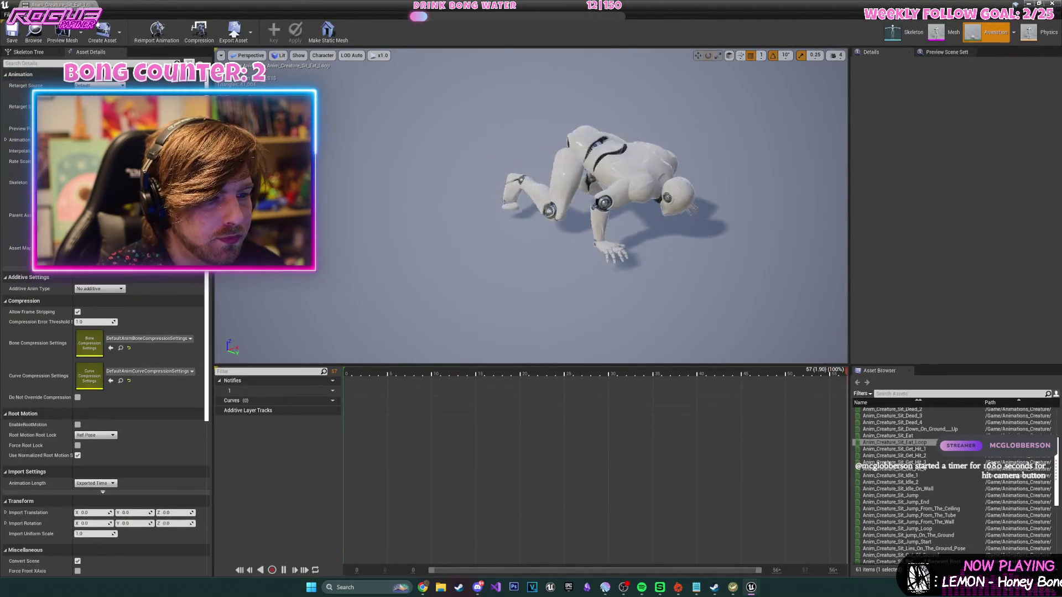
mouse_move(602, 287)
mouse_down()
mouse_move(495, 318)
mouse_move(376, 328)
mouse_up()
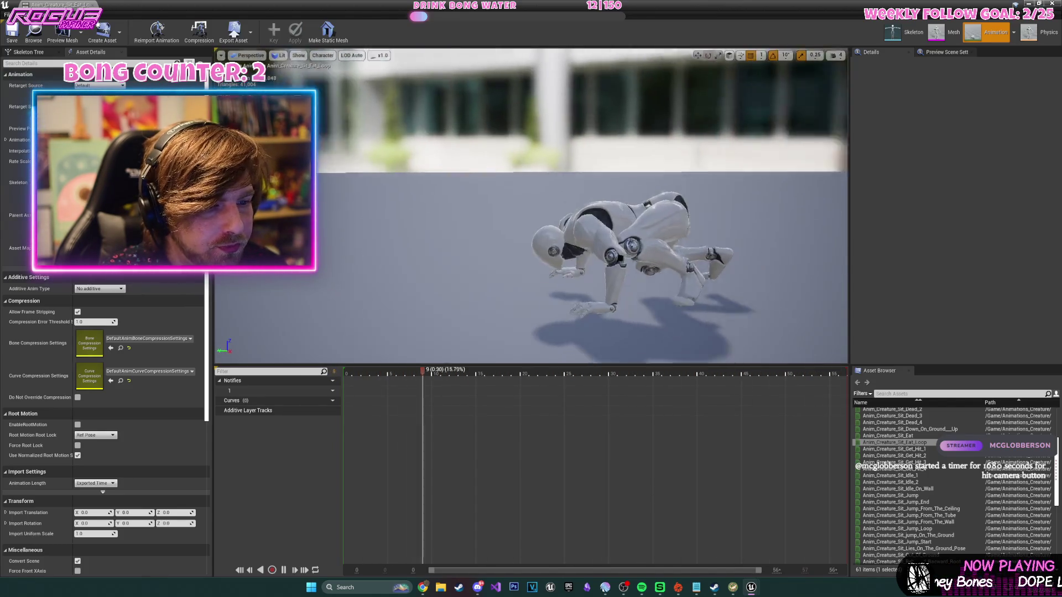
click(64, 42)
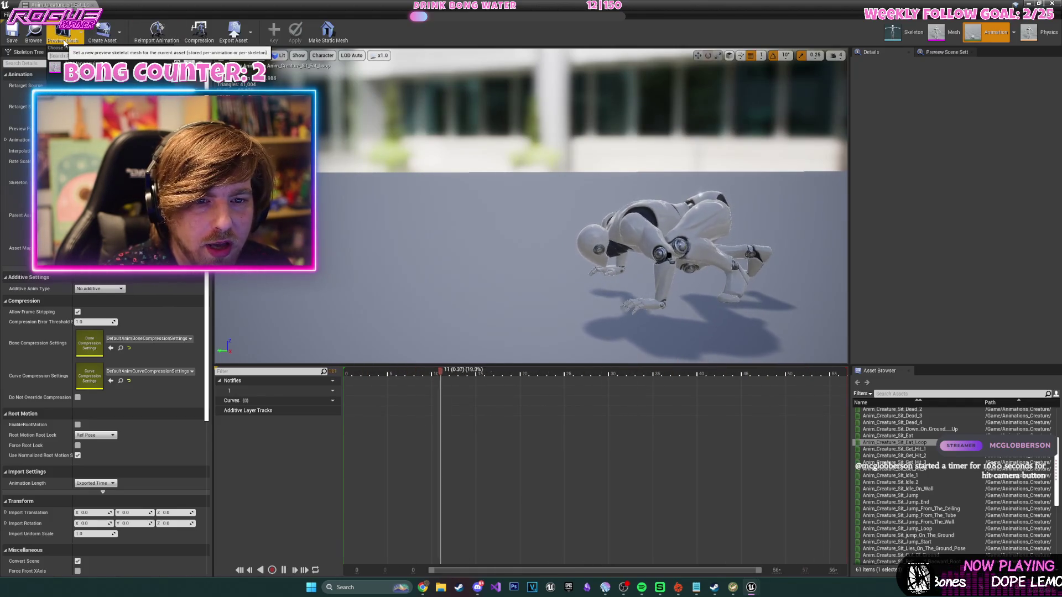
click(1044, 33)
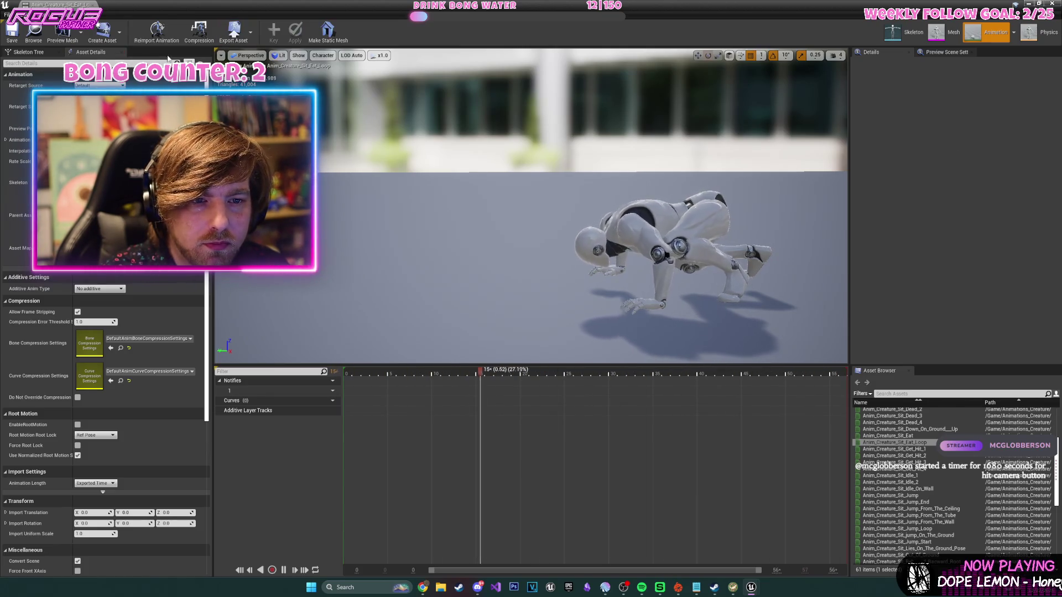
- Retarget Sit_Eat_Loop to UE4_Mannequin_Skeleton and drop the retargeted copy into the level
key(alt+Tab)
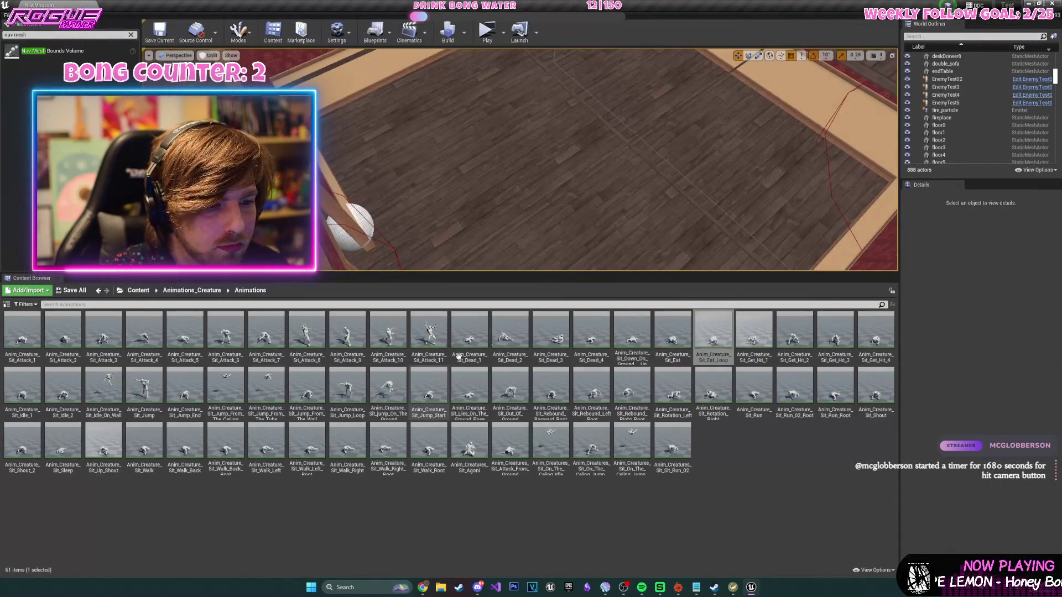
right_click(722, 332)
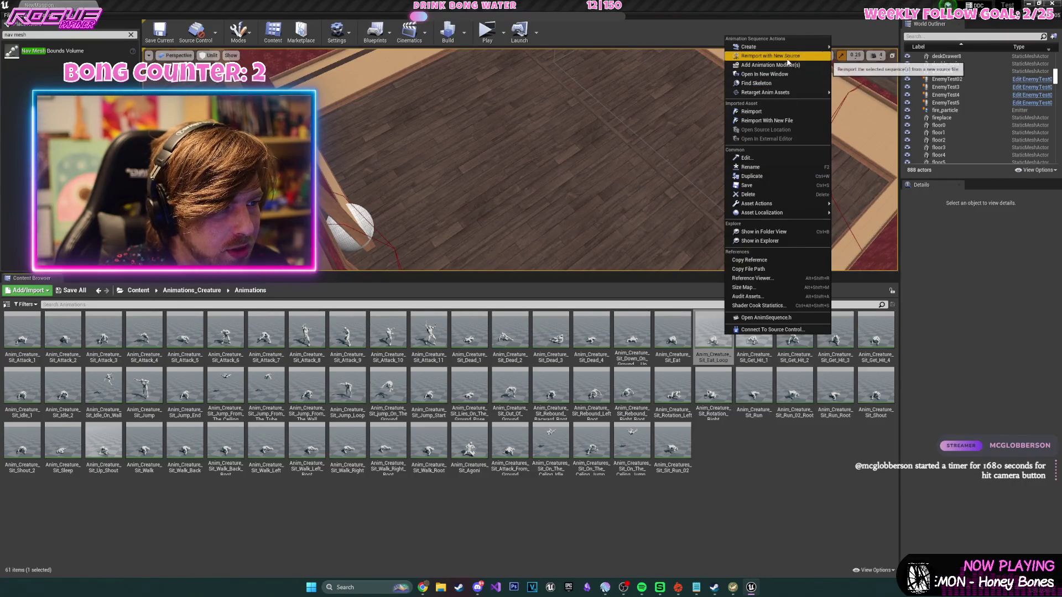
mouse_move(797, 92)
click(974, 104)
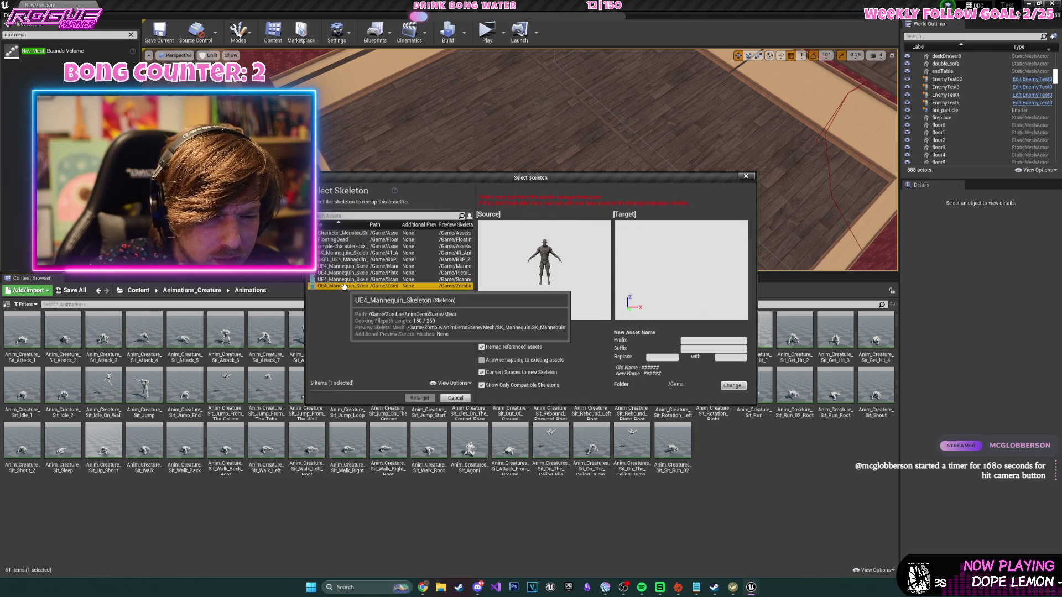
click(430, 399)
drag(264, 385, 480, 205)
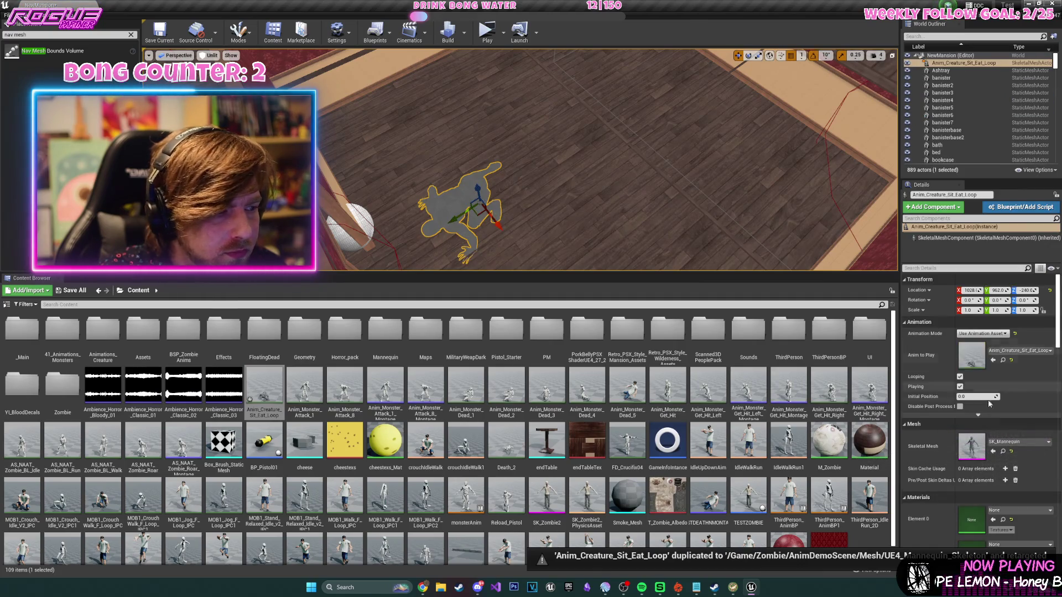
- Give the creature the SK_Zombie mesh, rotate it to 110°, and move it to Y 861
click(1018, 442)
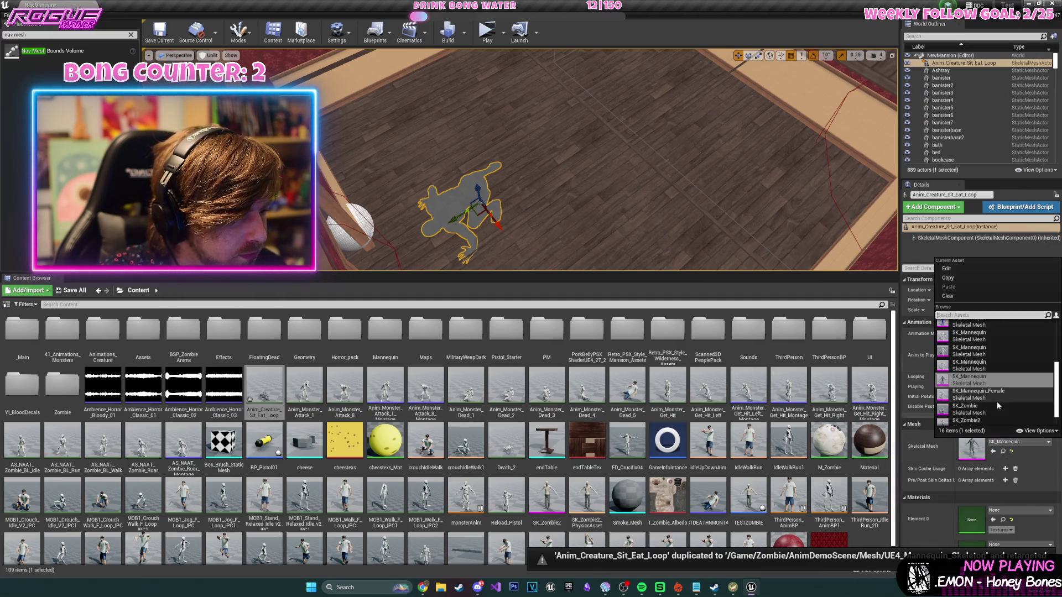
click(998, 407)
key(f)
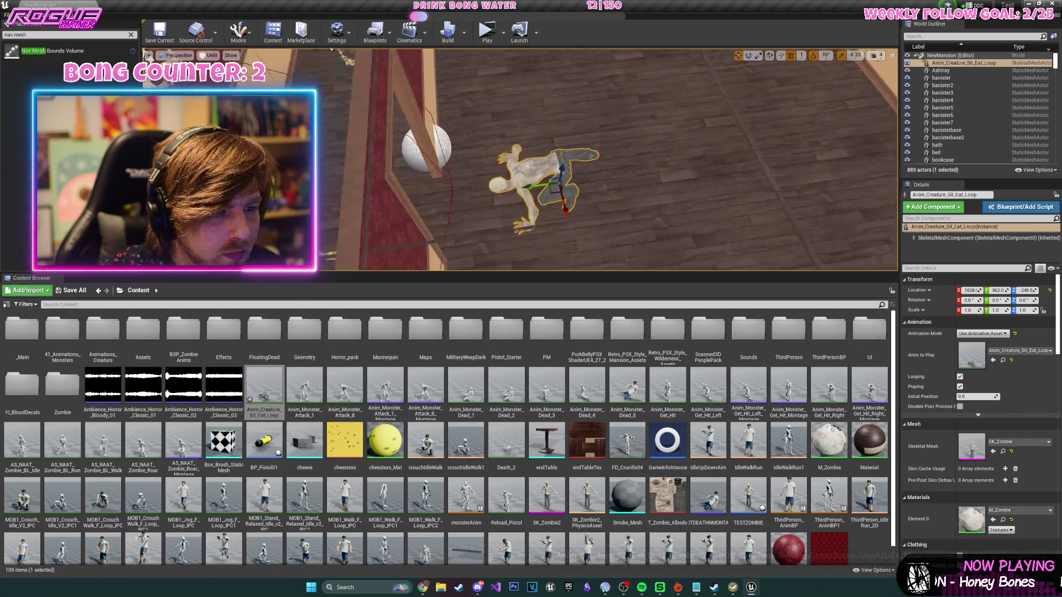
scroll(464, 103, up, 5)
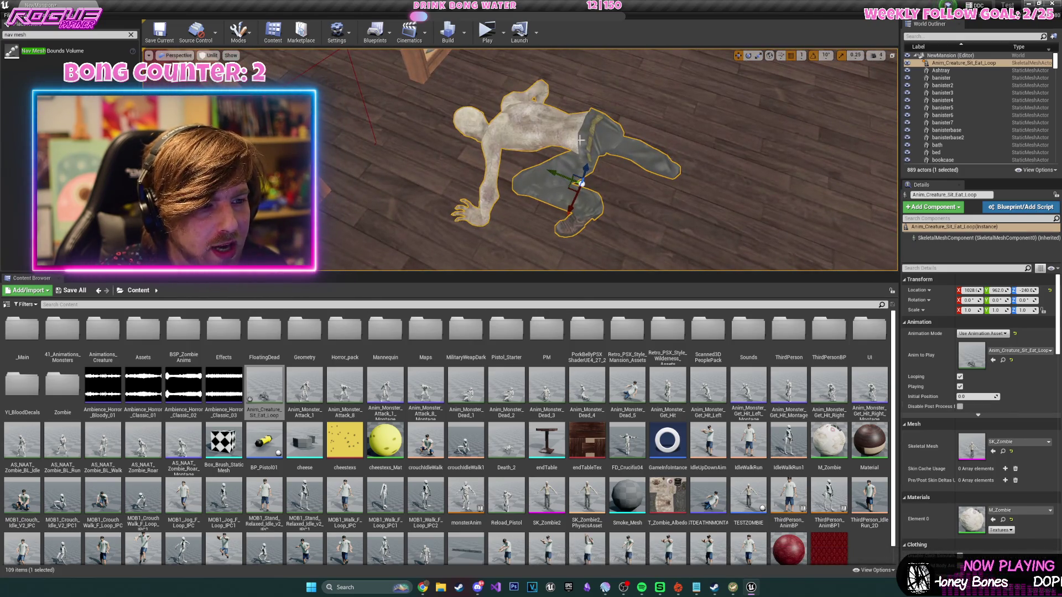
scroll(581, 140, down, 4)
drag(470, 222, 430, 229)
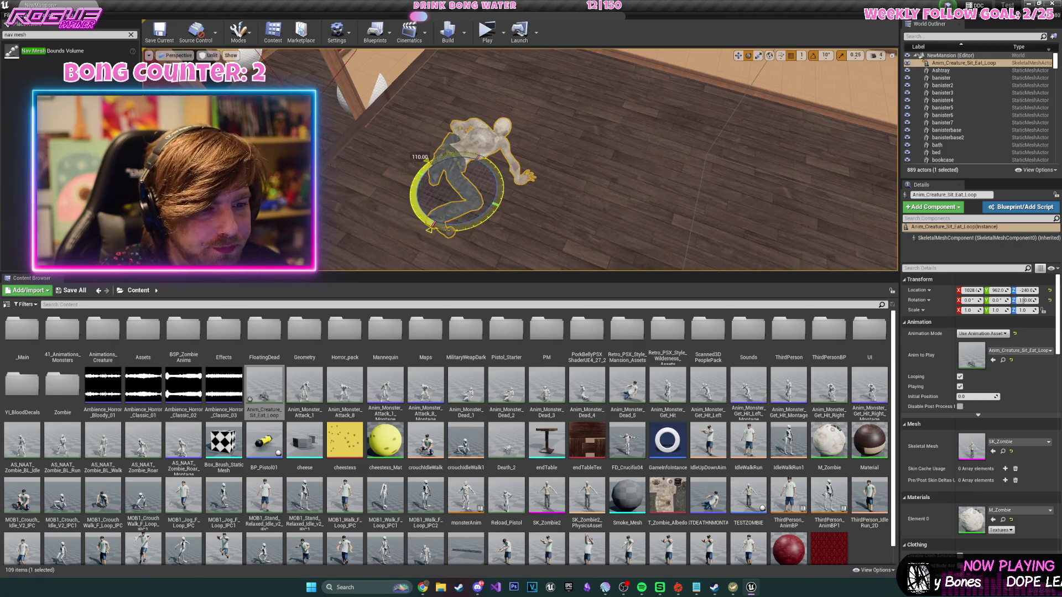
drag(430, 180, 529, 196)
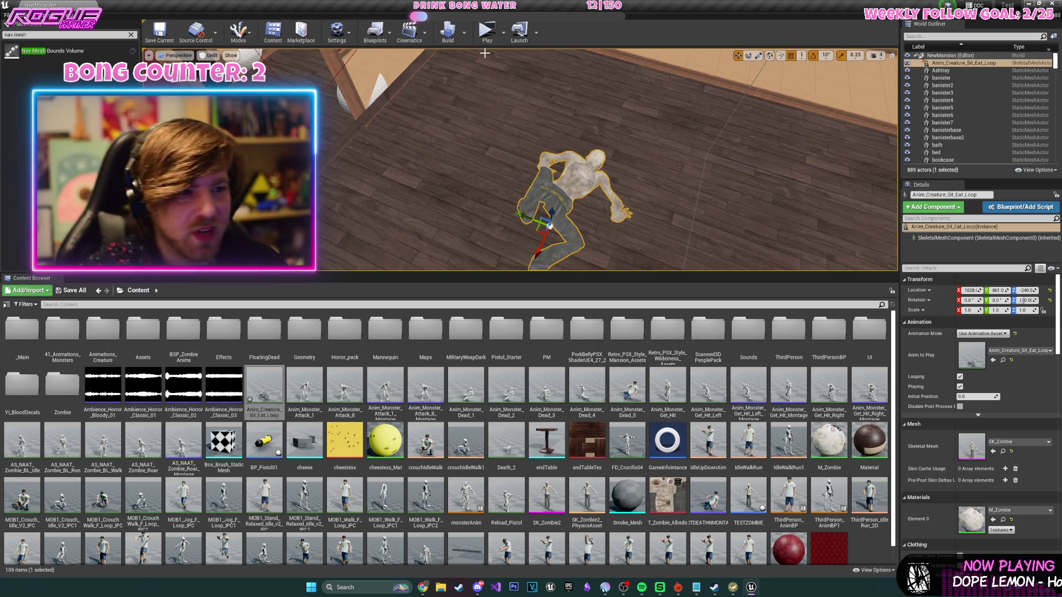
- Simulate the level, toggling the viewport between Lit and Unlit to view the zombie
click(507, 40)
click(545, 108)
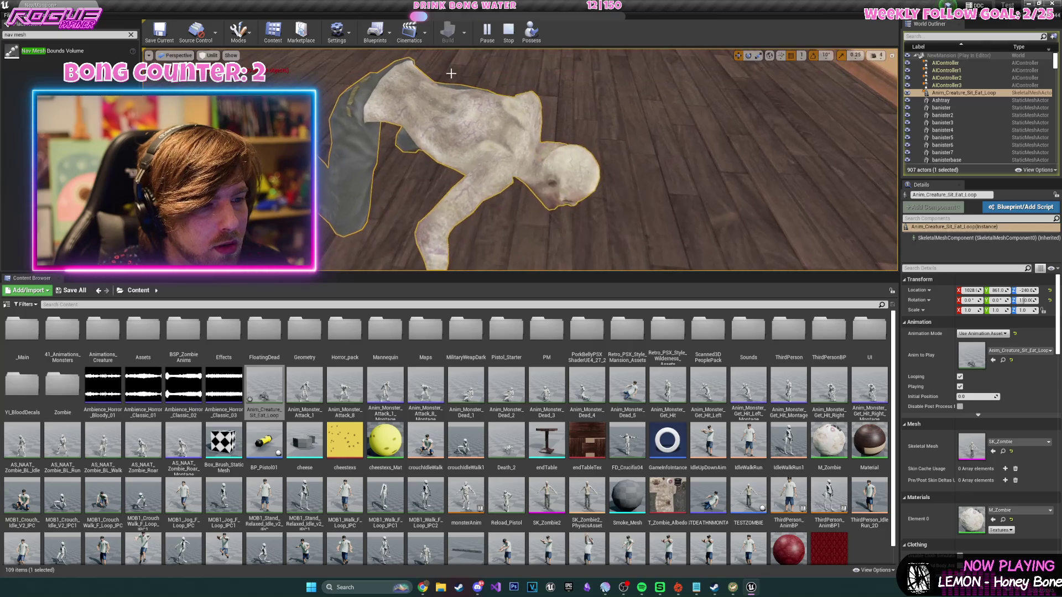
click(212, 56)
click(208, 73)
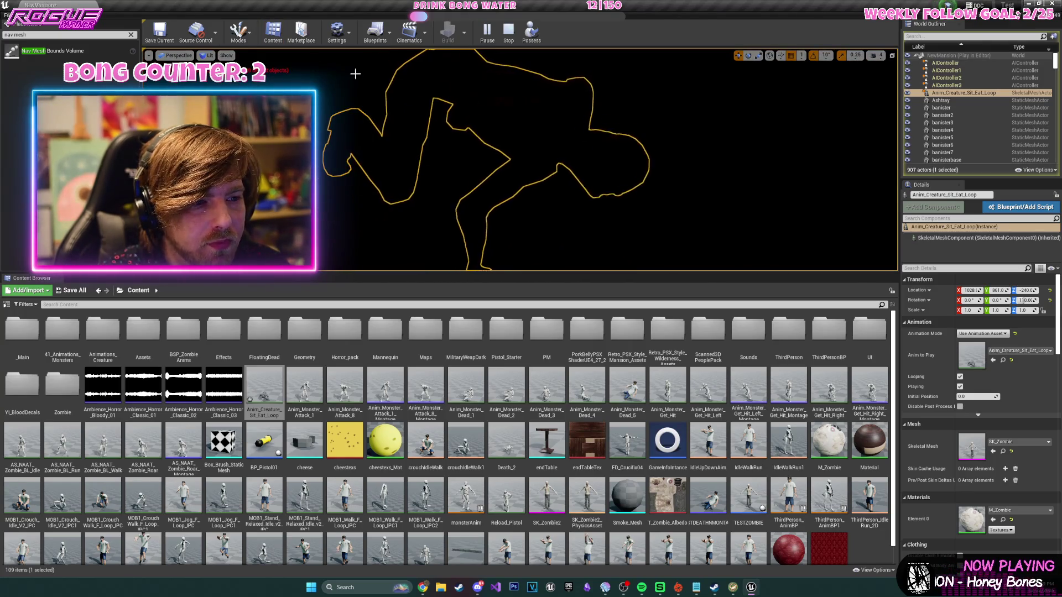
click(219, 82)
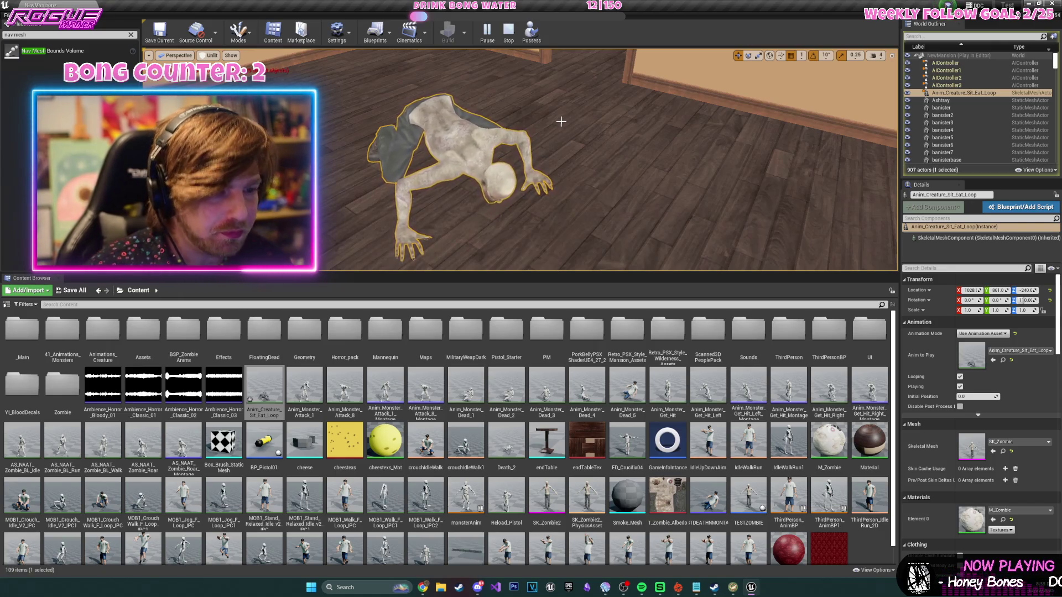
mouse_move(578, 163)
mouse_down()
mouse_move(578, 216)
mouse_move(567, 191)
mouse_move(581, 175)
mouse_up()
- Stop simulating, nudge the zombie left on X, and place a door mesh turned 180°
key(Escape)
mouse_move(718, 214)
mouse_down()
mouse_move(682, 210)
mouse_move(720, 213)
mouse_move(637, 232)
mouse_move(575, 265)
mouse_move(531, 221)
mouse_up()
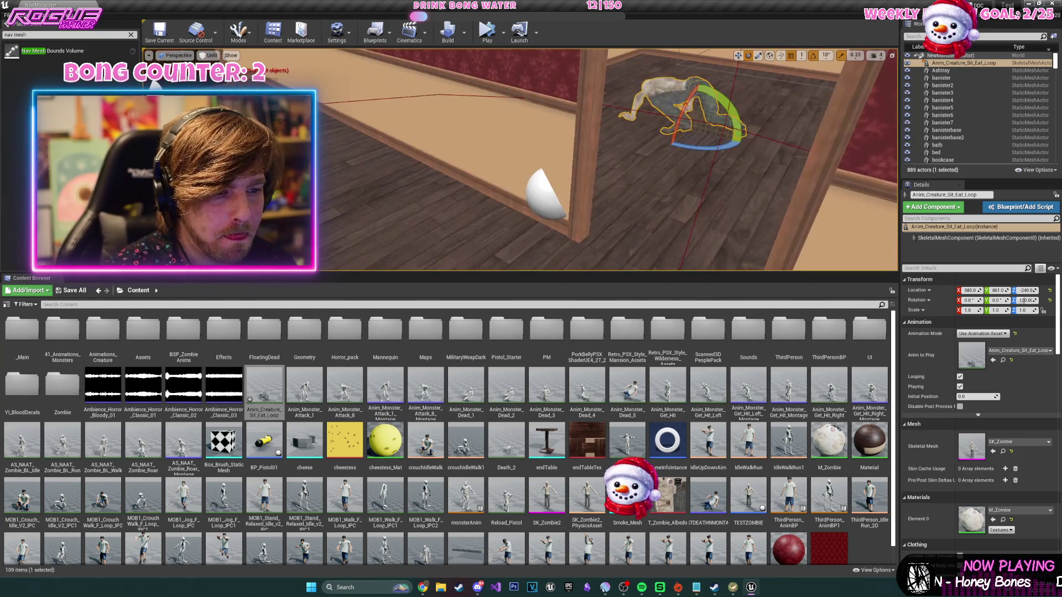
click(331, 111)
click(947, 245)
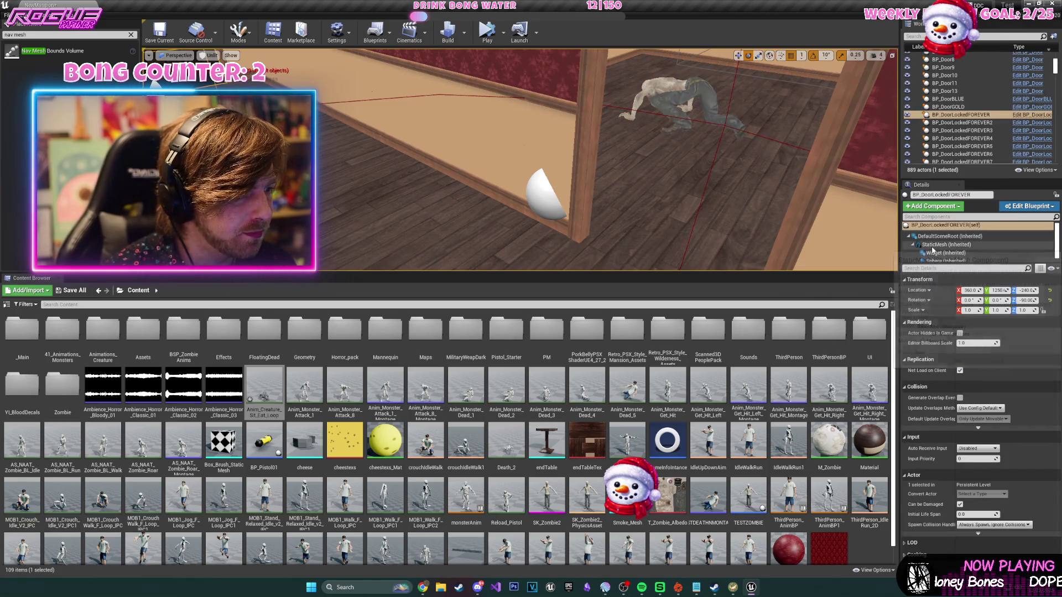
click(1003, 364)
mouse_move(225, 331)
mouse_down()
mouse_move(251, 340)
mouse_move(653, 238)
mouse_move(587, 232)
mouse_up()
scroll(589, 227, down, 2)
key(e)
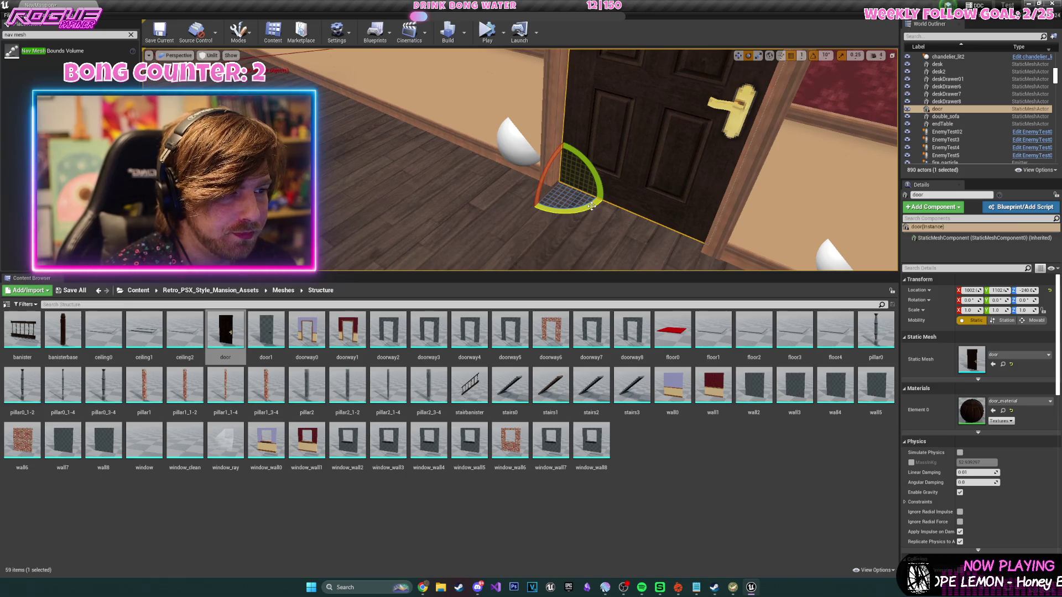
mouse_move(591, 206)
mouse_down()
mouse_move(606, 201)
mouse_move(760, 249)
mouse_move(736, 260)
mouse_up()
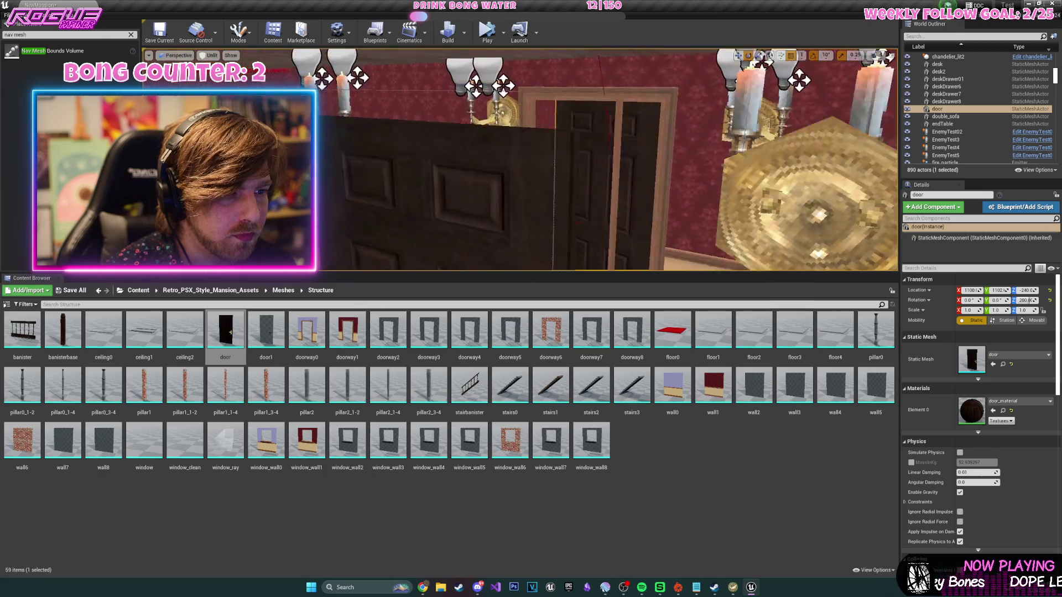
- Select the crawling zombie behind the door and frame it in the view
mouse_move(596, 94)
mouse_down()
mouse_move(597, 127)
mouse_move(597, 94)
mouse_up()
click(596, 94)
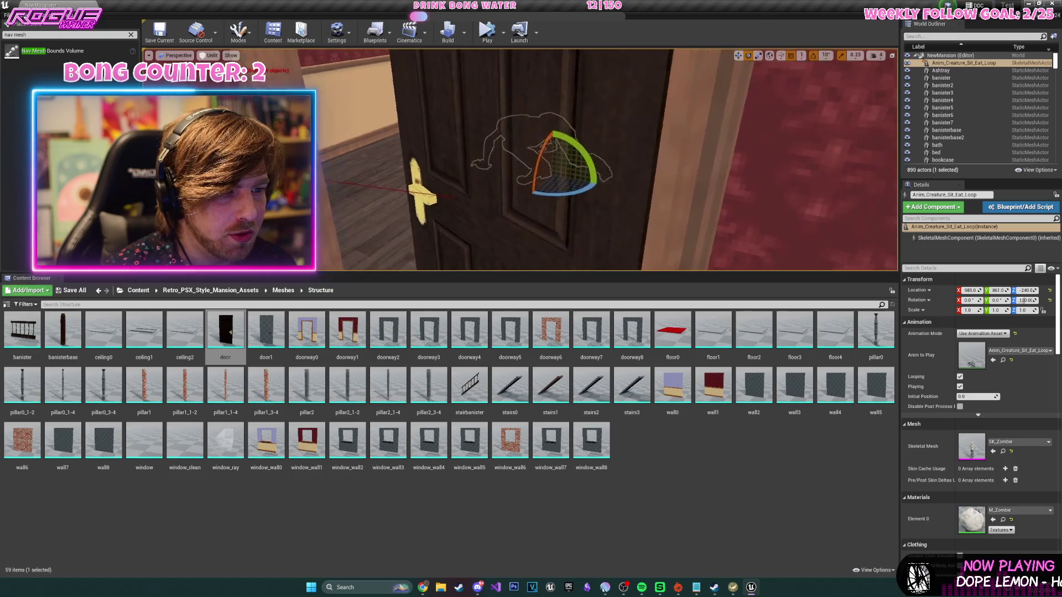
key(w)
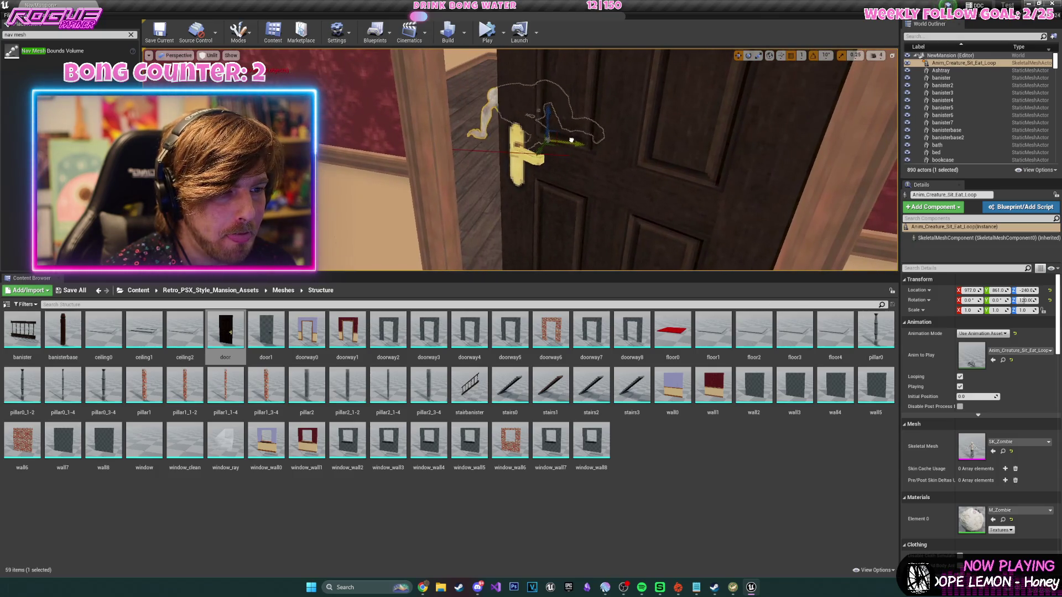
key(f)
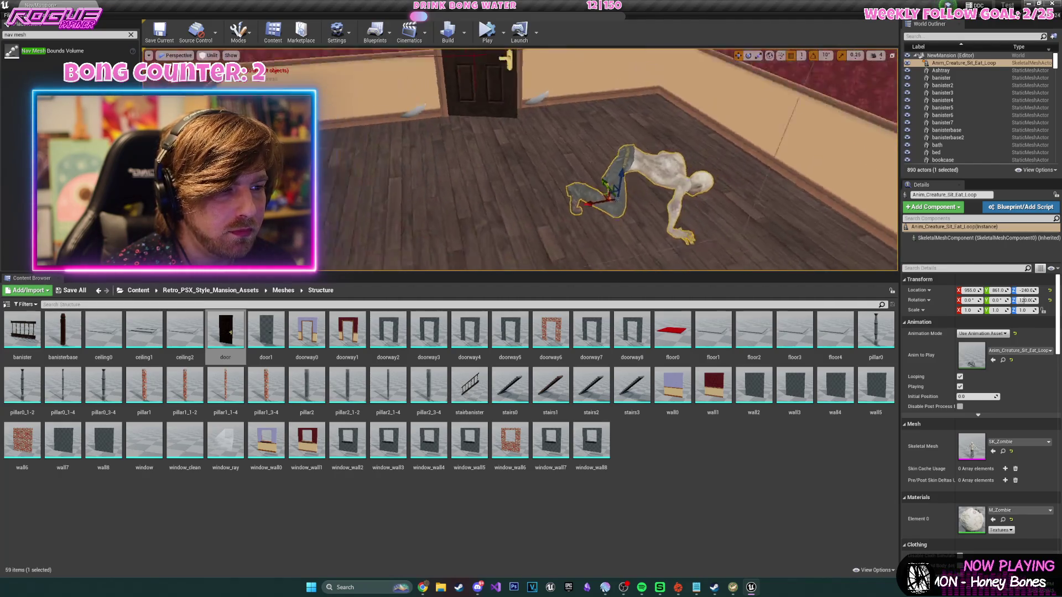
drag(555, 138, 601, 159)
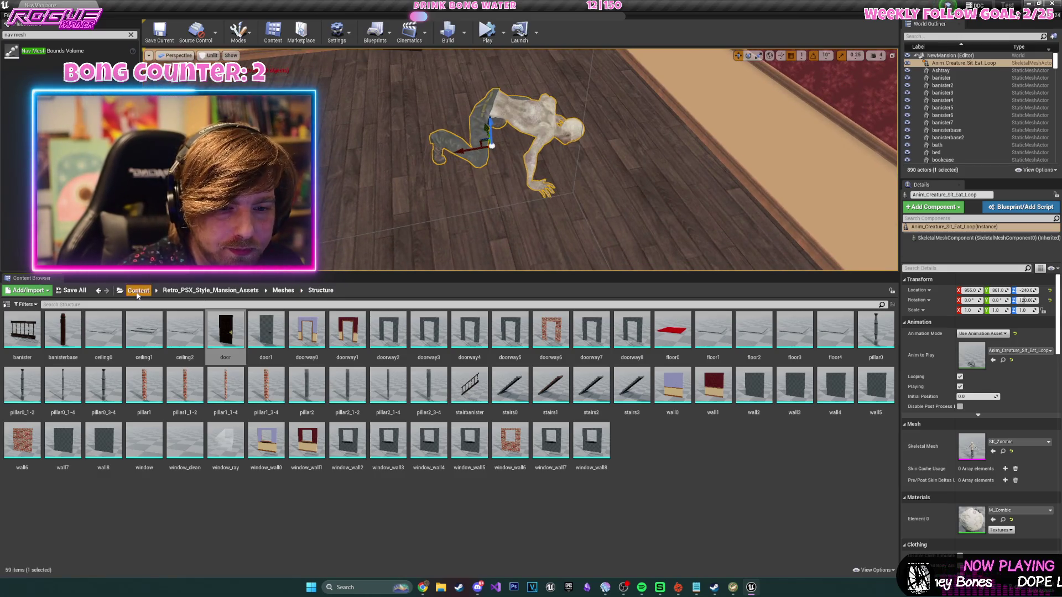
- Preview the Sit_Down_On_Ground animation from Animations_Creature/Animations, then return to the level
click(138, 291)
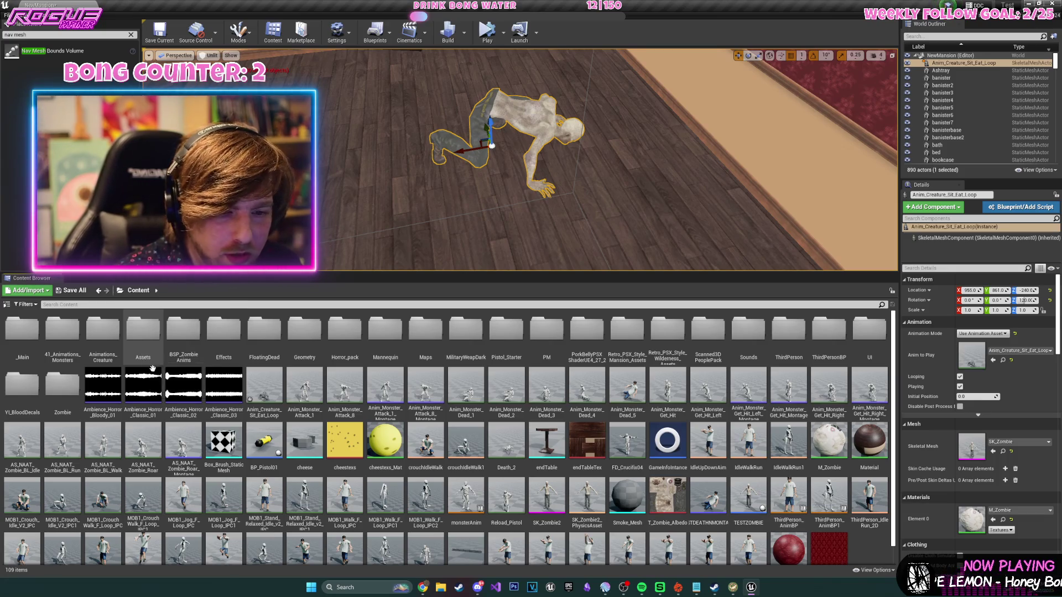
double_click(107, 361)
double_click(24, 354)
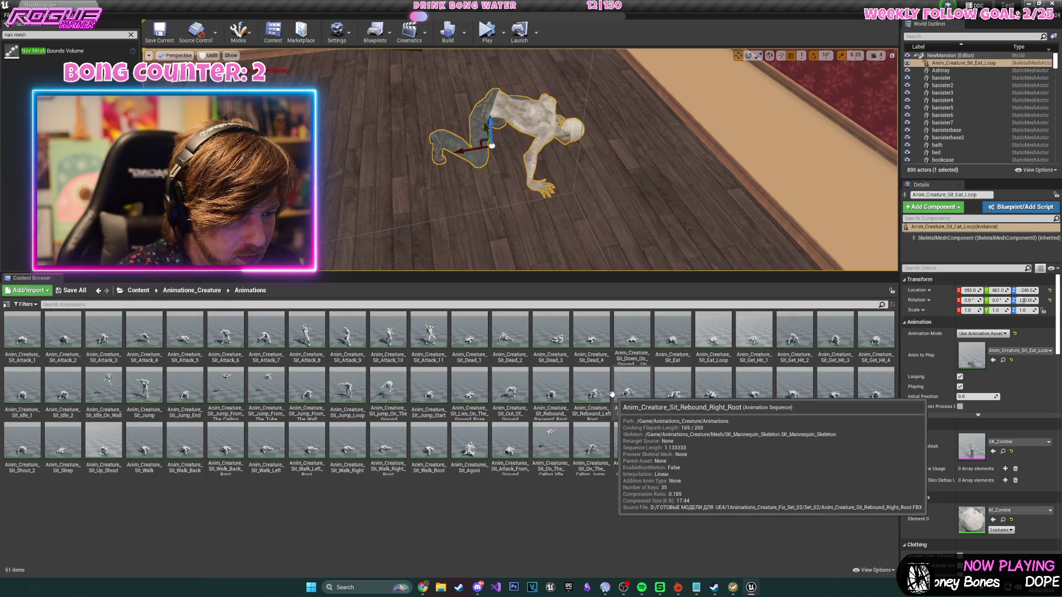
double_click(631, 331)
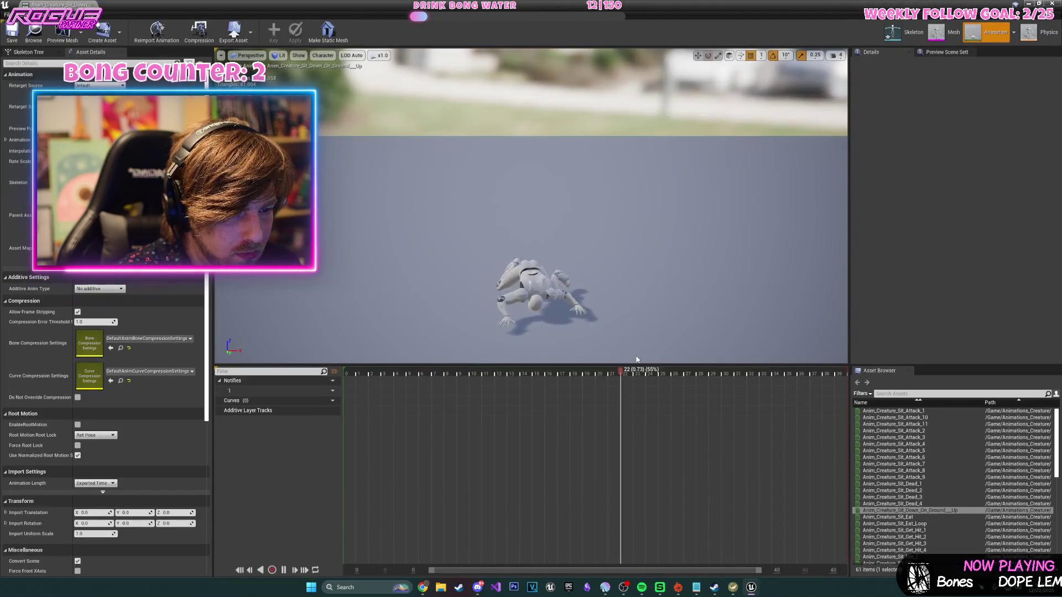
key(alt+Tab)
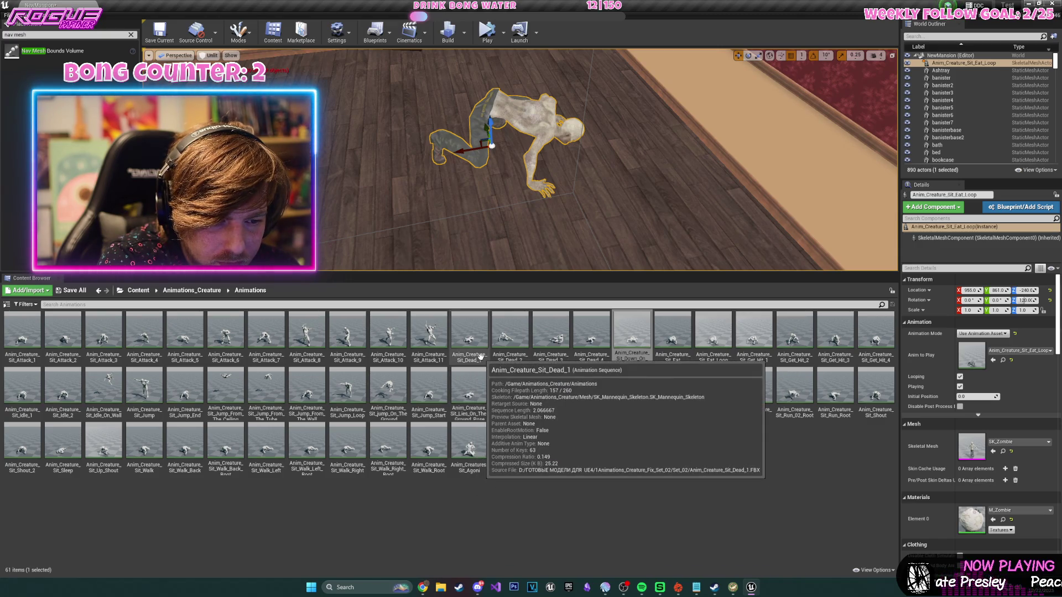
- Select Anim_Monster_Dead_2 in 41_Animations_Monsters/Animations
click(137, 291)
double_click(60, 338)
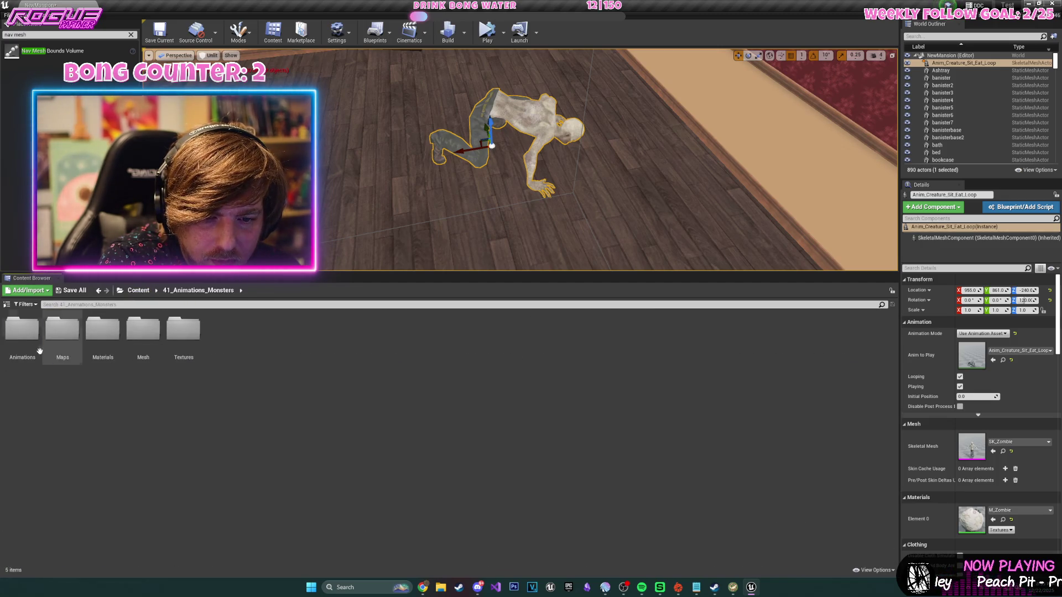
double_click(100, 332)
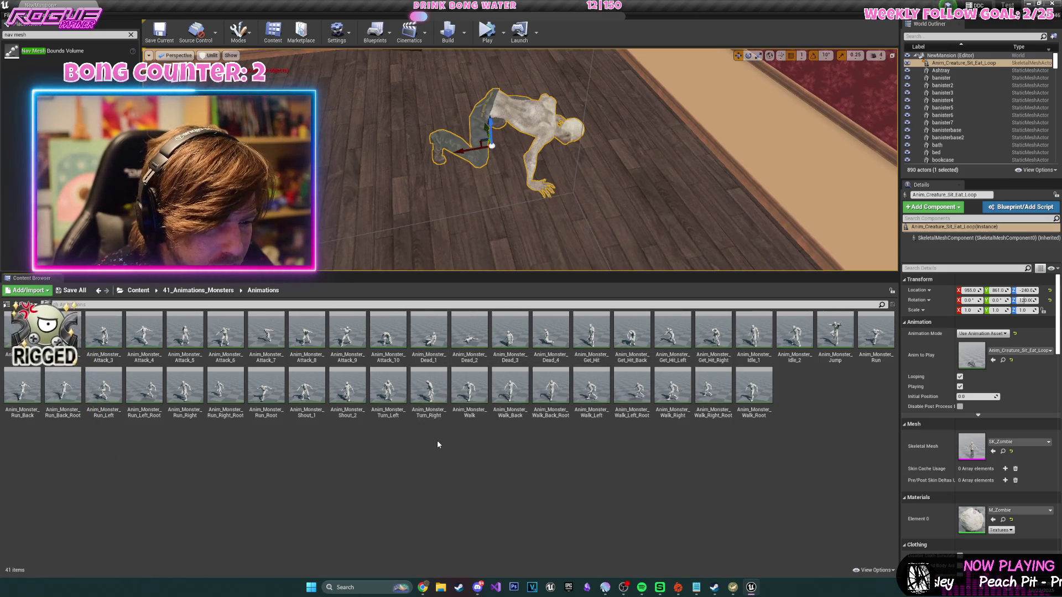
click(483, 358)
- Duplicate and retarget Dead_2 to simple-character-psx, then place the result in the room
right_click(482, 358)
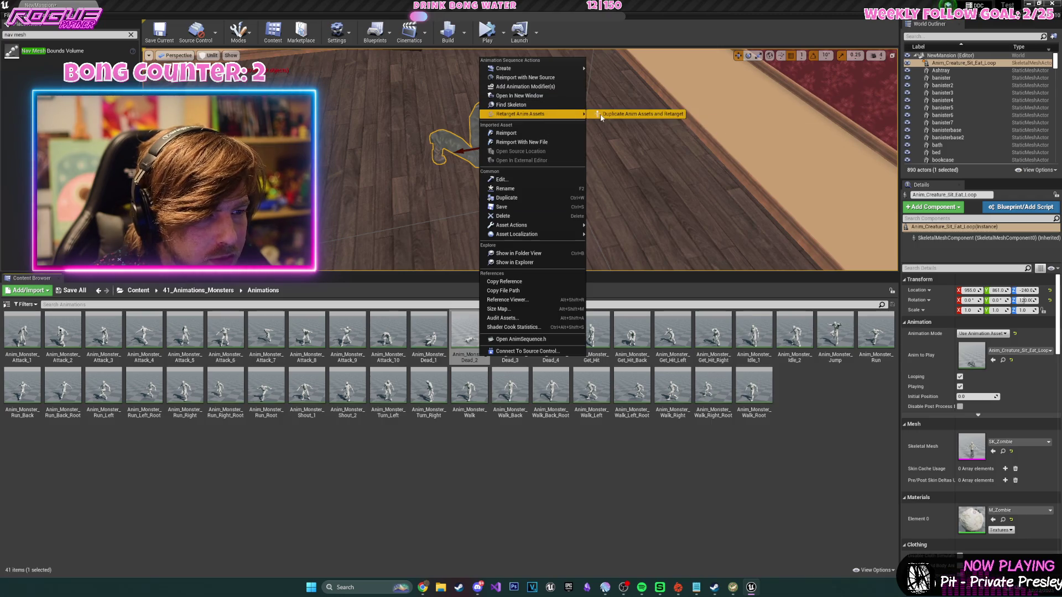
click(602, 116)
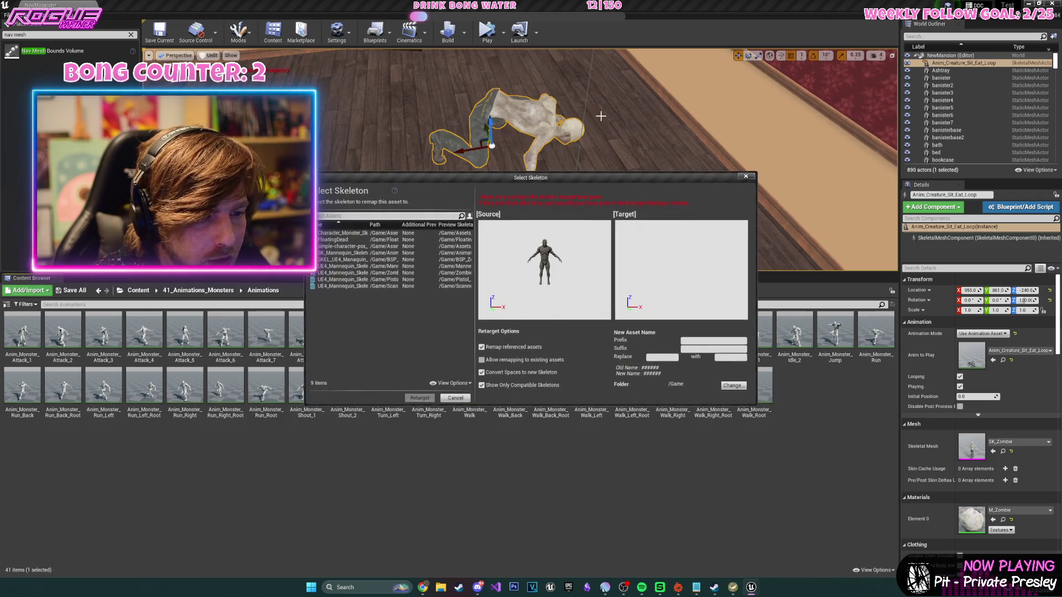
click(372, 246)
click(417, 402)
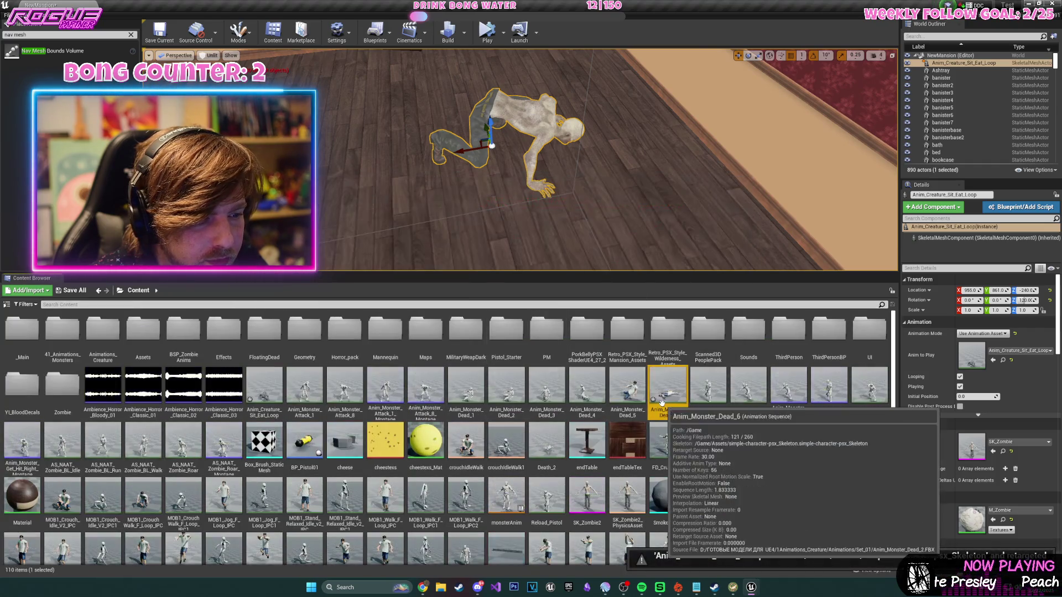
mouse_move(667, 387)
mouse_down()
mouse_move(514, 216)
mouse_move(556, 207)
mouse_move(691, 257)
mouse_up()
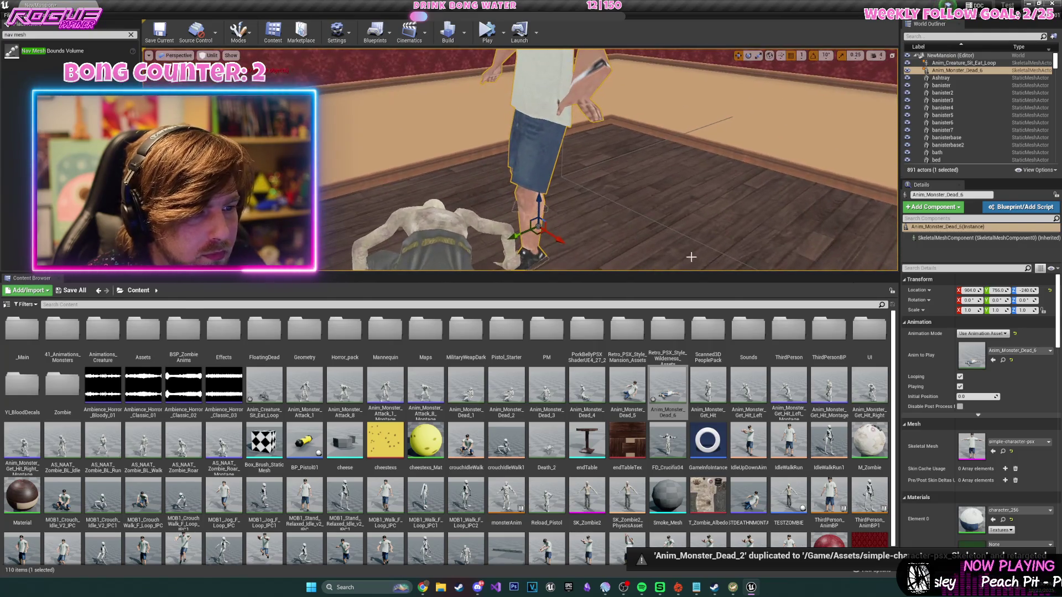
- Pose Anim_Monster_Dead_6 at its lying death pose and turn it to about -30 degrees
drag(977, 397, 991, 396)
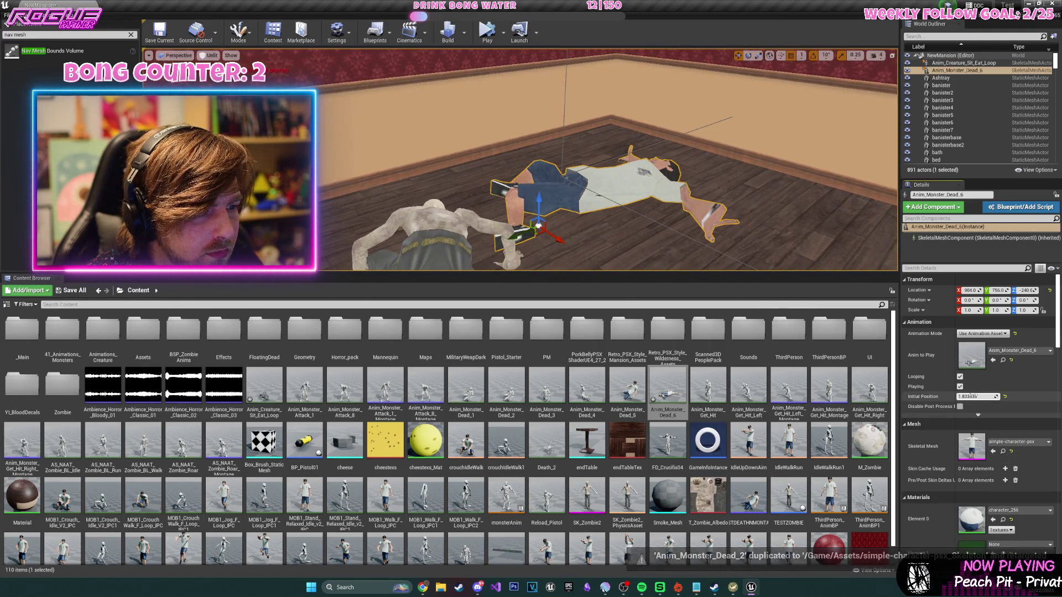
scroll(695, 238, up, 8)
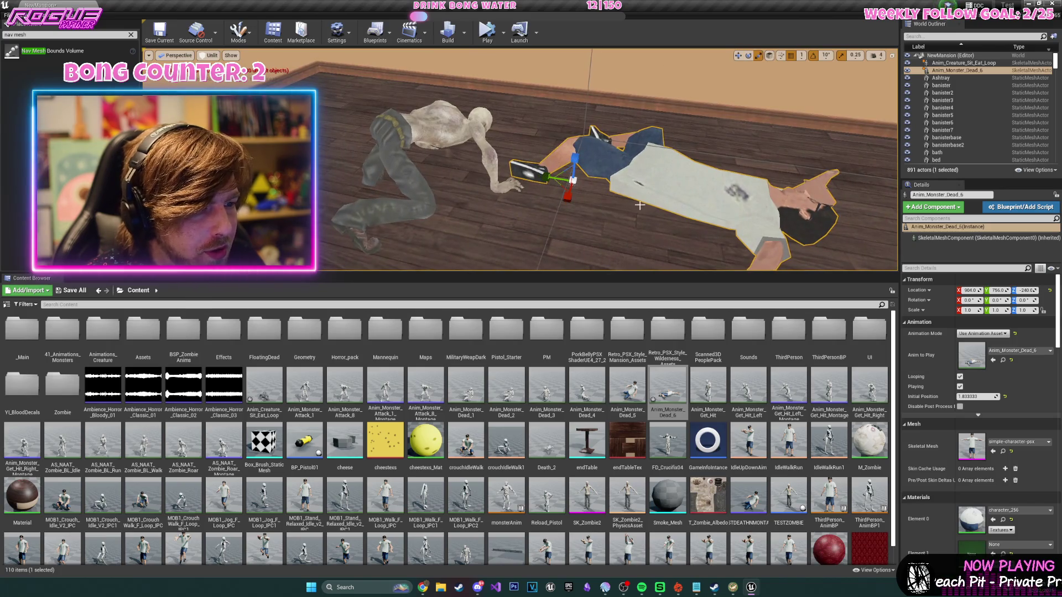
drag(577, 181, 559, 194)
key(ctrl+z)
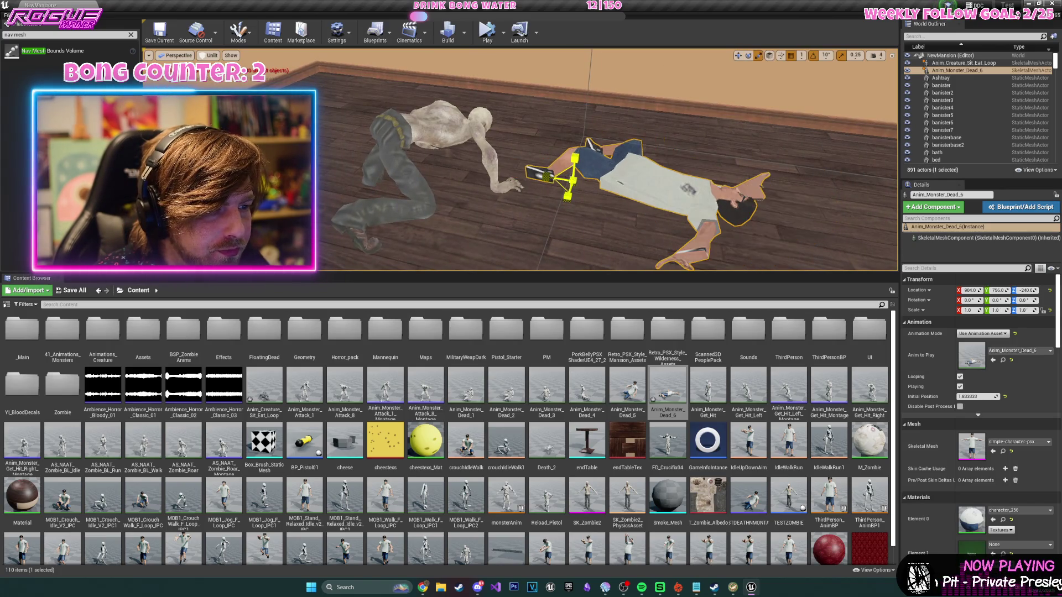
drag(576, 205, 603, 216)
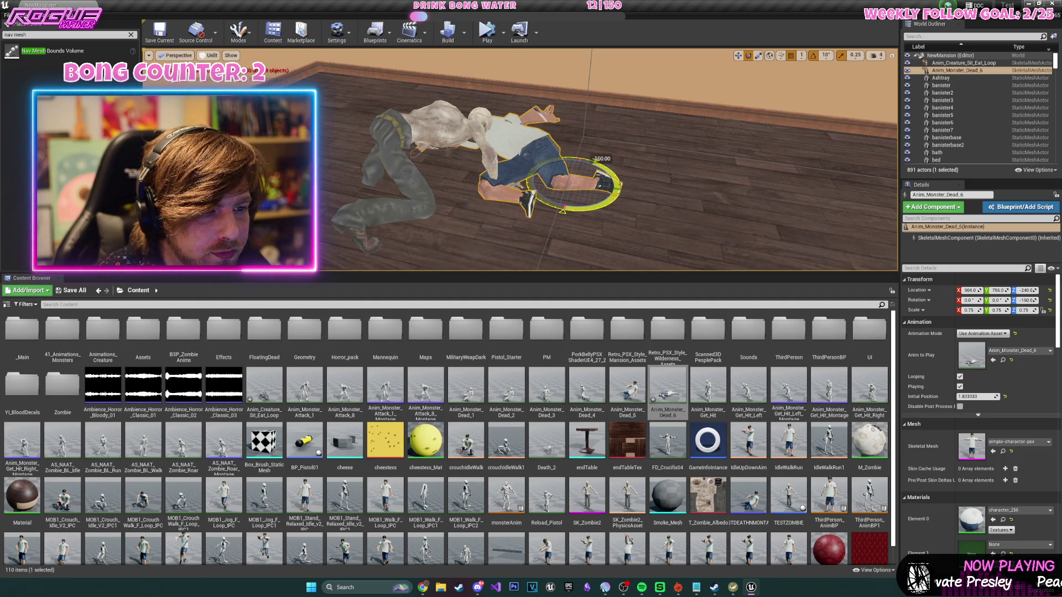
drag(520, 160, 631, 160)
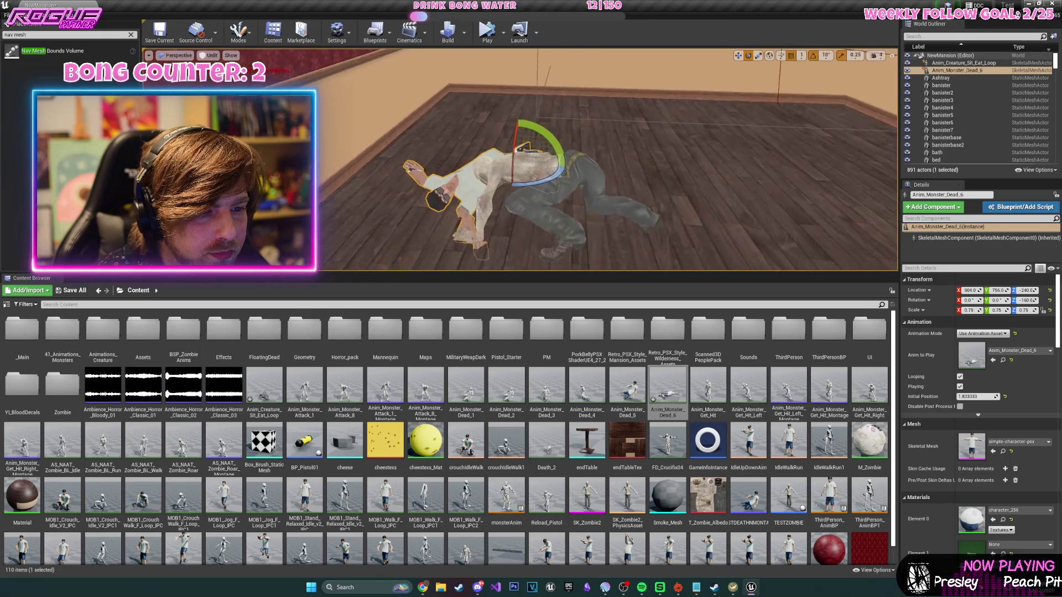
- Run and stop an in-editor play test, then launch the level as a Standalone Game
click(496, 35)
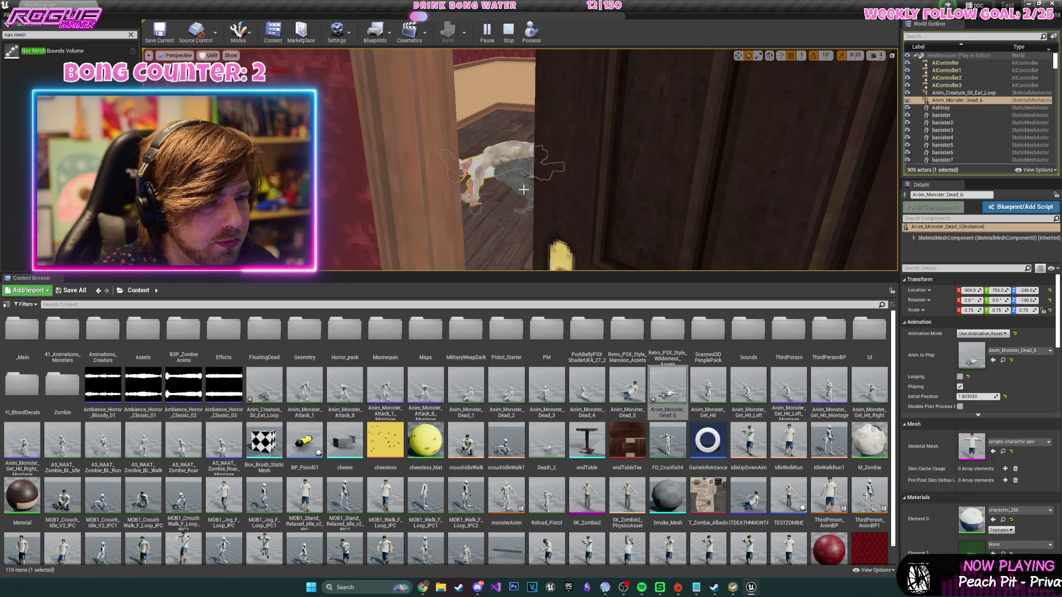
click(509, 39)
click(536, 56)
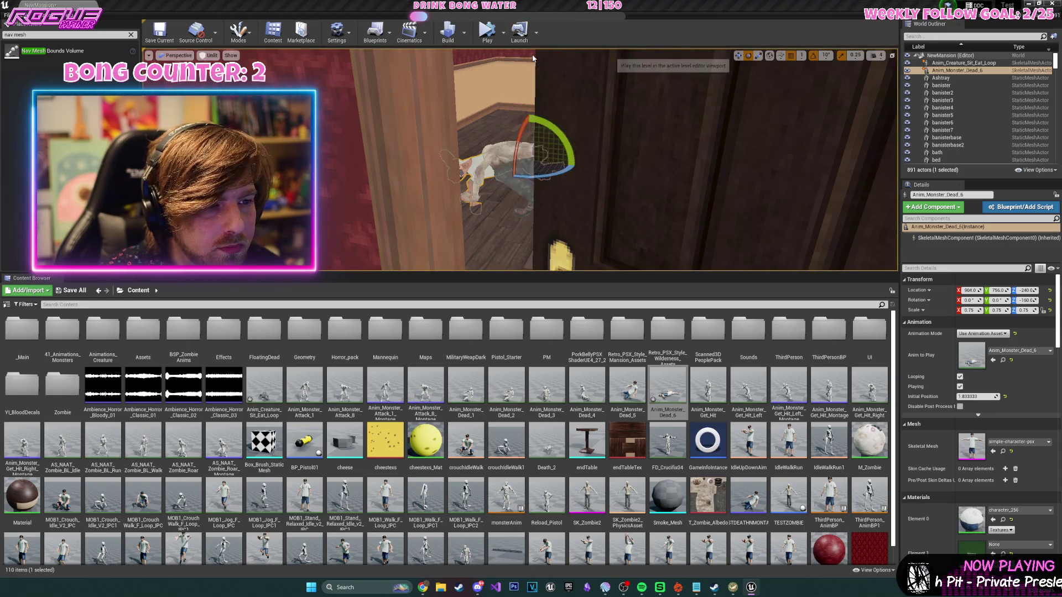
key(Escape)
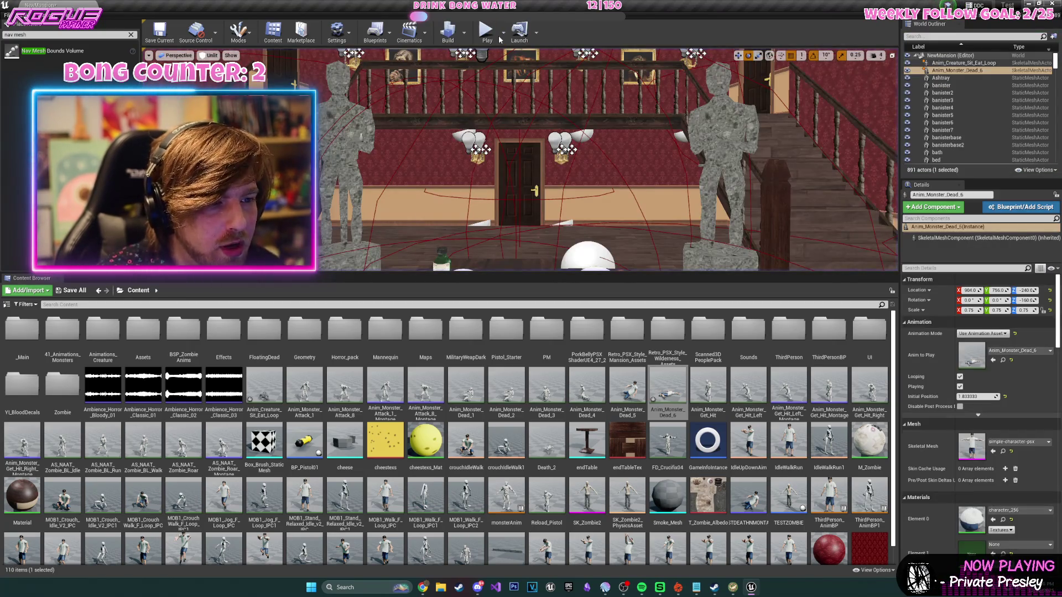
click(503, 34)
click(545, 76)
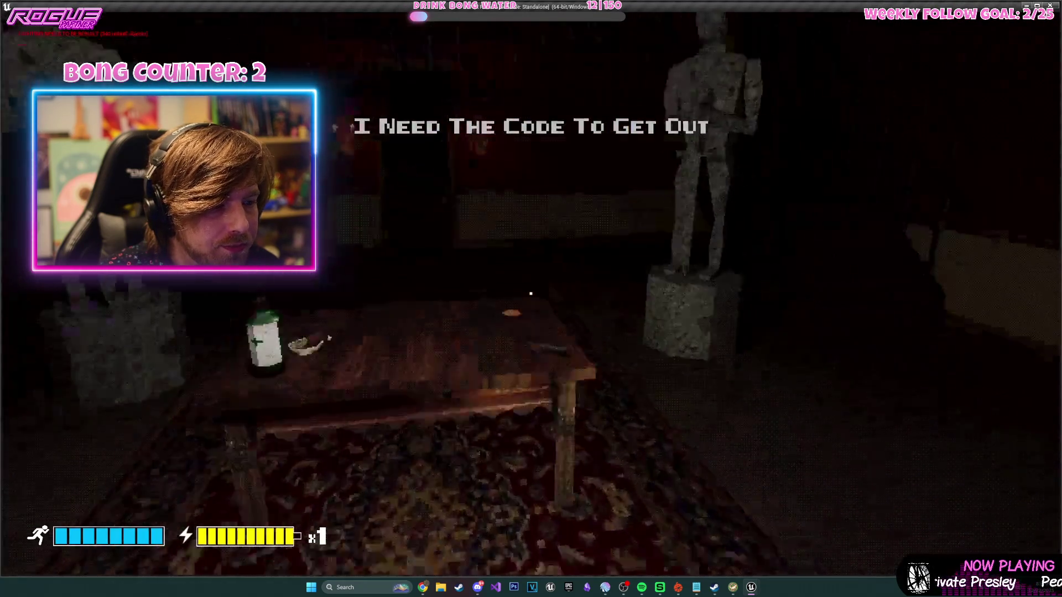
- Pick up the vinyl record and gun, play the record on the gramophone, and take the Gold Key
key(e)
key(e)
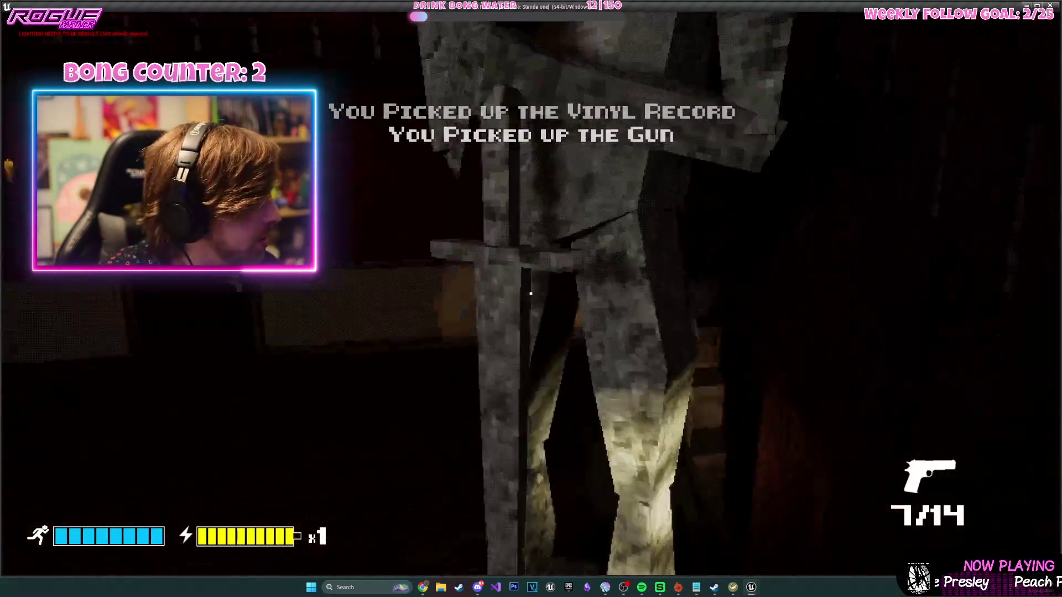
key(w)
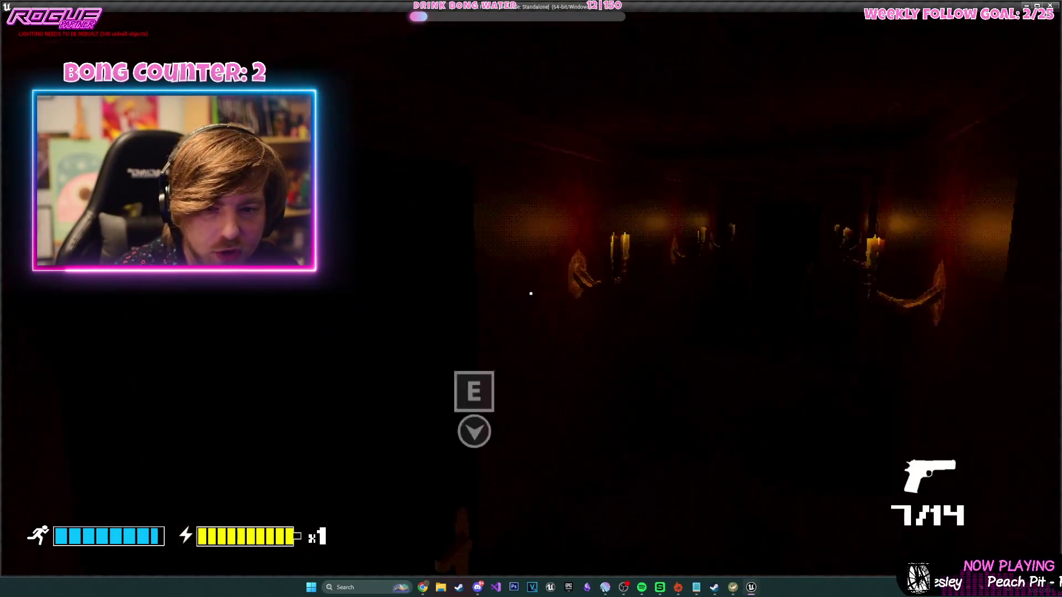
key(w)
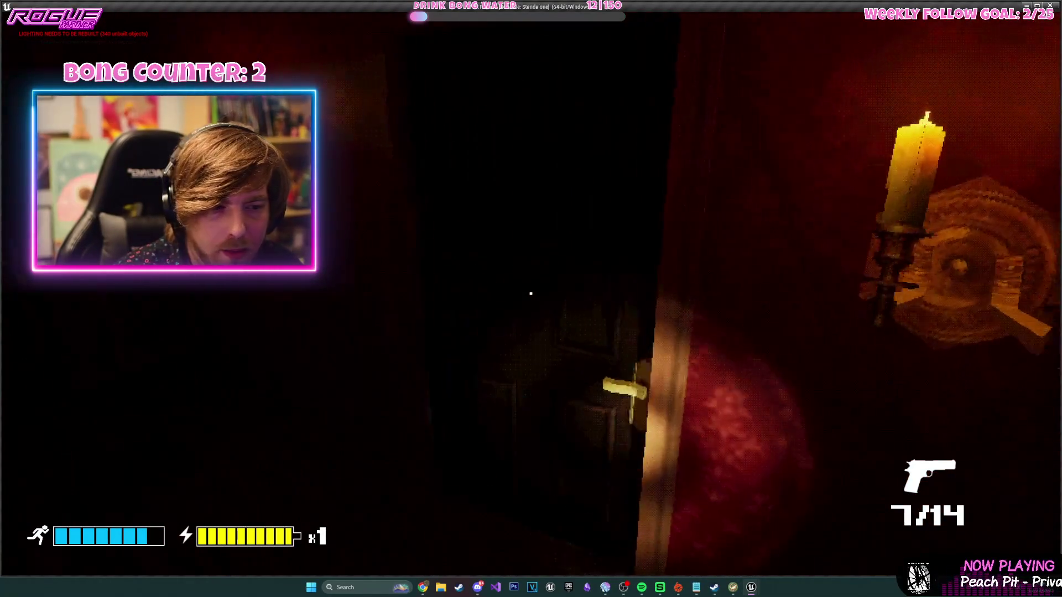
key(w)
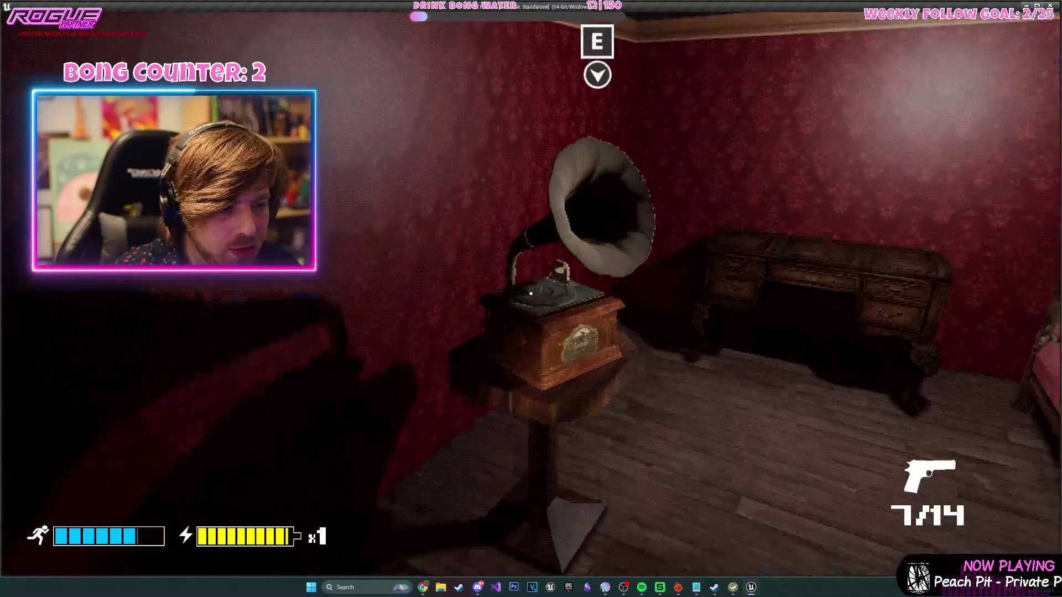
key(e)
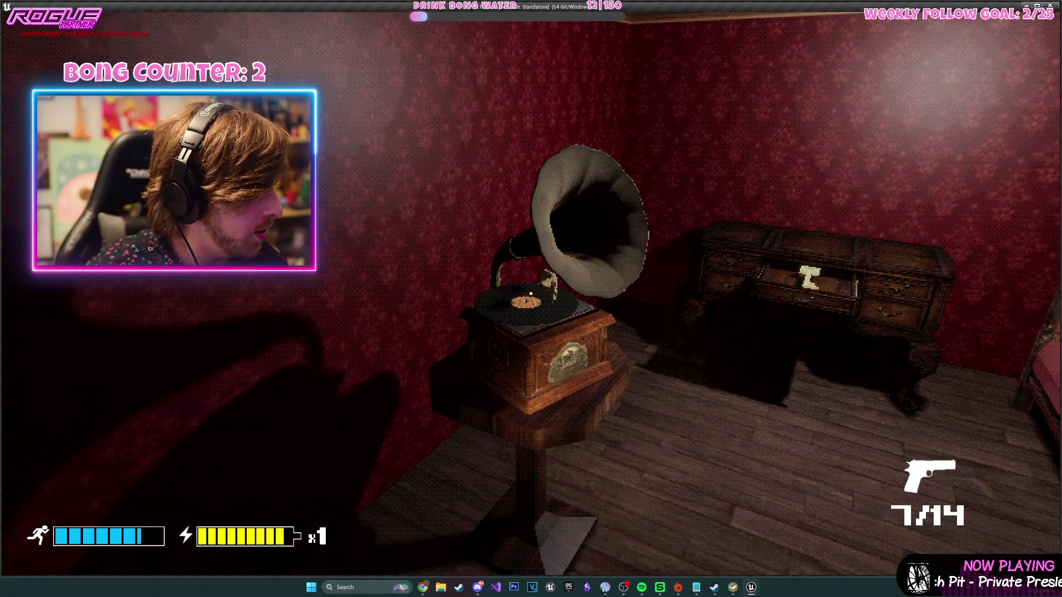
key(w)
key(e)
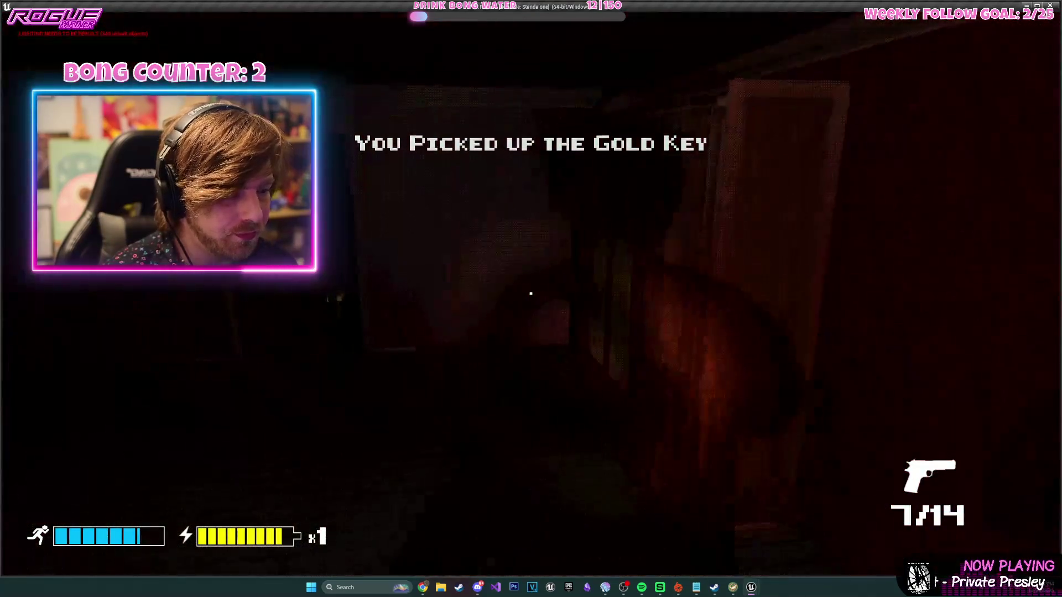
- Walk back down the corridor and stairs, open the door, shoot the creature twice and reload
key(w)
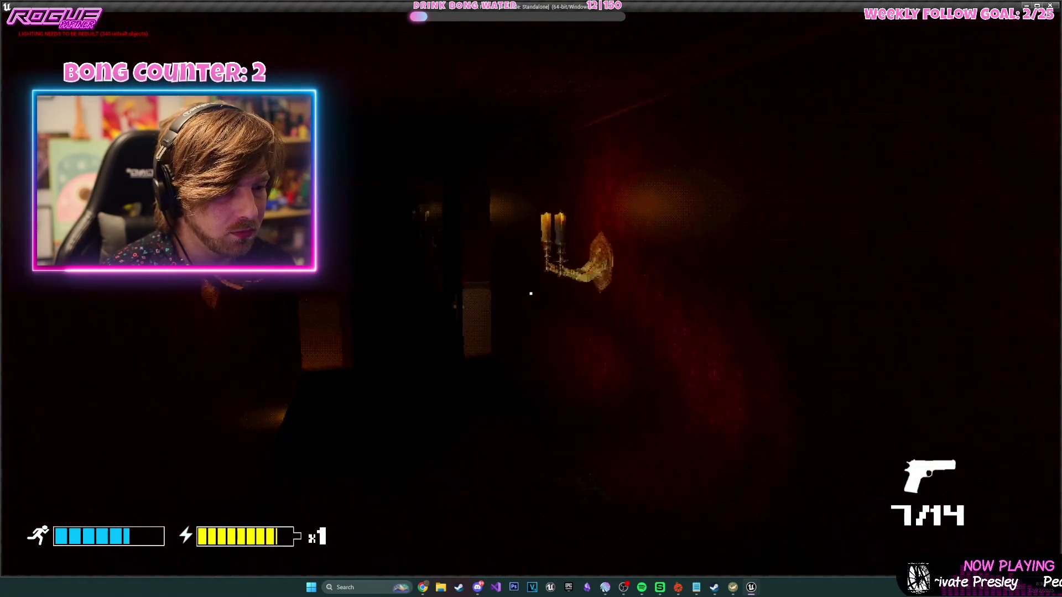
key(w)
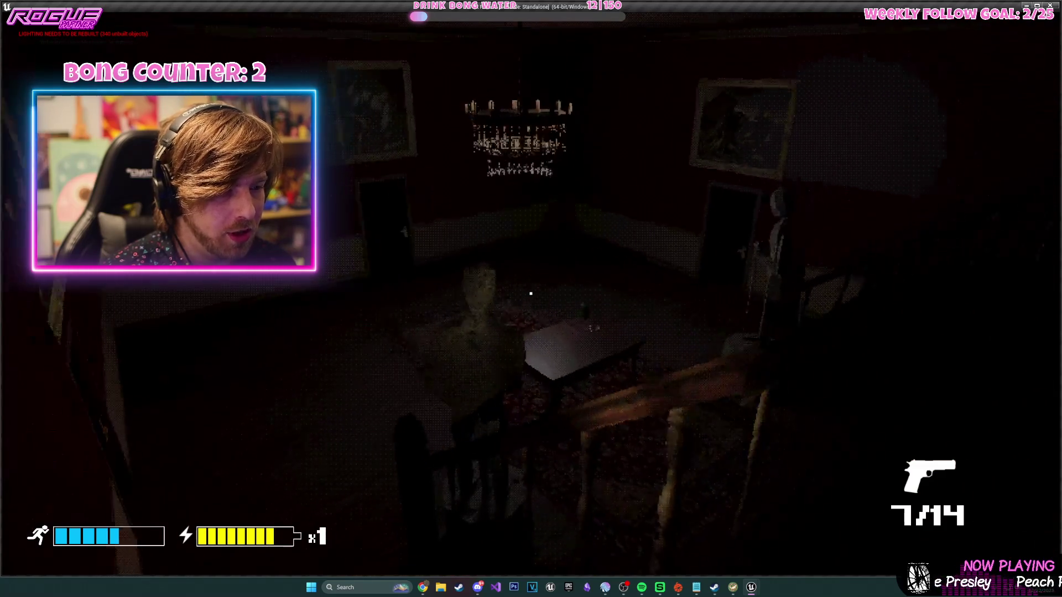
key(w)
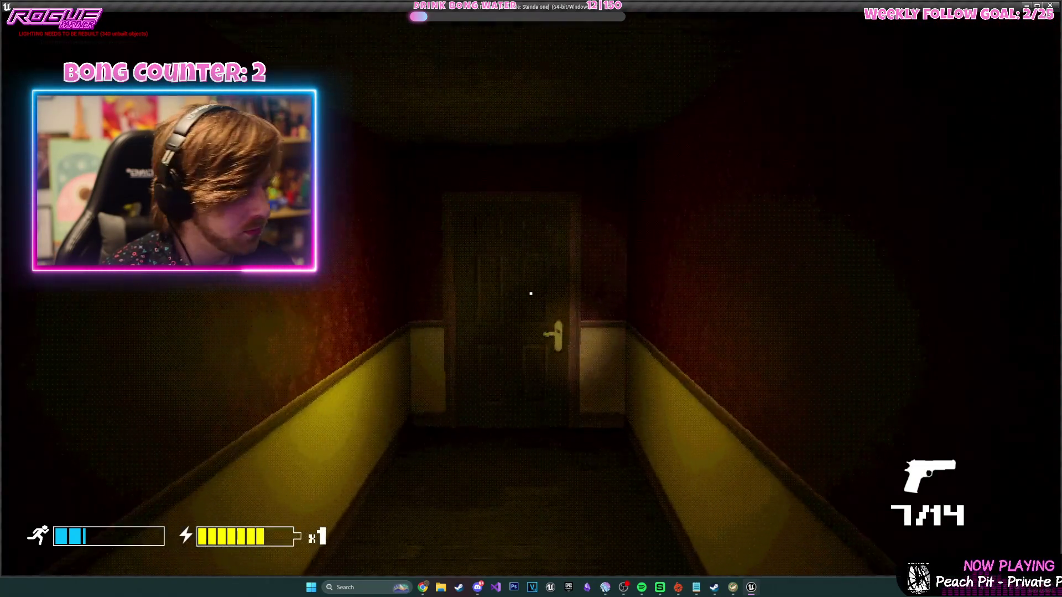
key(w)
key(e)
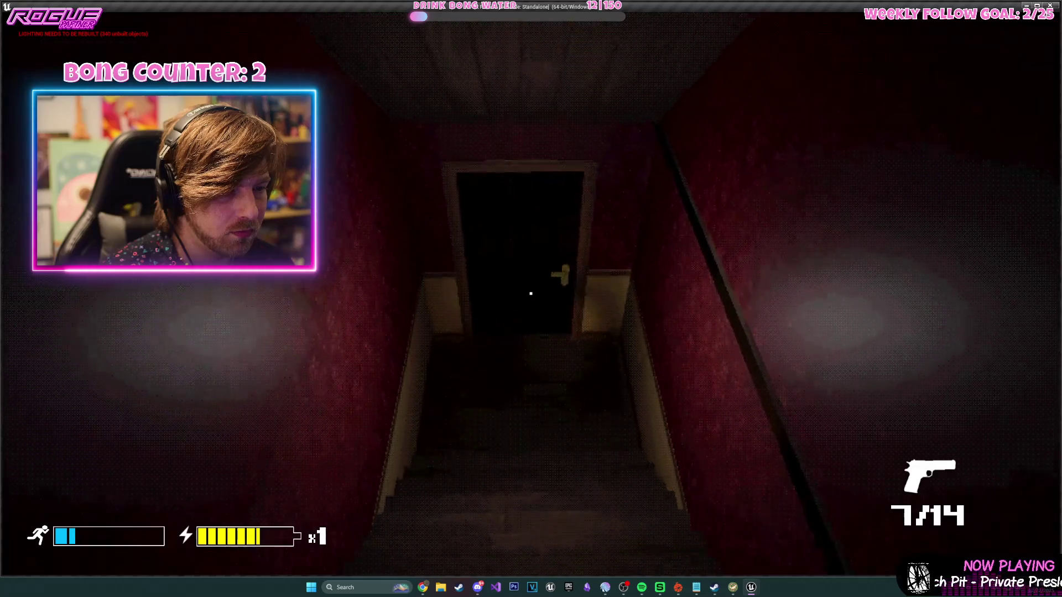
key(w)
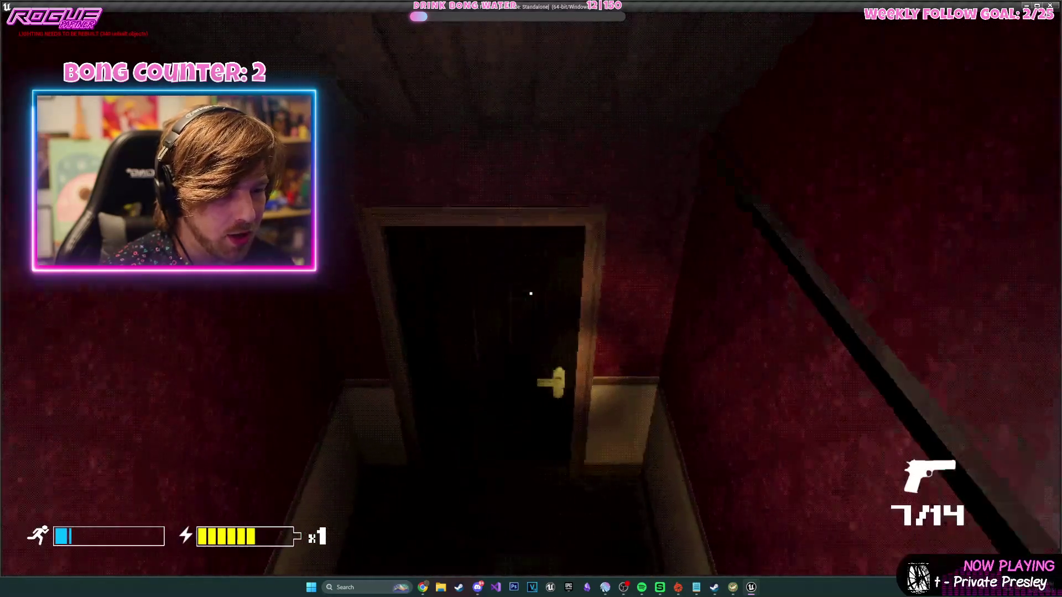
key(e)
key(w)
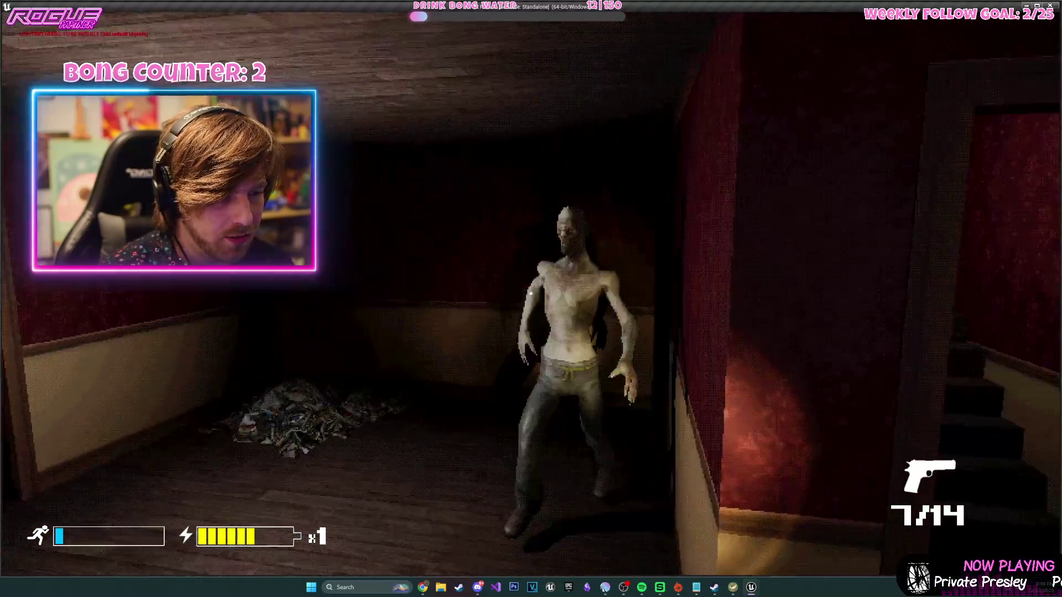
click(531, 294)
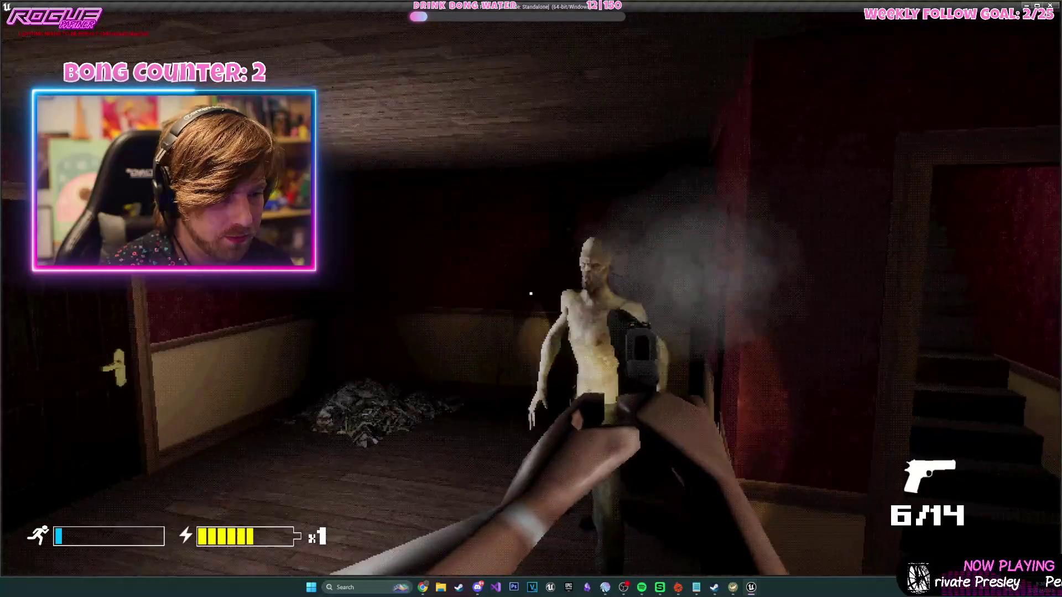
click(530, 294)
key(r)
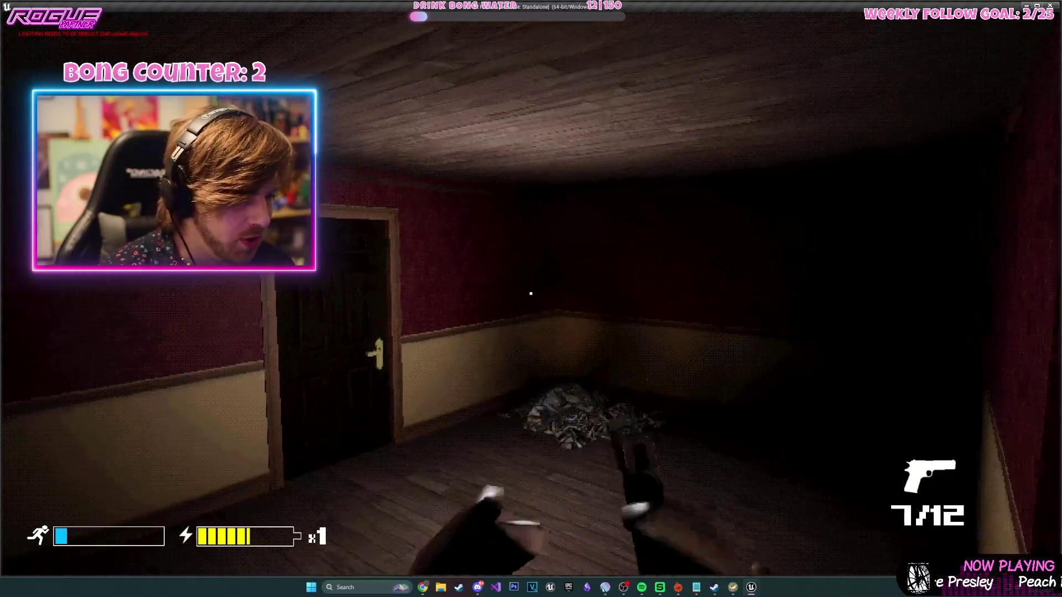
- Walk past the creature's body through the door and along the corridor, then quit to the editor
key(w)
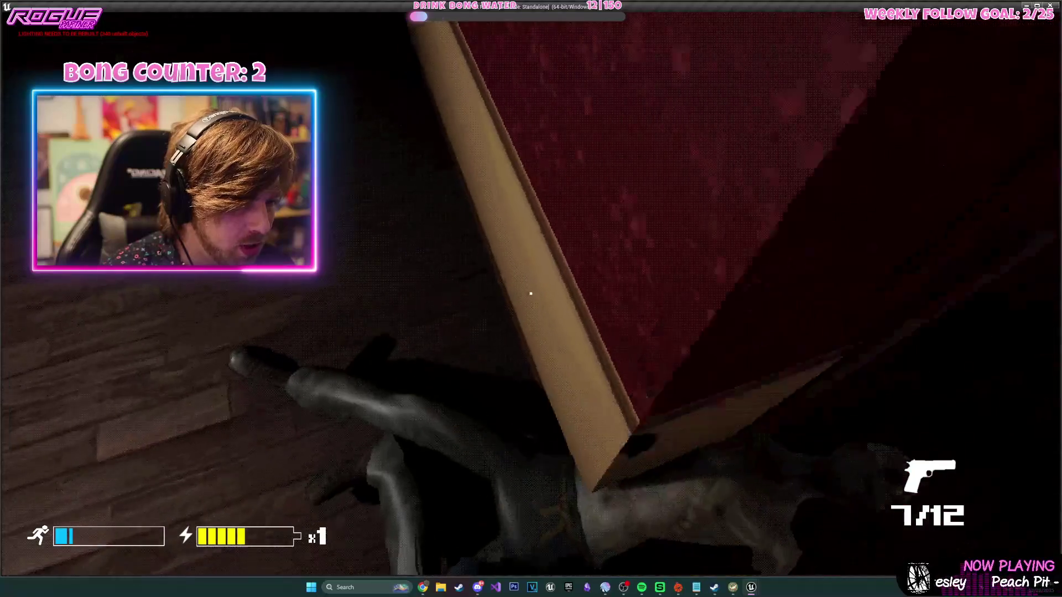
key(e)
key(w)
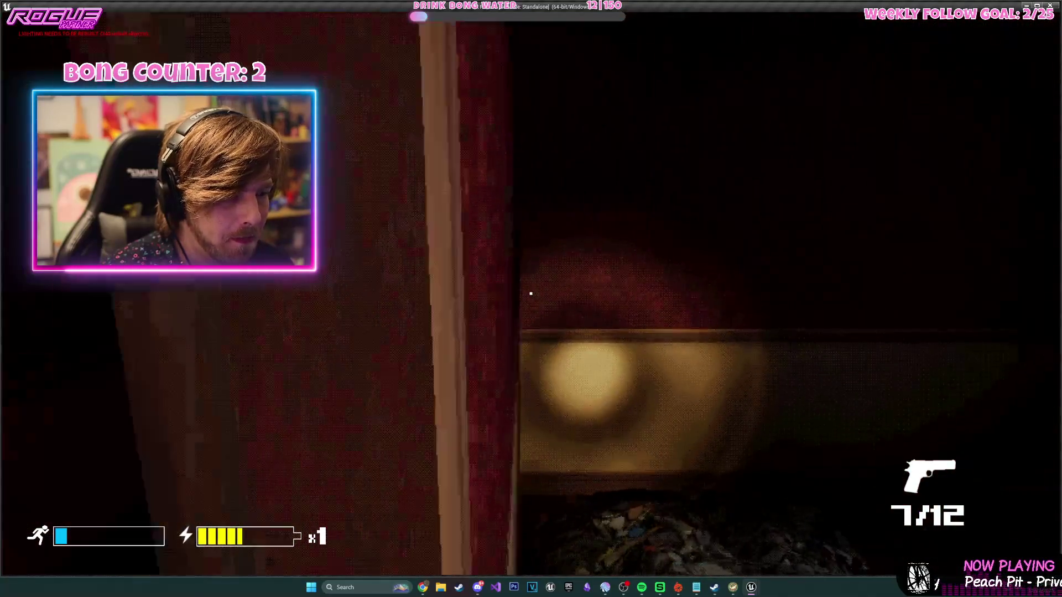
key(w)
key(w)
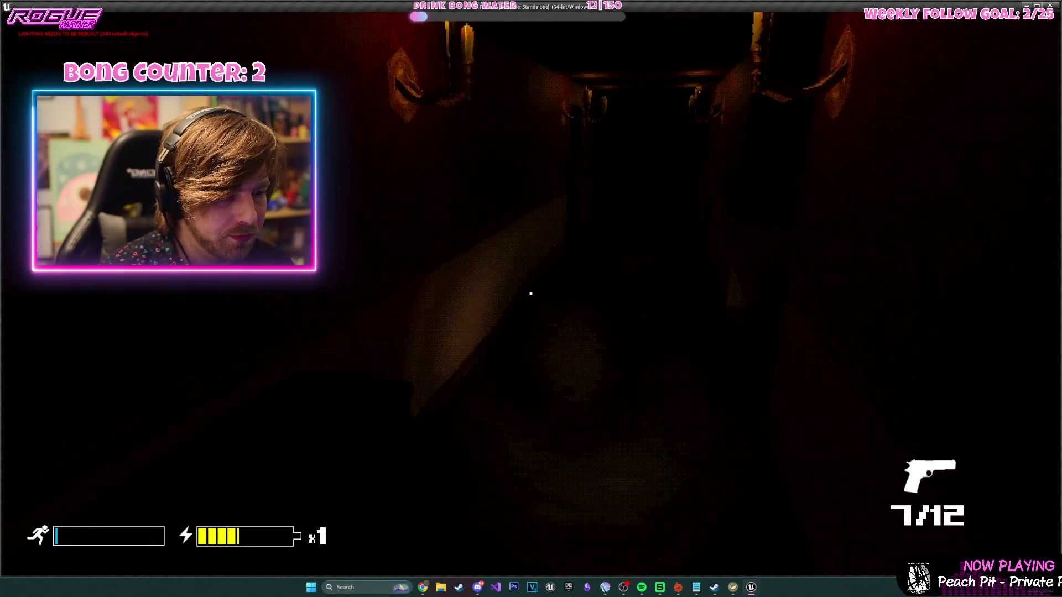
key(w)
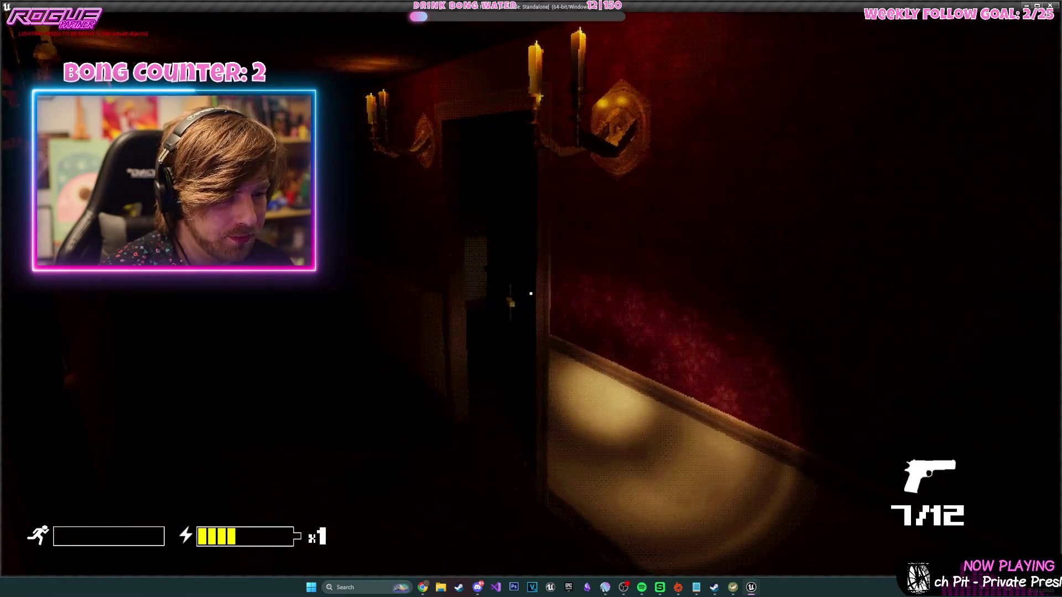
key(w)
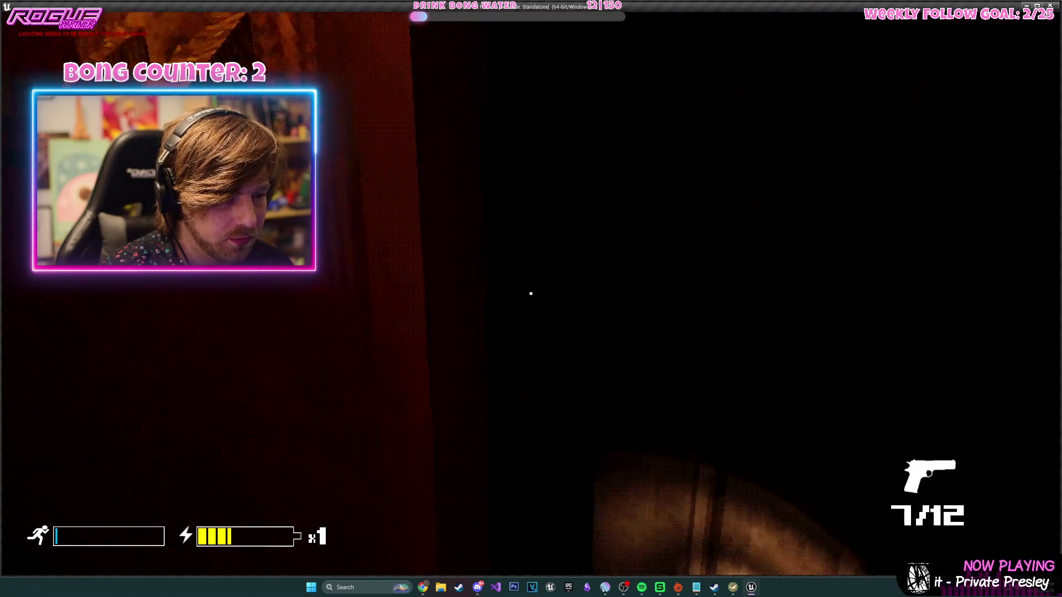
key(Escape)
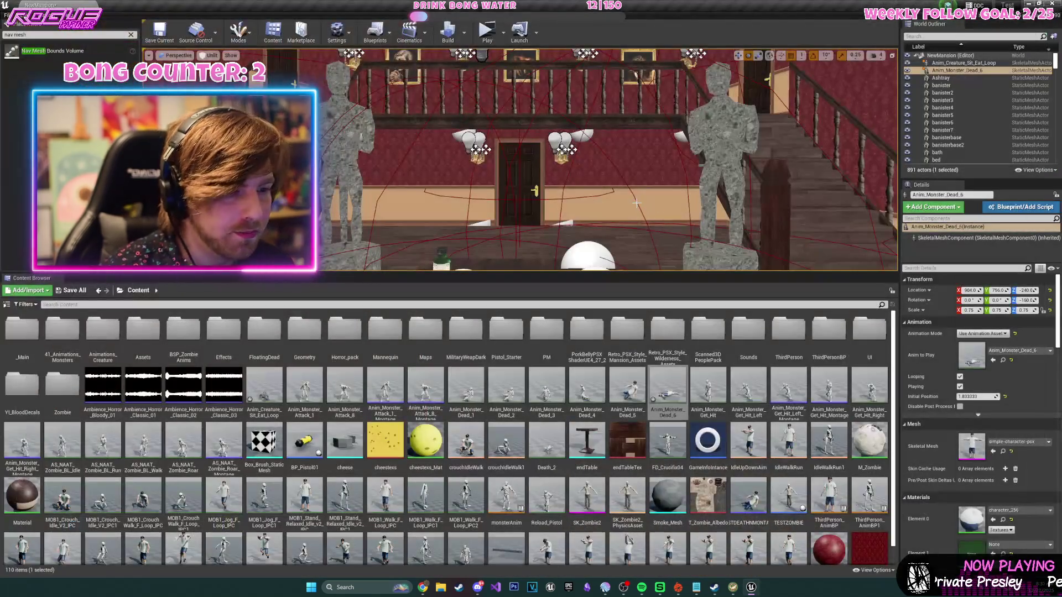
- Give PointLight13 by the upstairs door a 250 attenuation radius and 1.0 cd intensity
drag(589, 282, 589, 475)
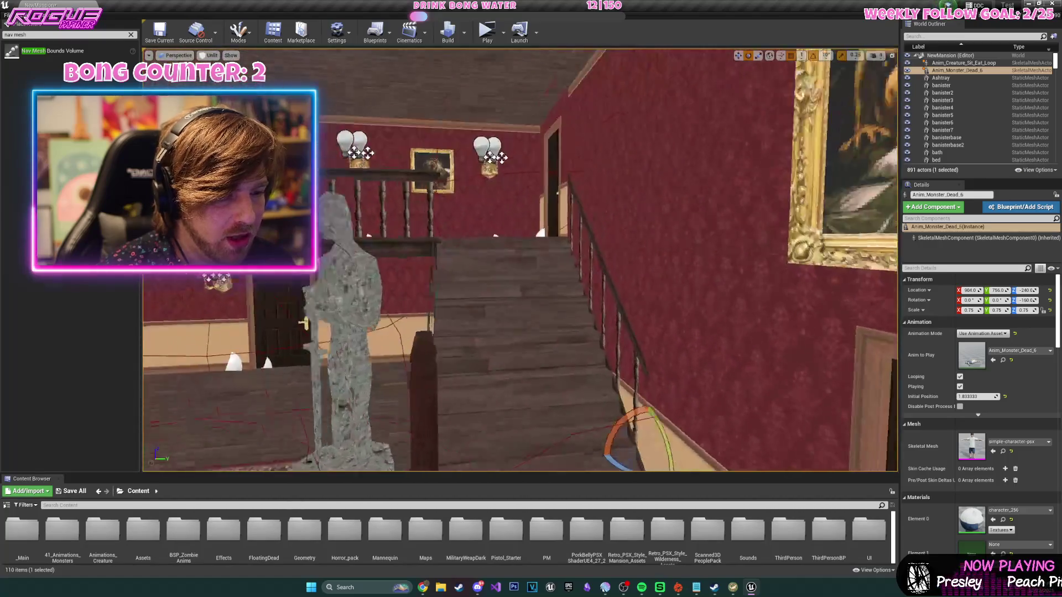
mouse_move(599, 340)
mouse_down()
mouse_move(586, 337)
mouse_move(608, 339)
mouse_move(599, 339)
mouse_up()
key(alt+4)
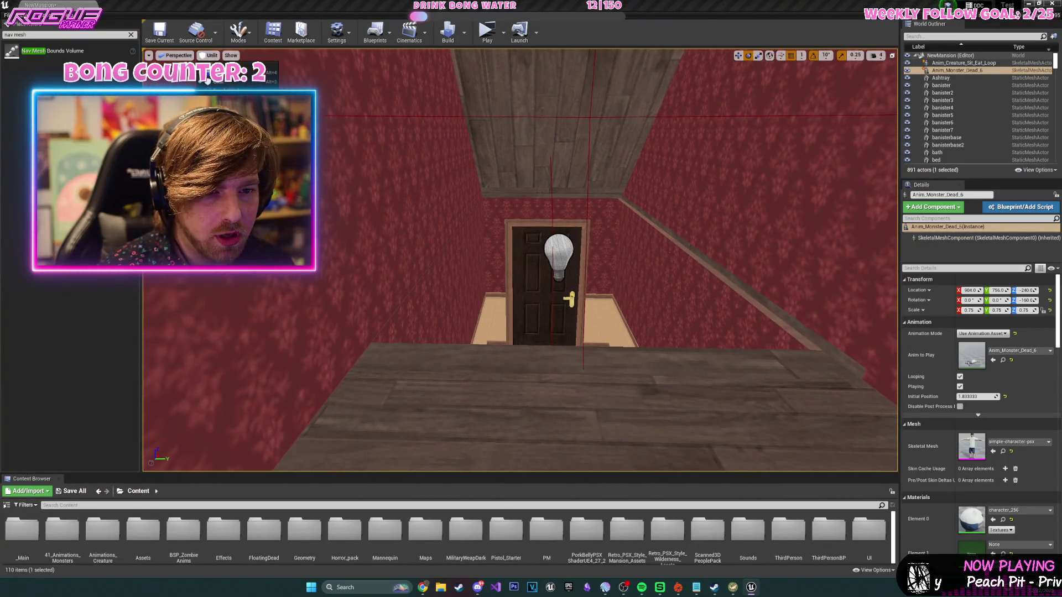
click(563, 258)
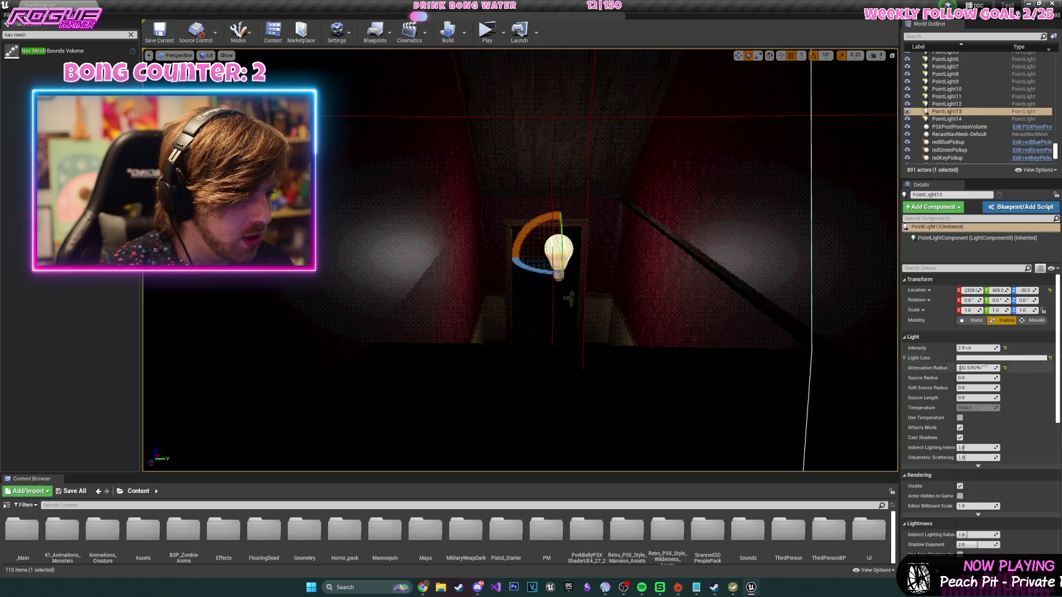
key(Return)
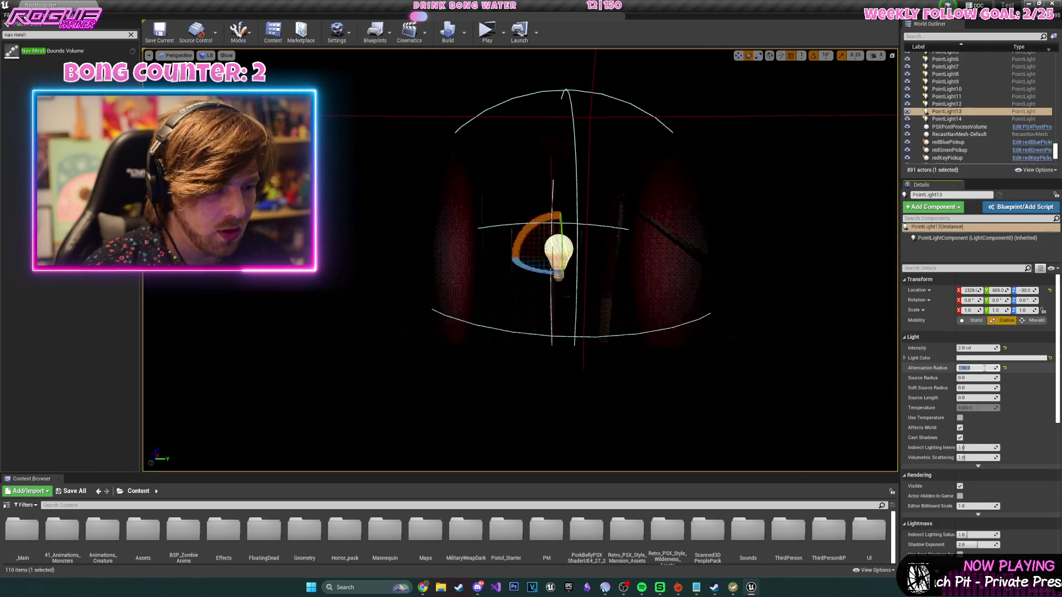
drag(701, 319, 708, 271)
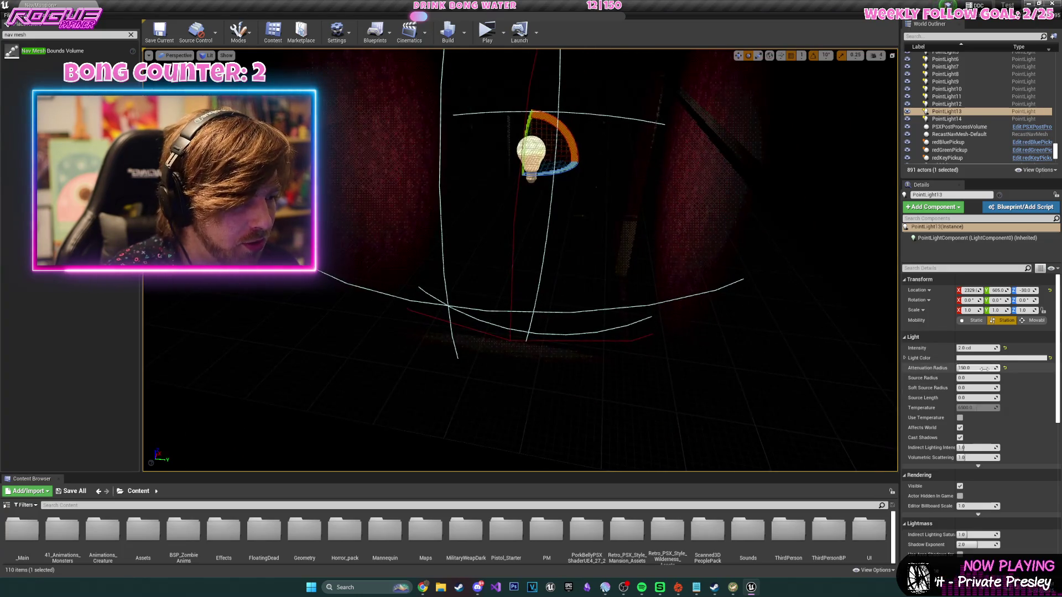
key(Return)
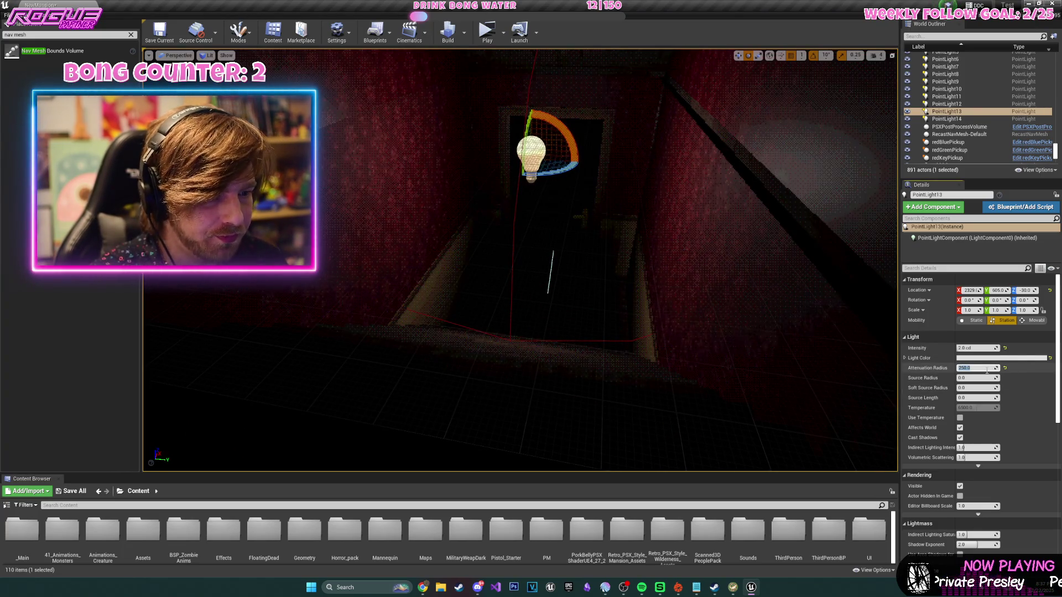
text(1)
key(Return)
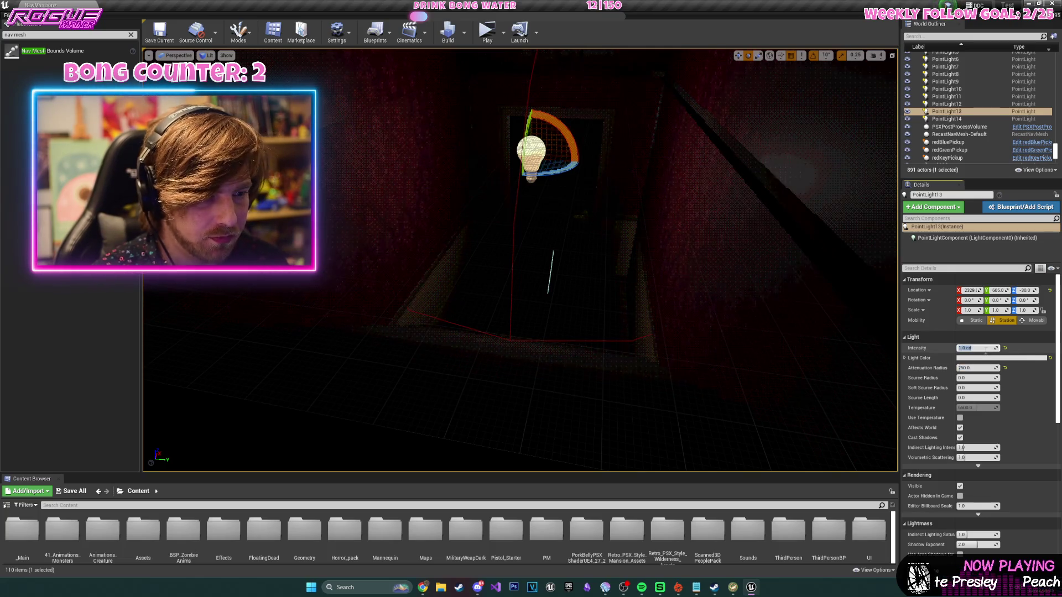
- Set PointLight14 to 1.0 cd and PointLight12 to 4.0 cd intensity
drag(844, 284, 613, 233)
click(612, 235)
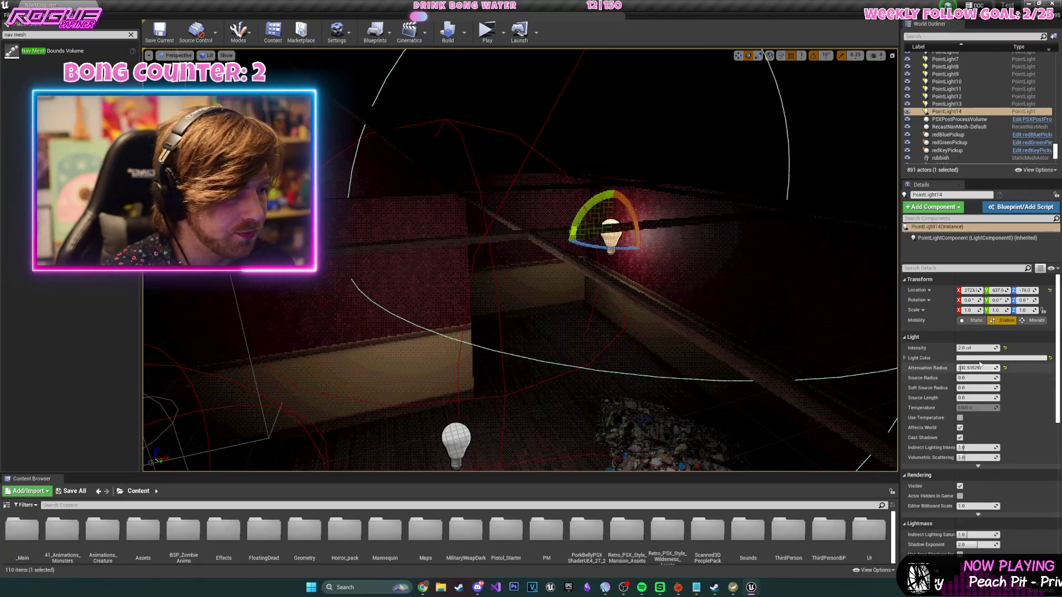
text(1)
key(Return)
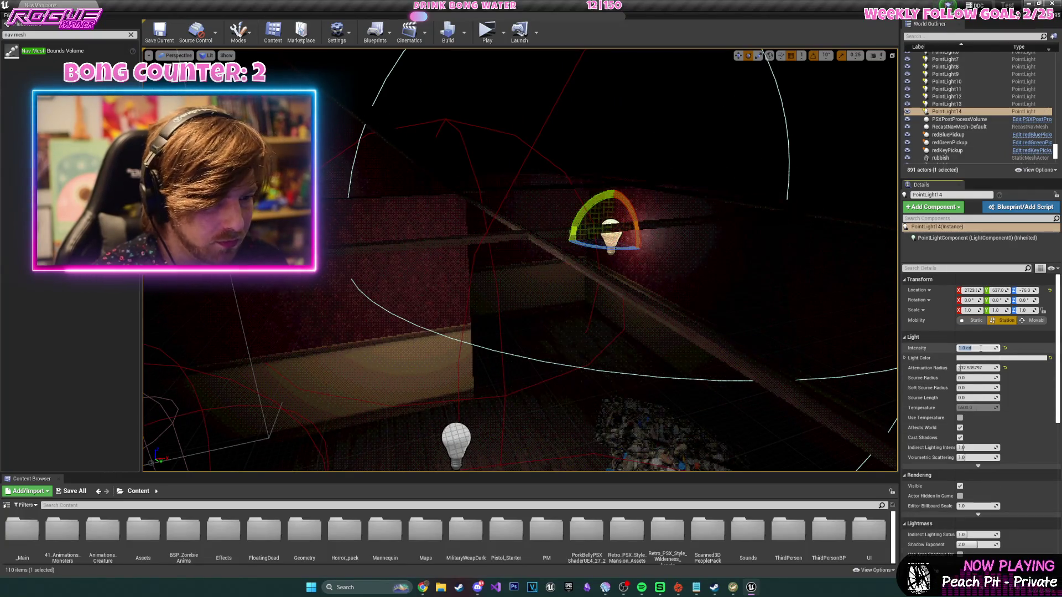
drag(651, 355, 592, 332)
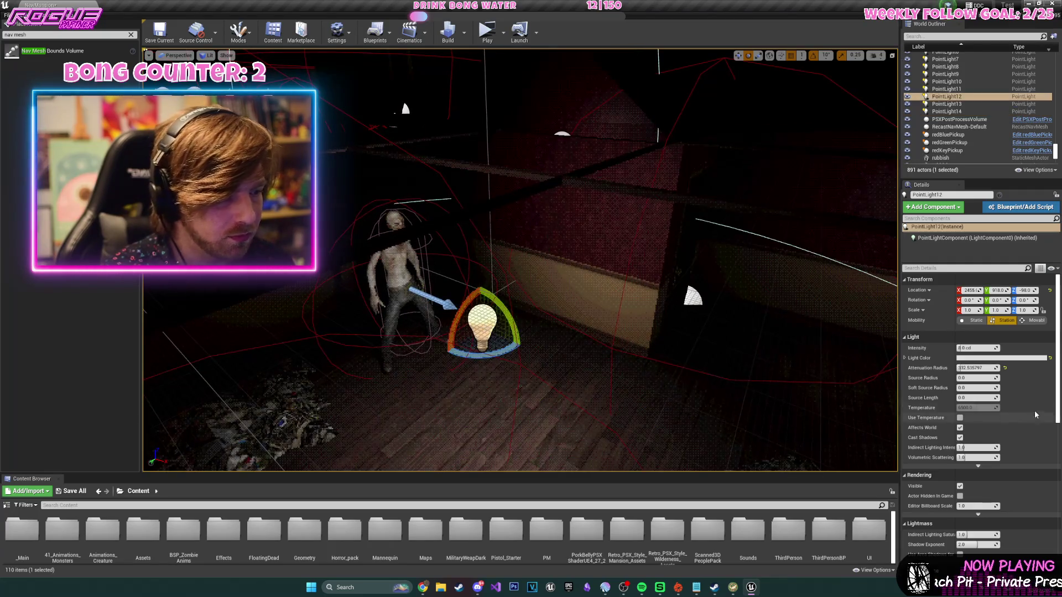
text(4)
key(Return)
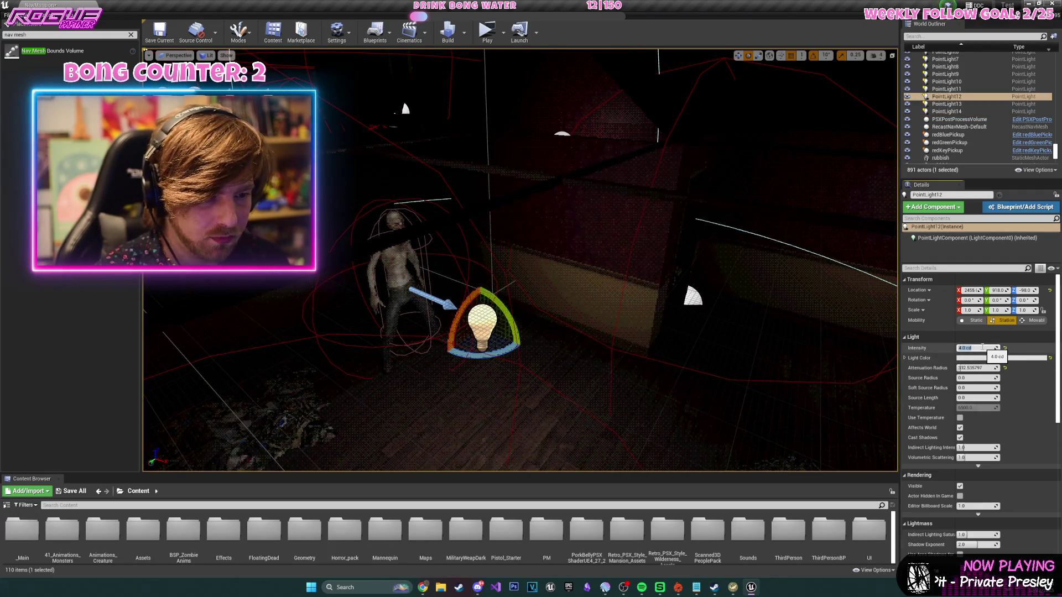
mouse_move(639, 182)
mouse_down()
mouse_move(548, 218)
mouse_move(537, 169)
mouse_move(556, 221)
mouse_move(481, 224)
mouse_up()
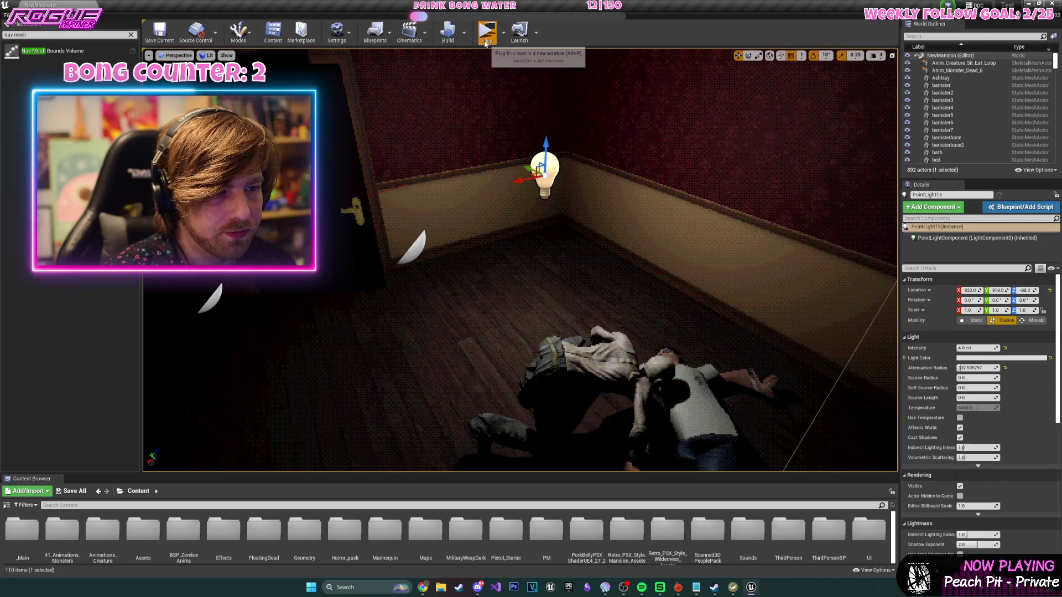
click(486, 44)
key(e)
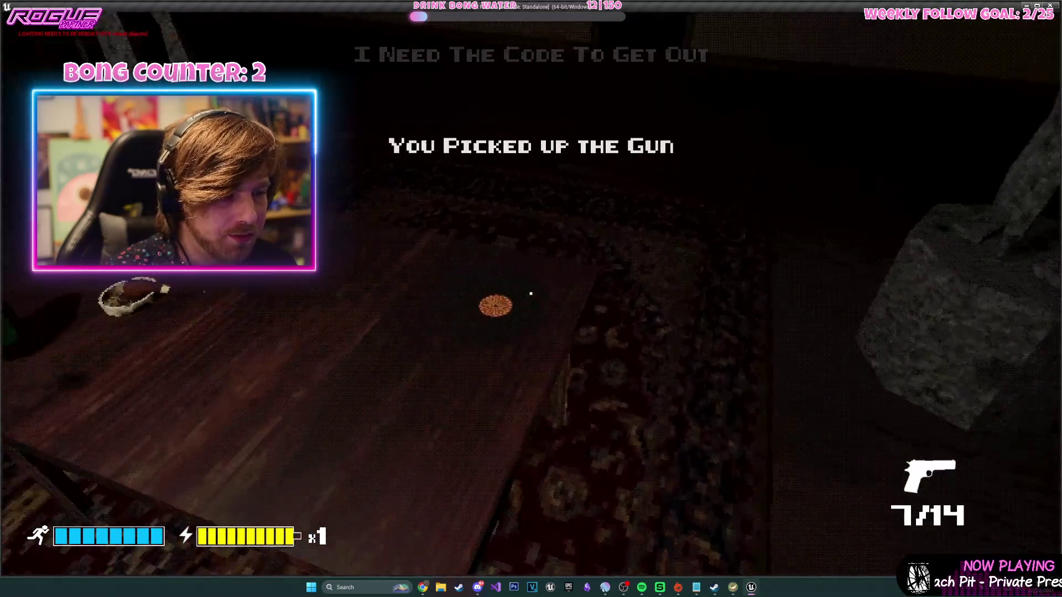
key(e)
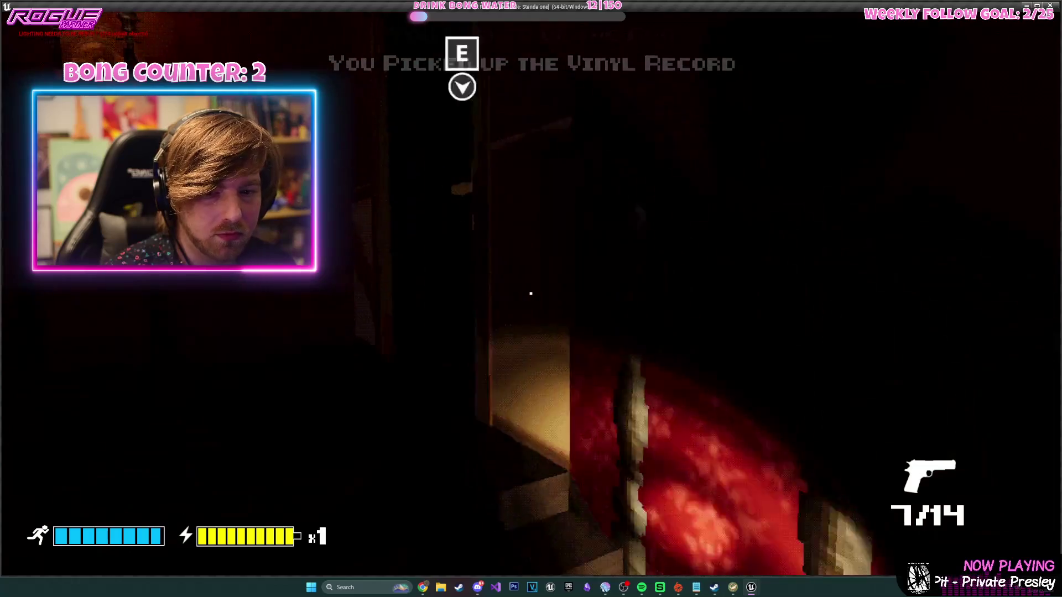
key(w)
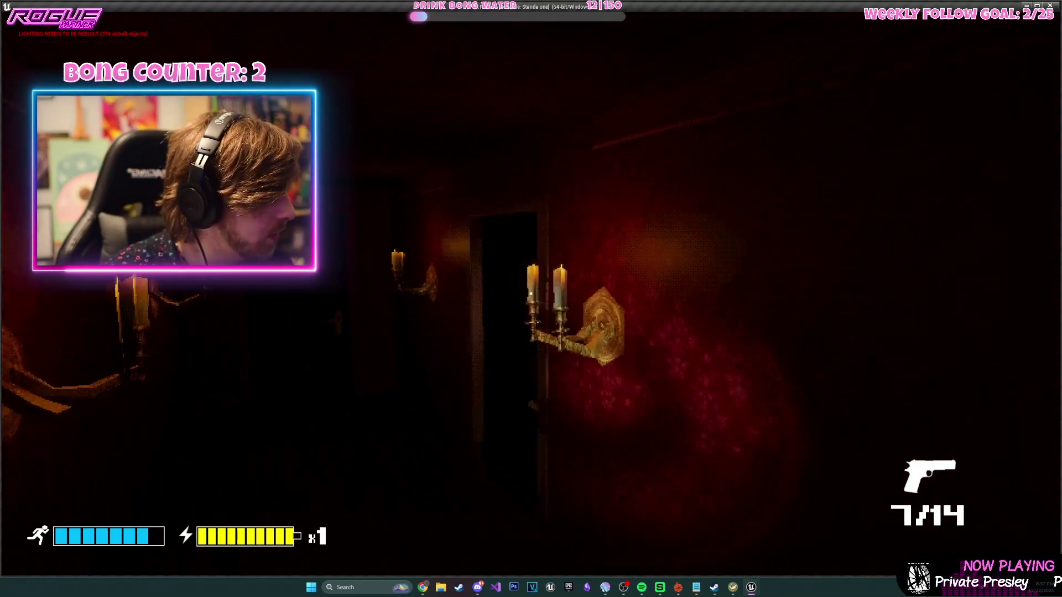
key(e)
key(w)
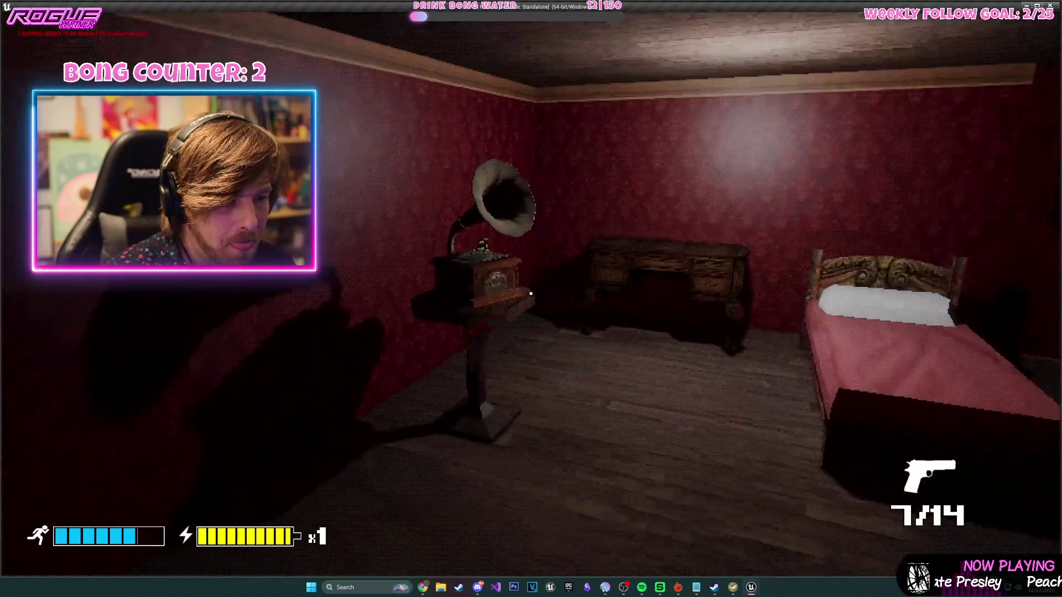
key(e)
key(e)
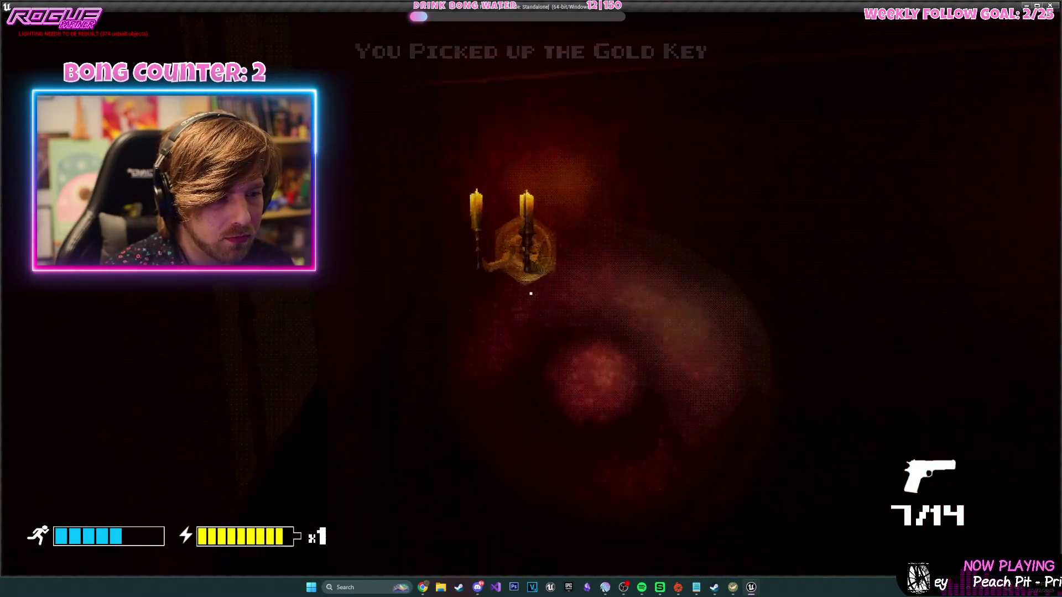
key(w)
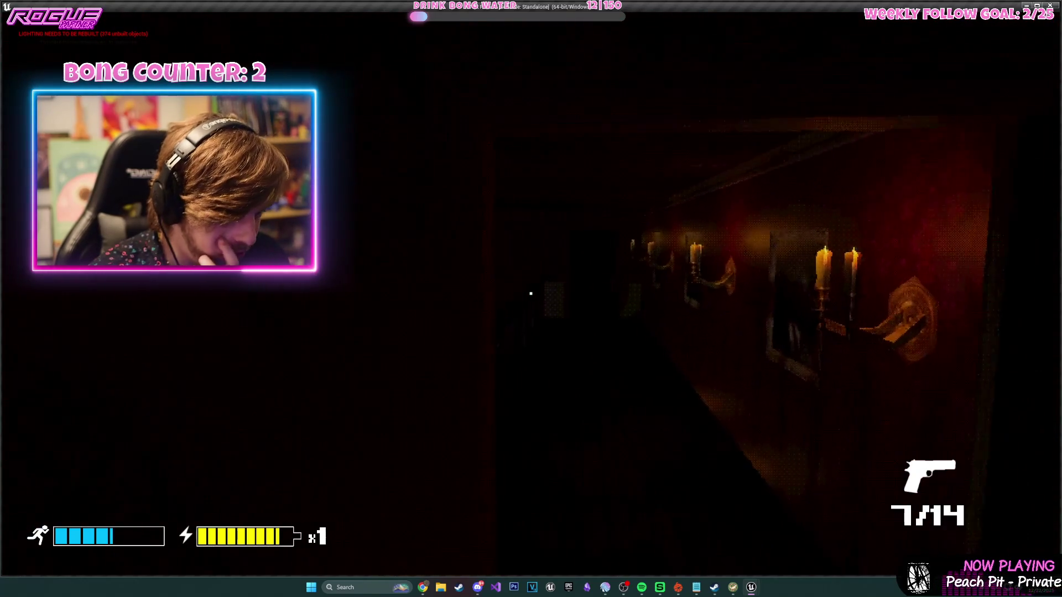
key(w)
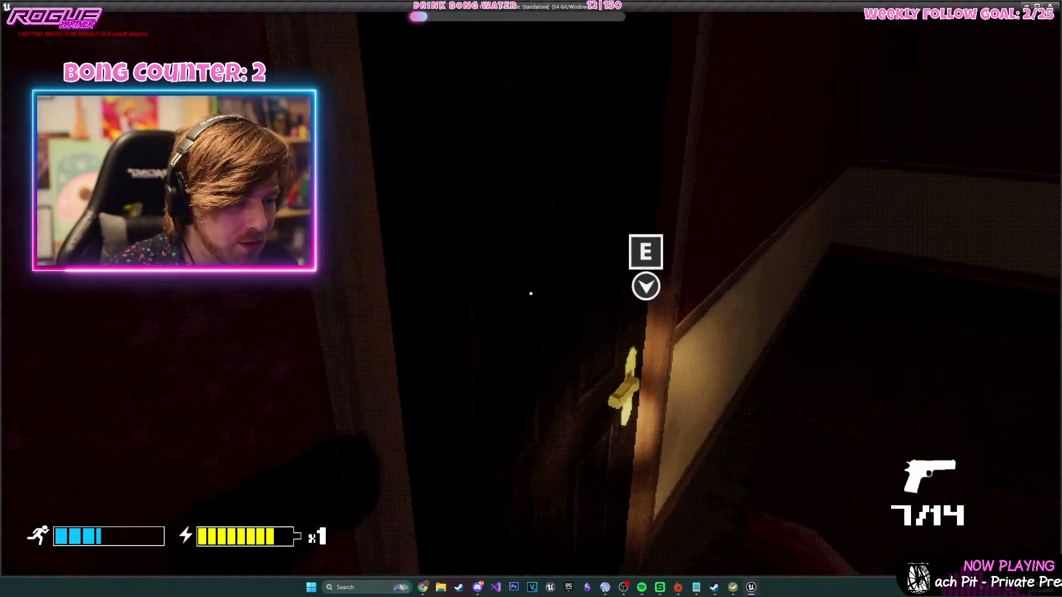
key(e)
key(w)
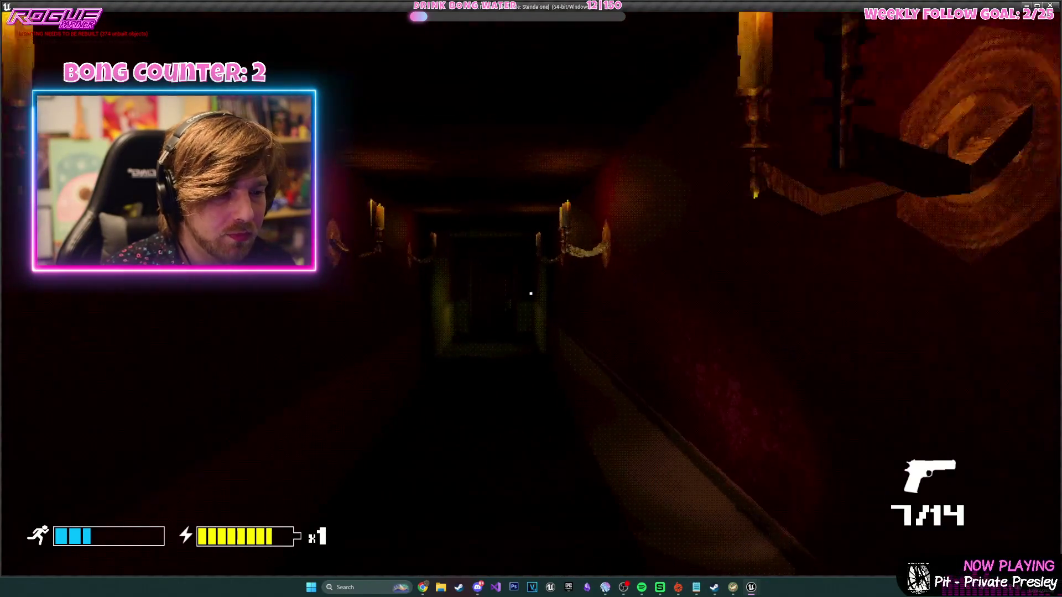
key(w)
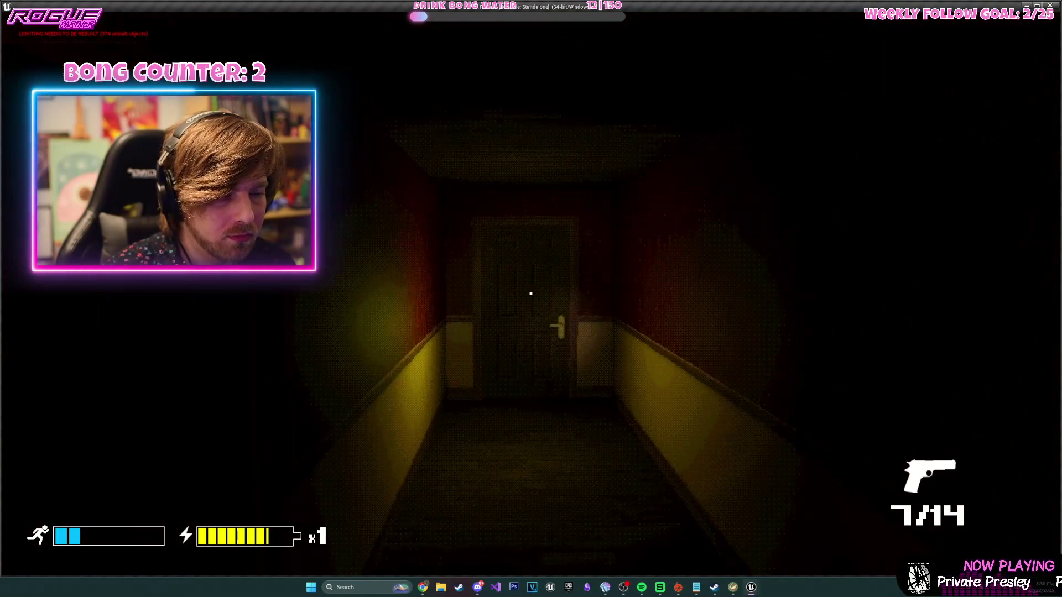
key(e)
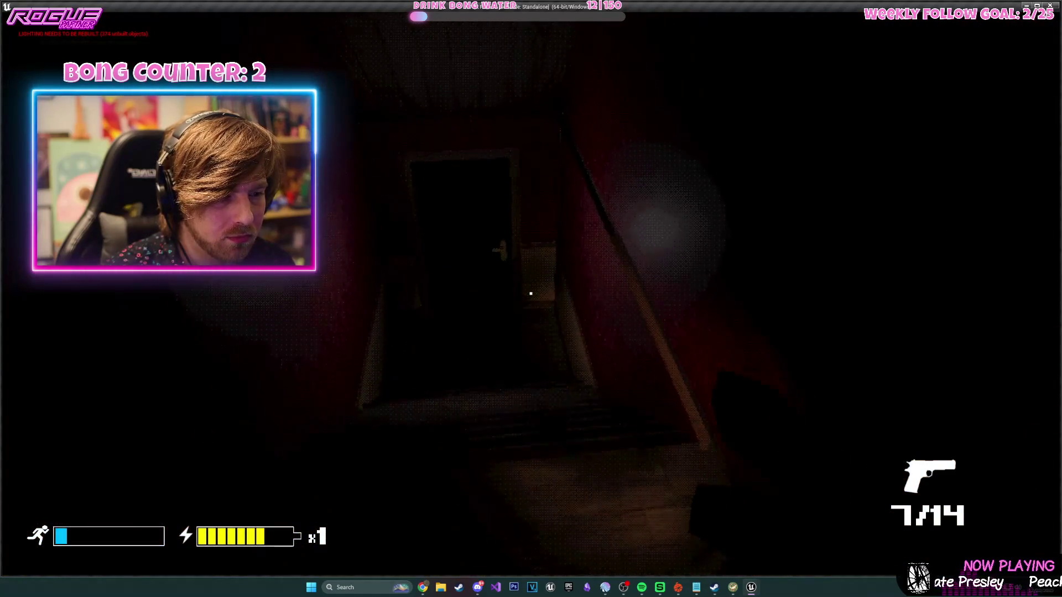
key(w)
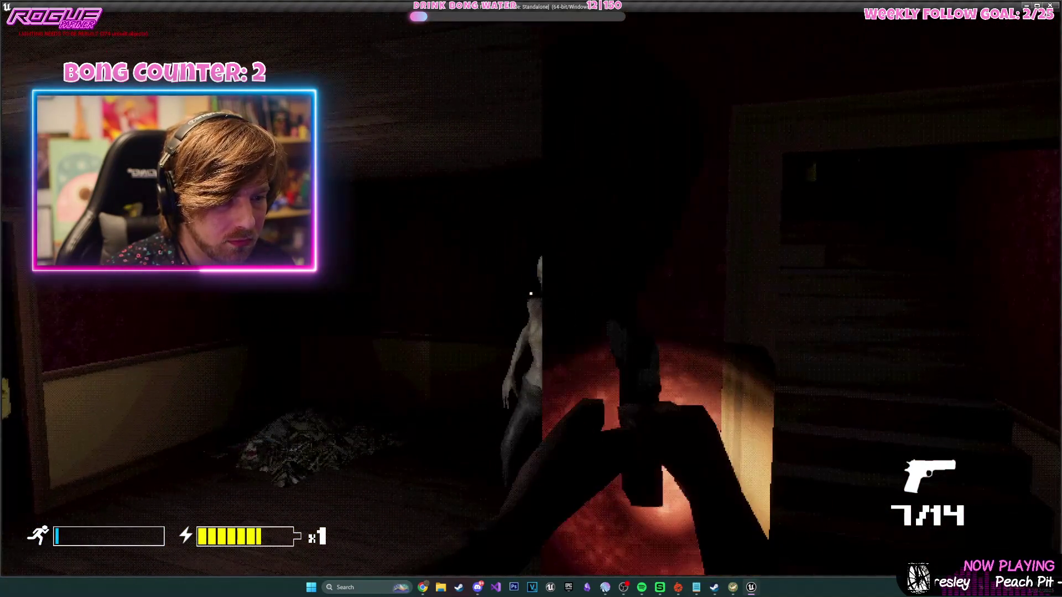
click(531, 294)
key(w)
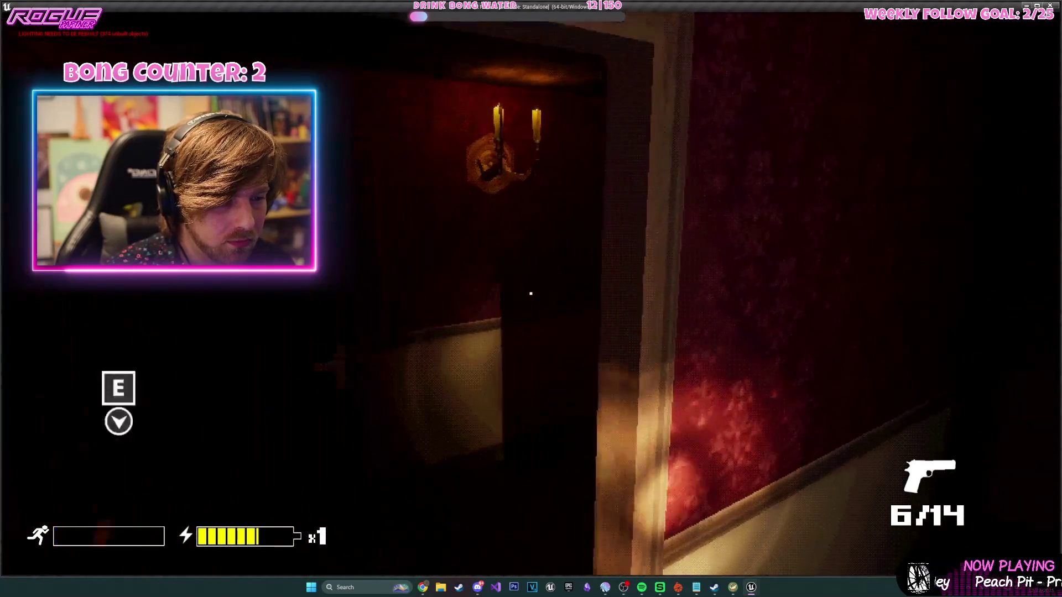
key(w)
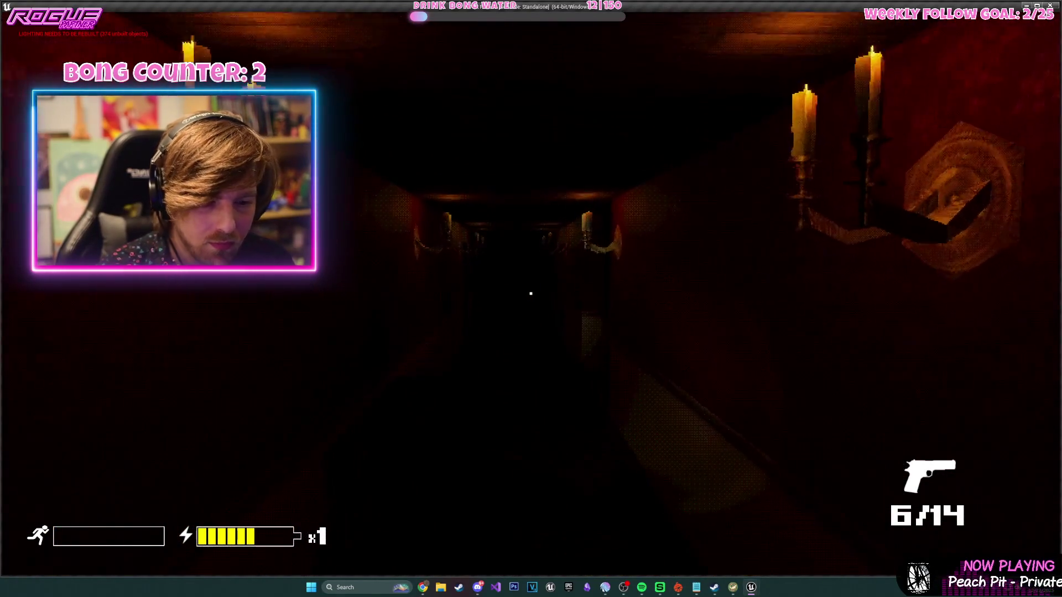
key(w)
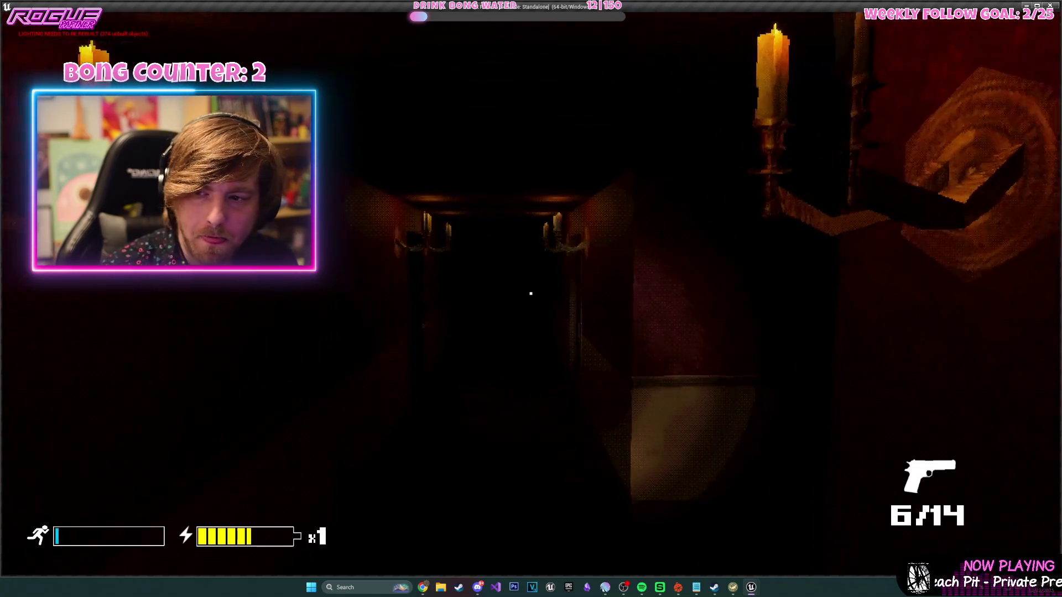
key(w)
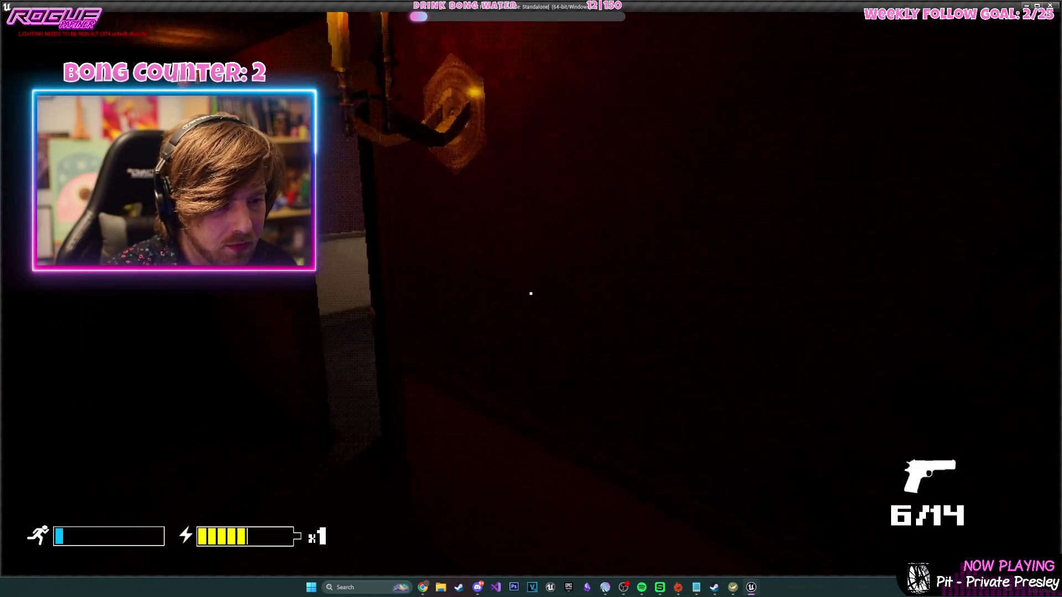
key(w)
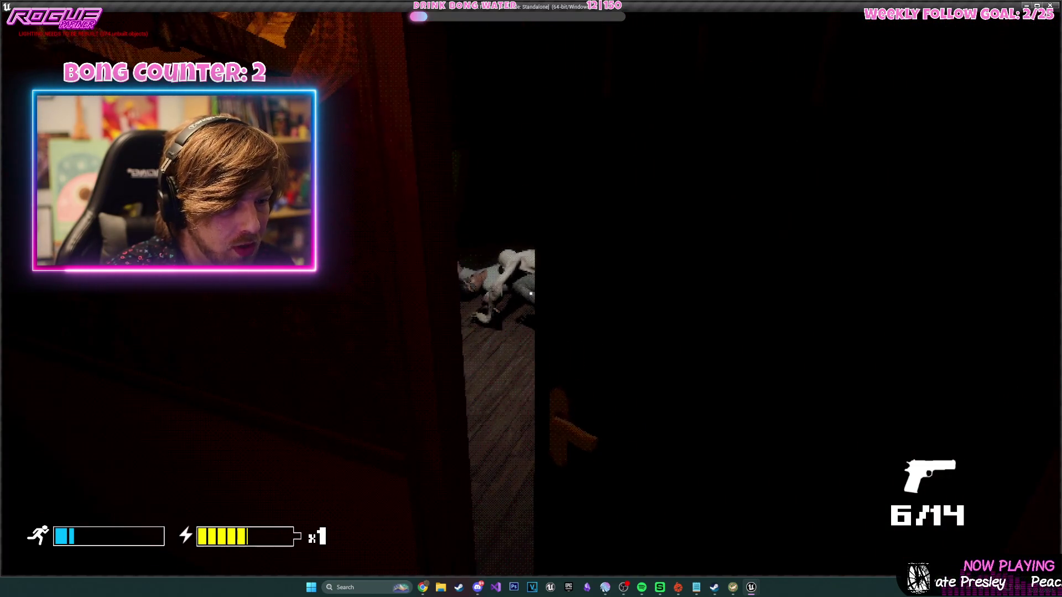
key(w)
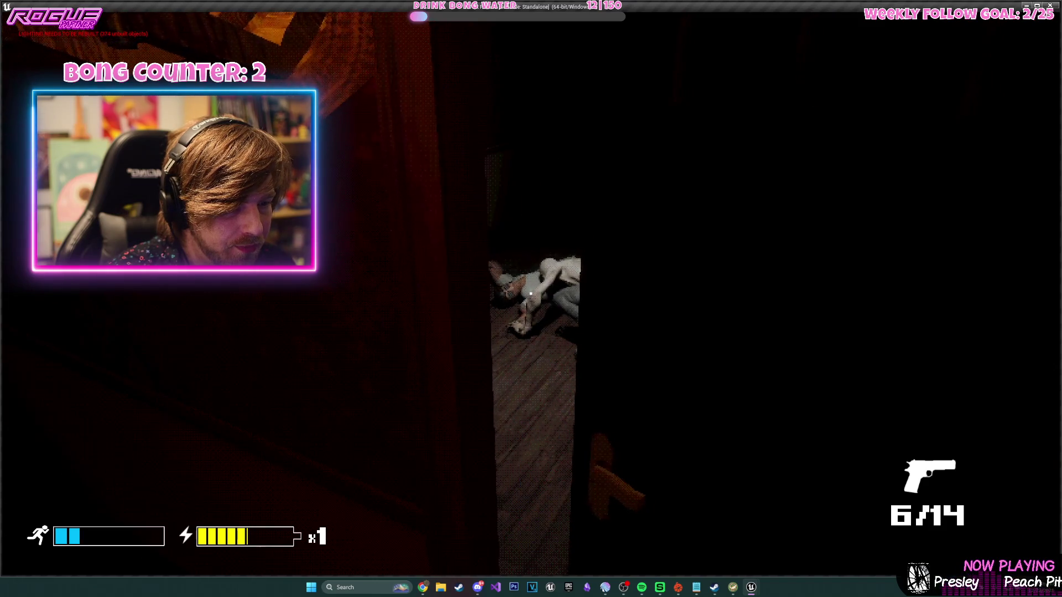
key(Escape)
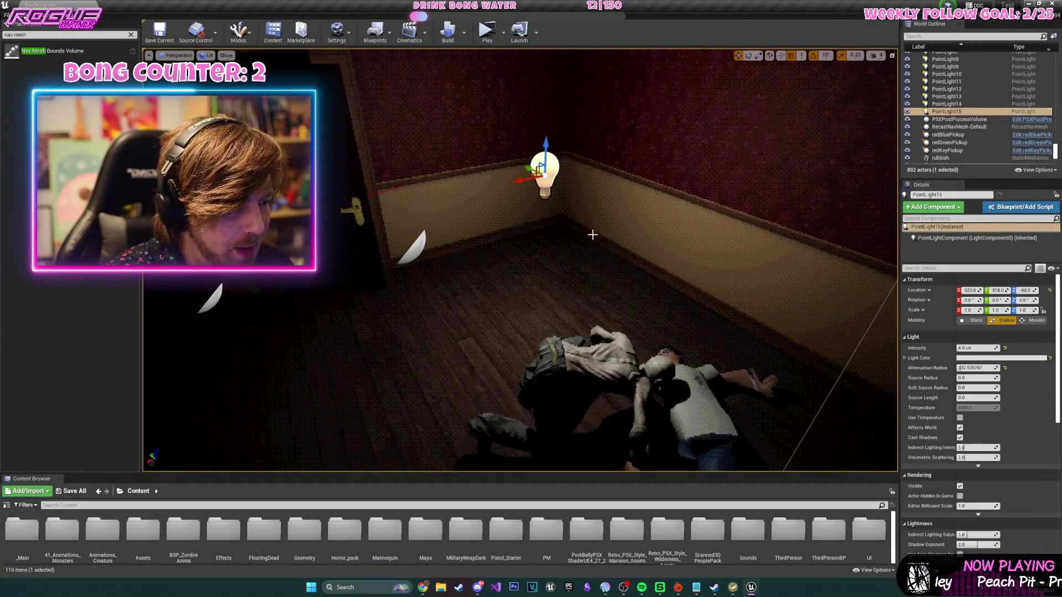
- Save the map, then run and stop a Play in Editor test around the fallen bodies
click(487, 249)
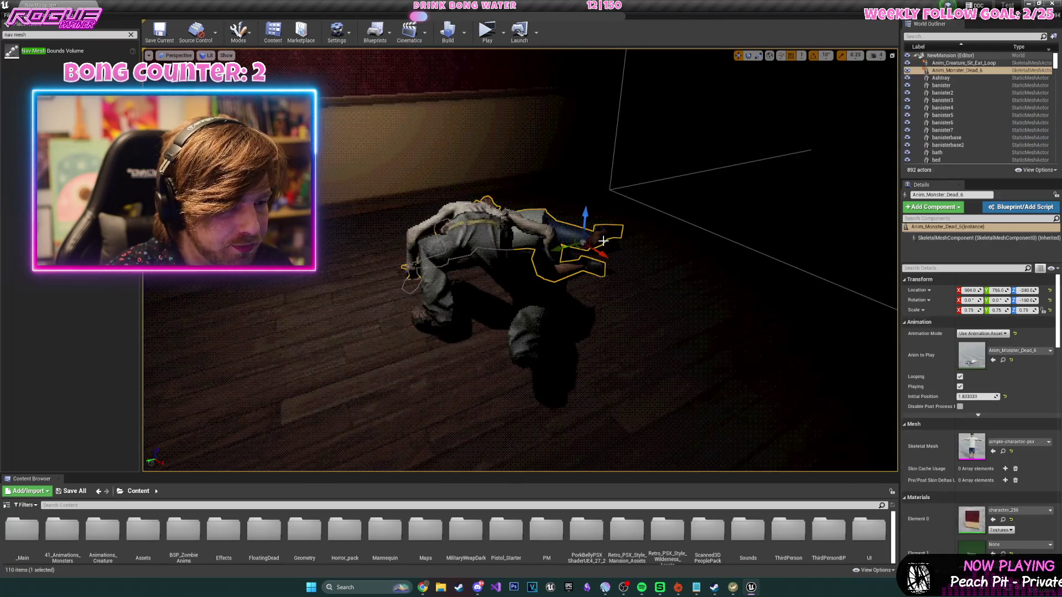
drag(847, 354, 847, 332)
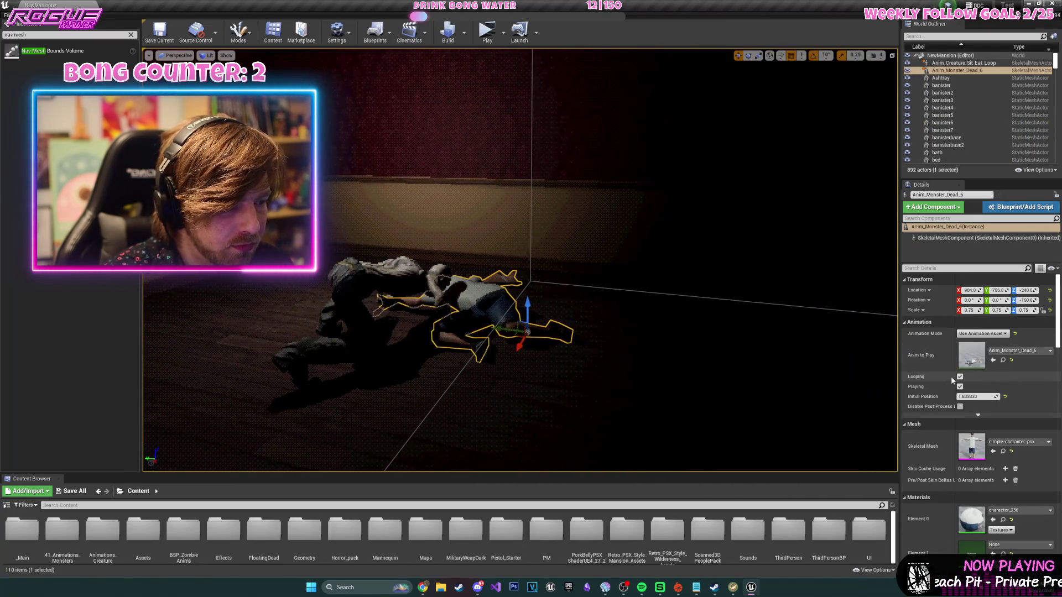
click(164, 34)
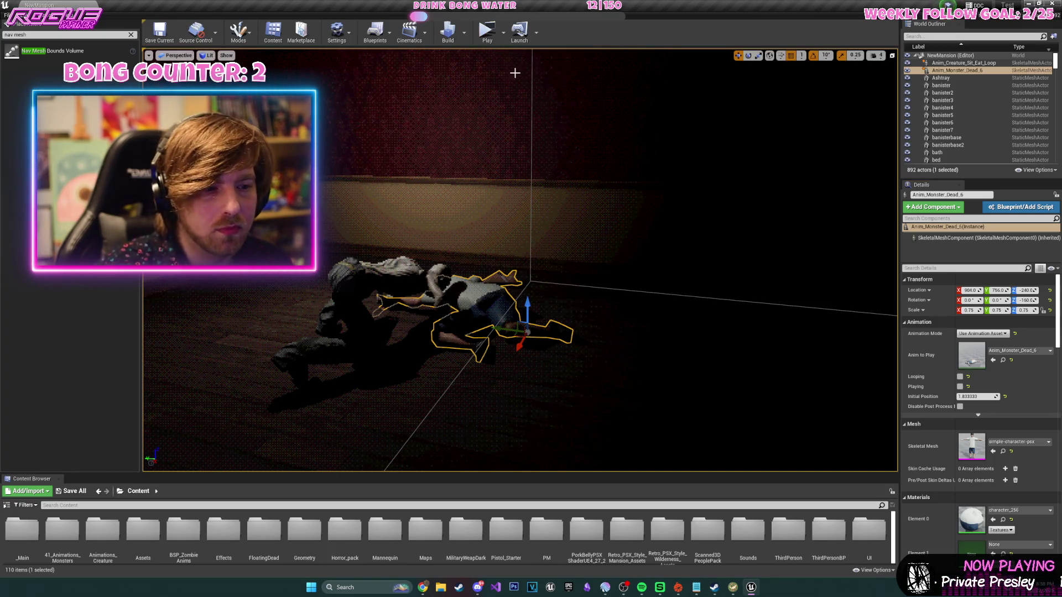
click(503, 34)
click(544, 98)
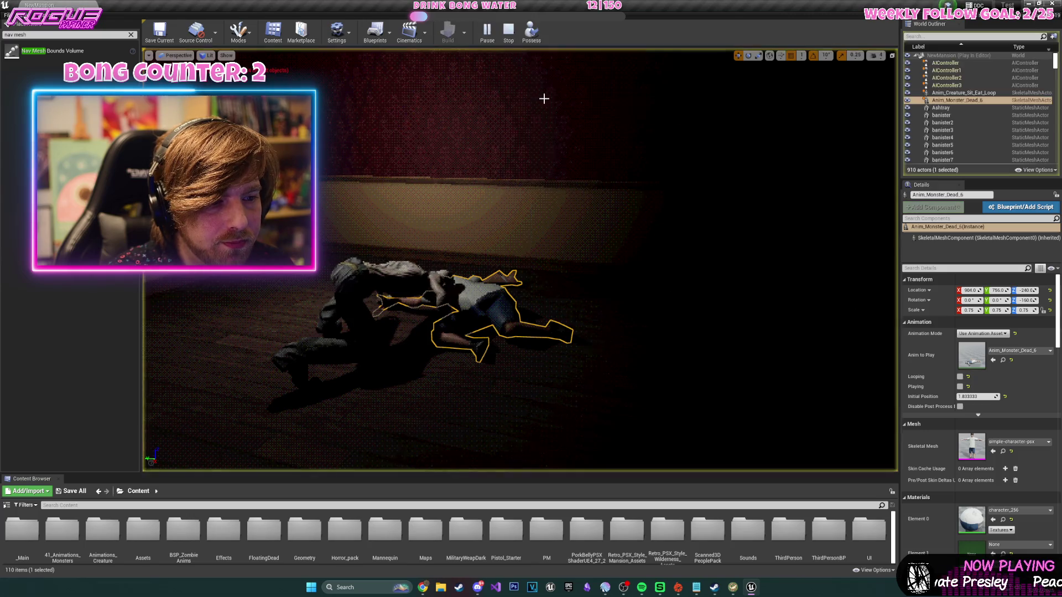
mouse_move(545, 98)
mouse_down()
mouse_move(548, 139)
mouse_move(588, 221)
mouse_up()
key(Escape)
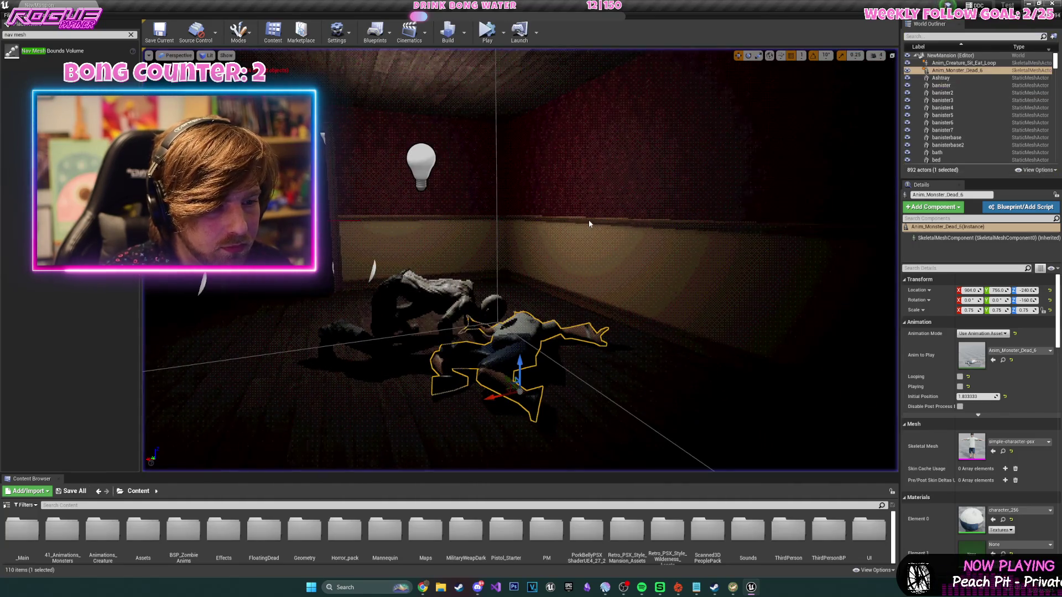
- Lower PointLight15's intensity to 1.0 cd and save the map again
click(978, 349)
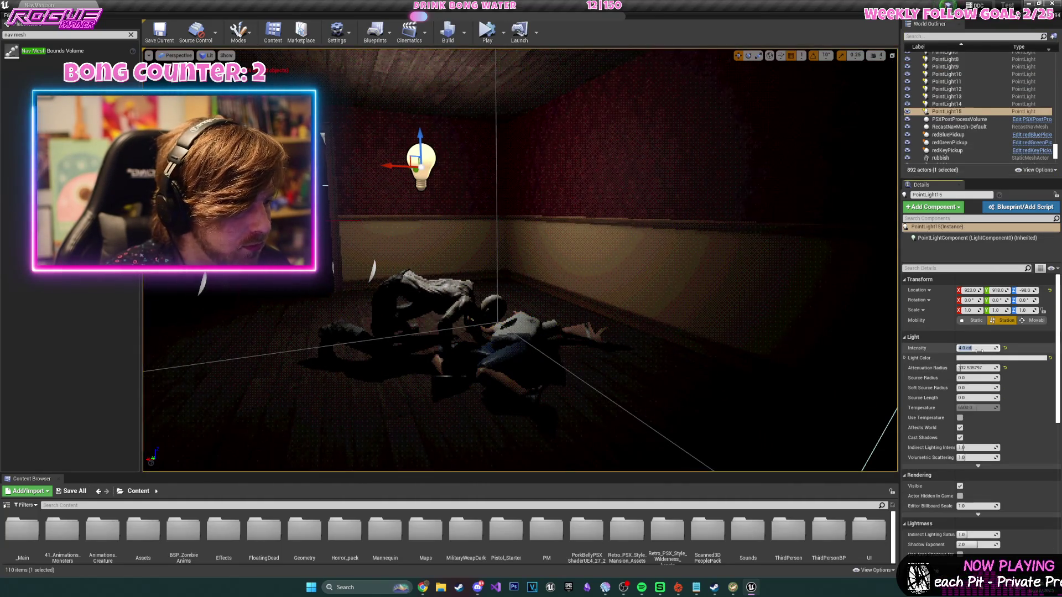
key(Return)
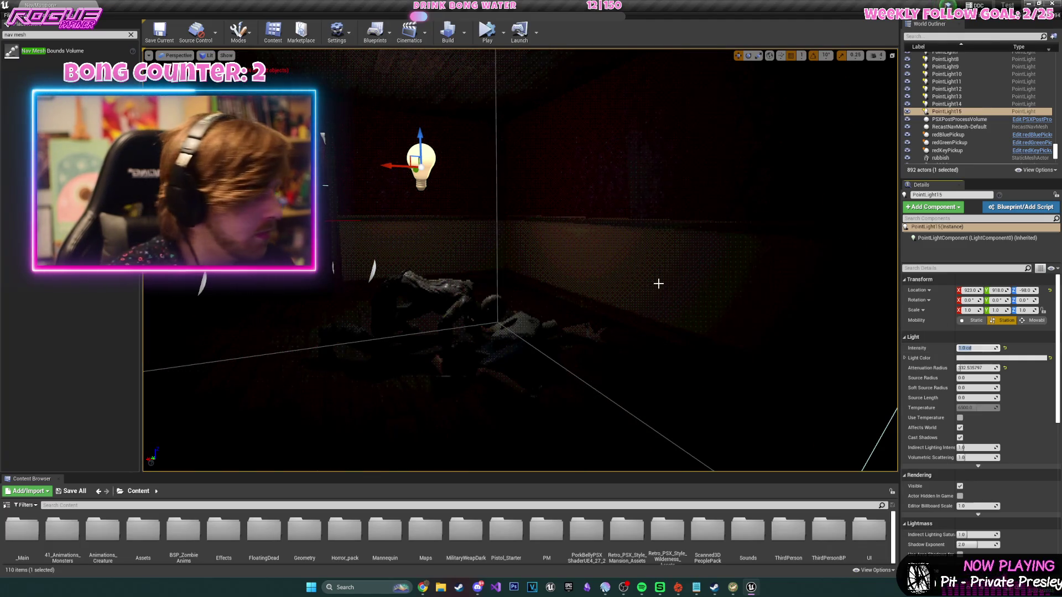
click(157, 34)
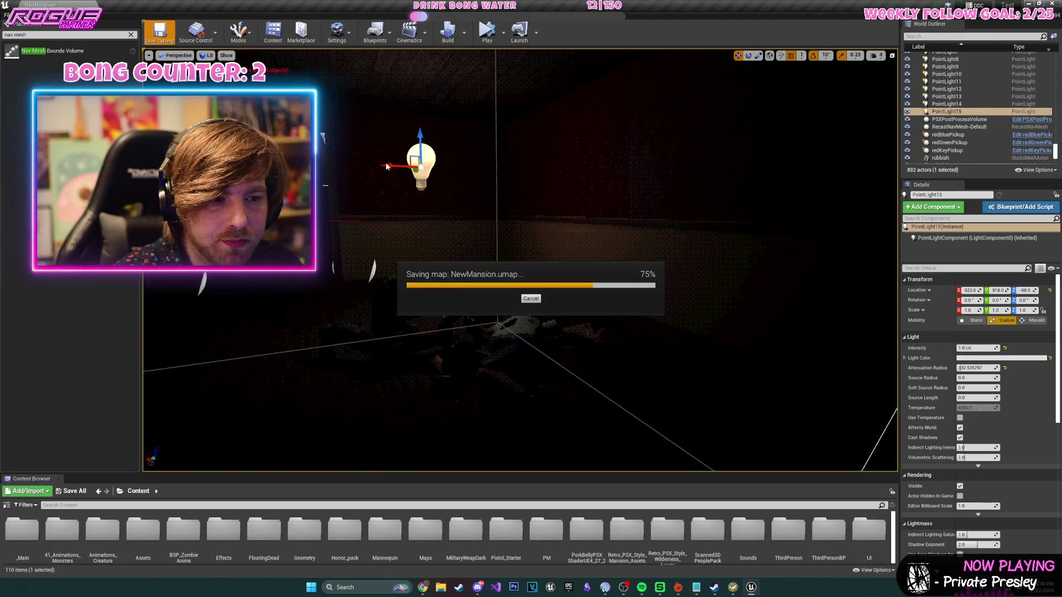
- In unlit shading, inspect doorway floor522, wall floor552 and the zombie EnemyTest5
mouse_move(538, 256)
mouse_down()
mouse_move(539, 238)
mouse_move(538, 256)
mouse_up()
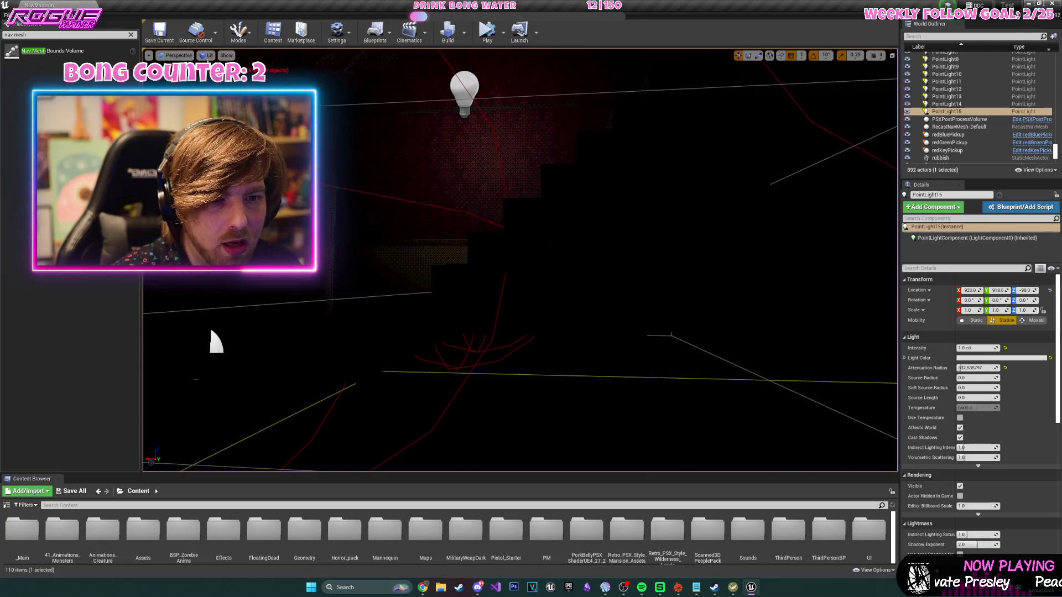
click(242, 326)
key(alt+3)
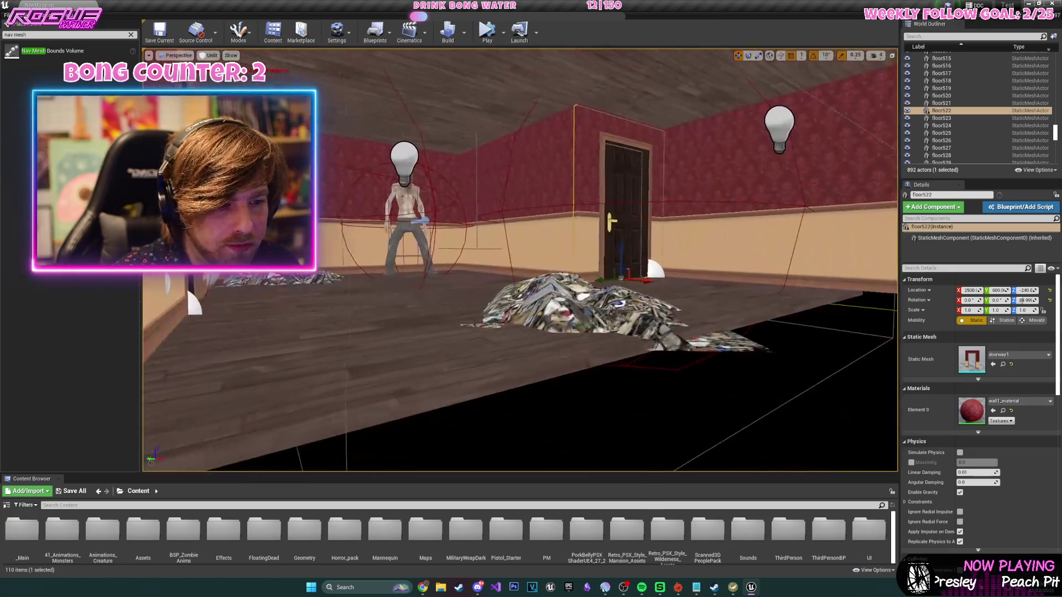
click(520, 233)
key(f)
drag(520, 166, 508, 147)
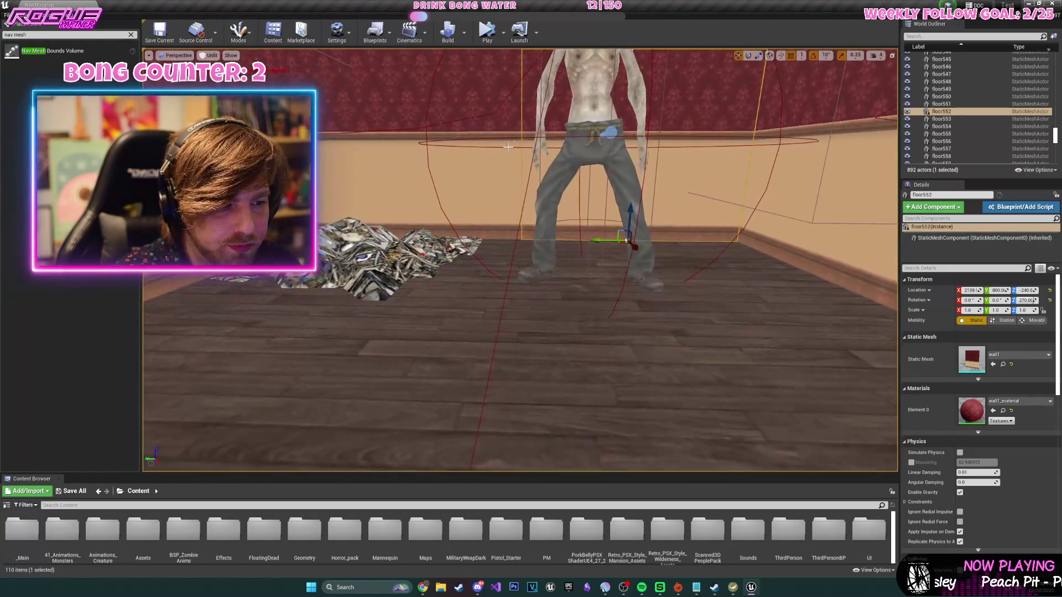
click(626, 240)
scroll(627, 240, down, 5)
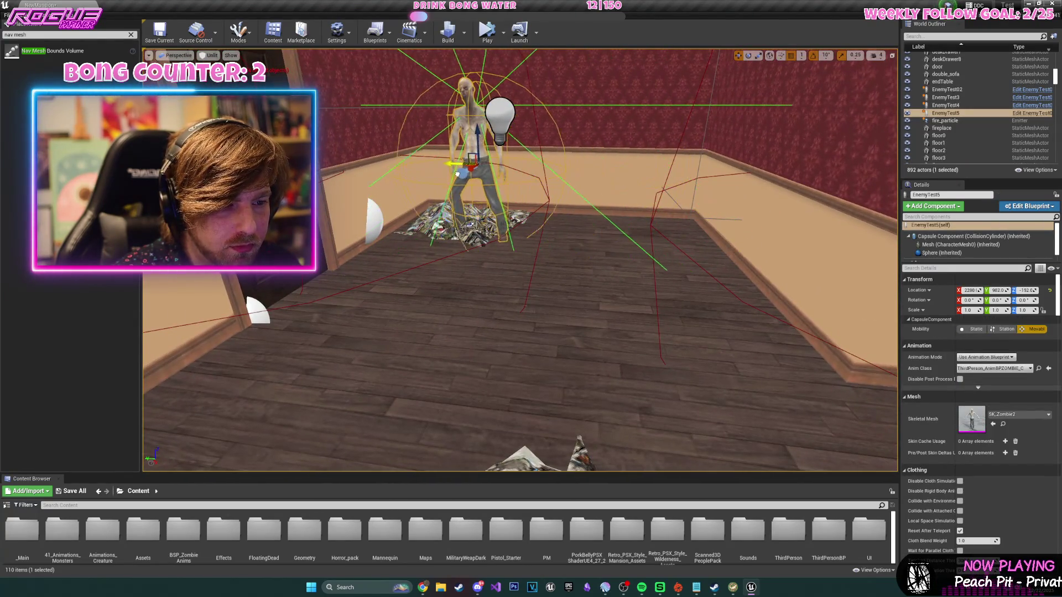
drag(460, 181, 469, 168)
key(e)
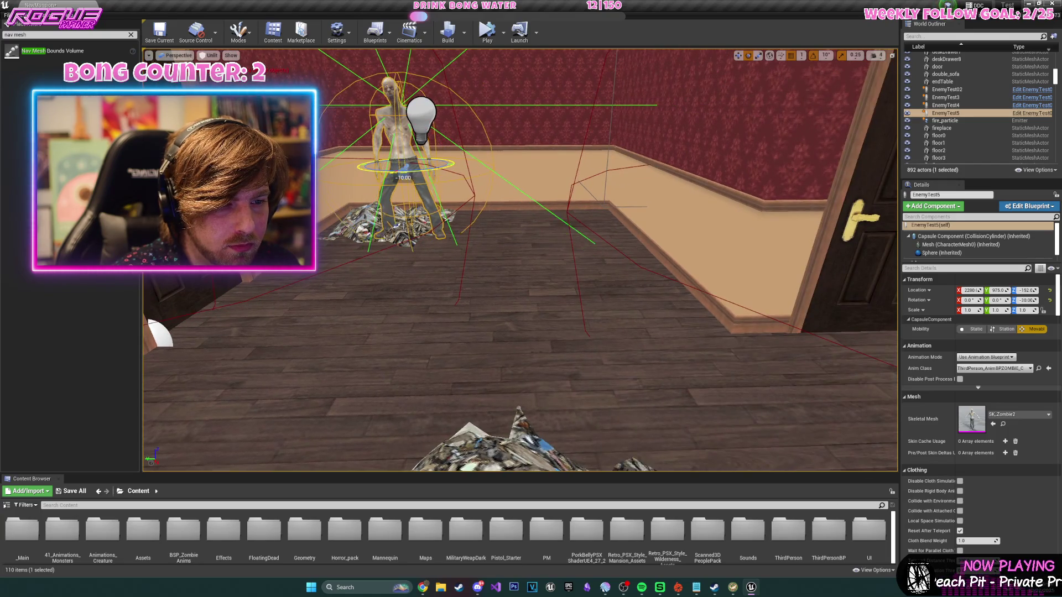
- Pull back to a wide overhead view, save the map, and select the edge floor piece floor579
mouse_move(520, 260)
mouse_down()
mouse_move(503, 232)
mouse_move(548, 243)
mouse_up()
key(f)
scroll(520, 260, down, 10)
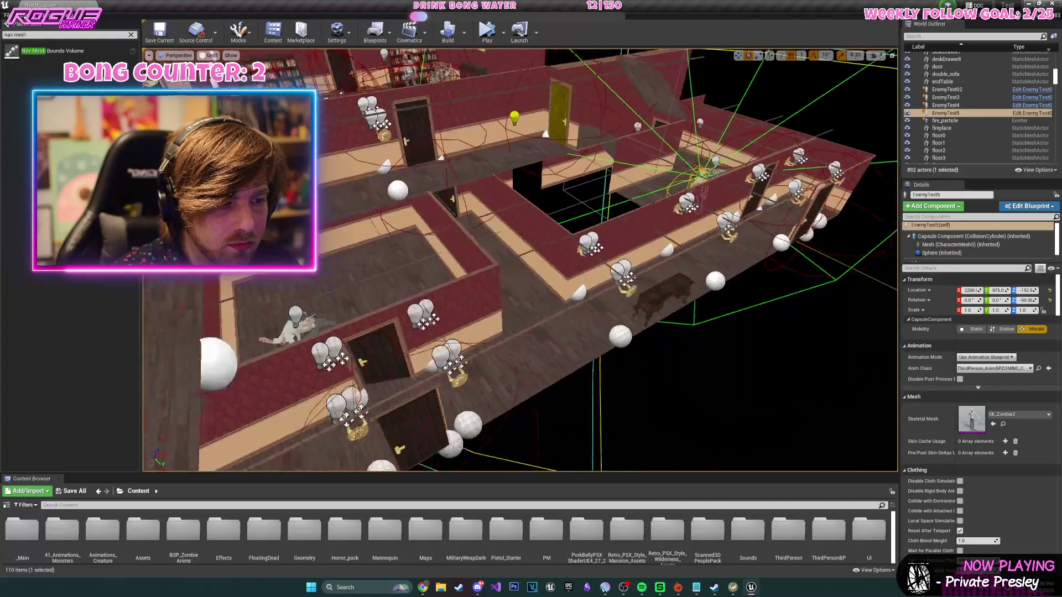
scroll(520, 260, down, 5)
drag(520, 260, 437, 169)
key(ctrl+s)
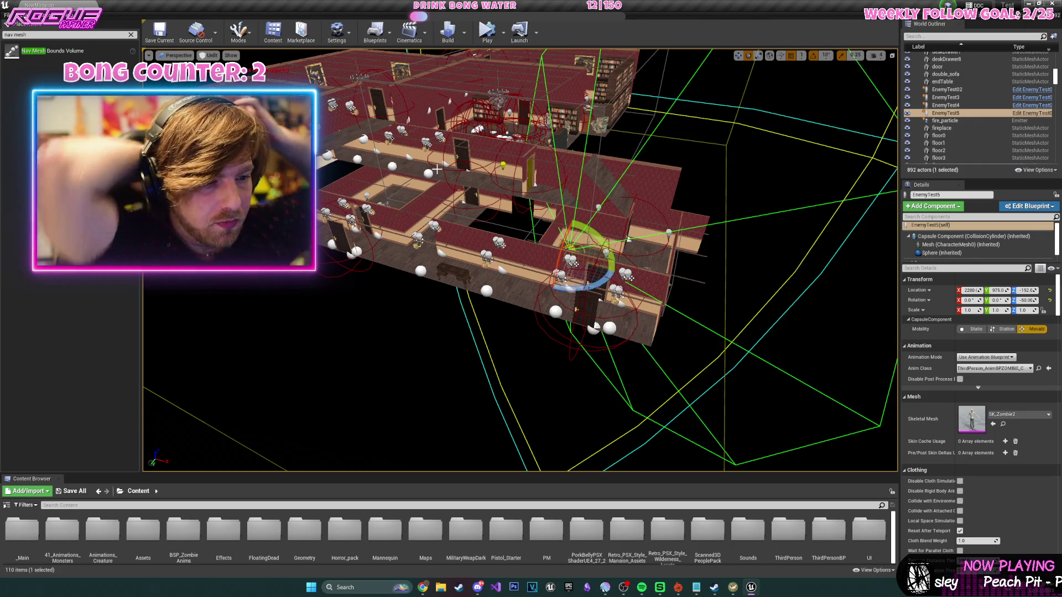
scroll(423, 261, up, 10)
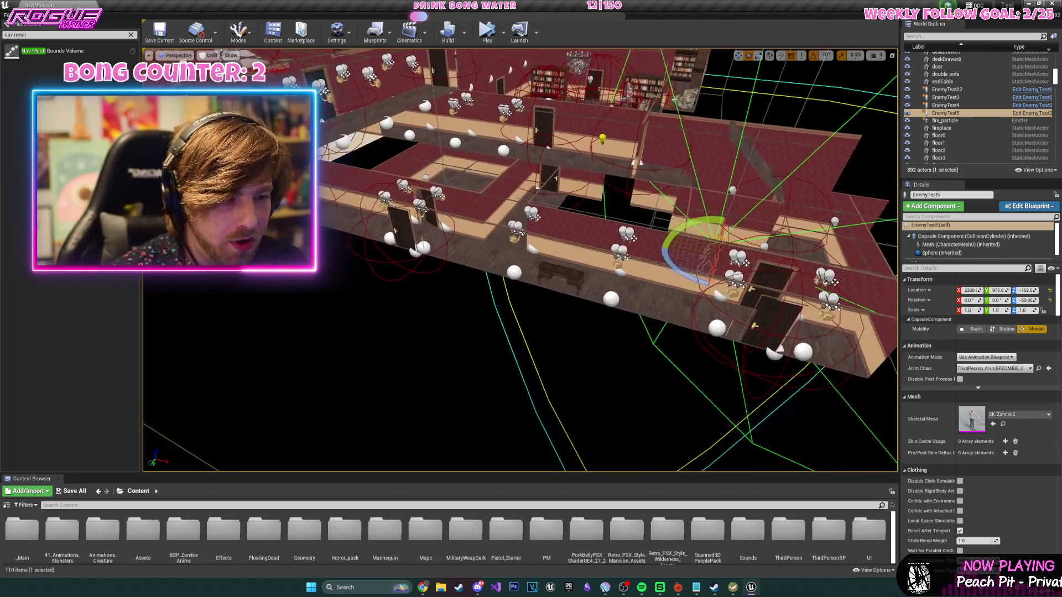
click(587, 221)
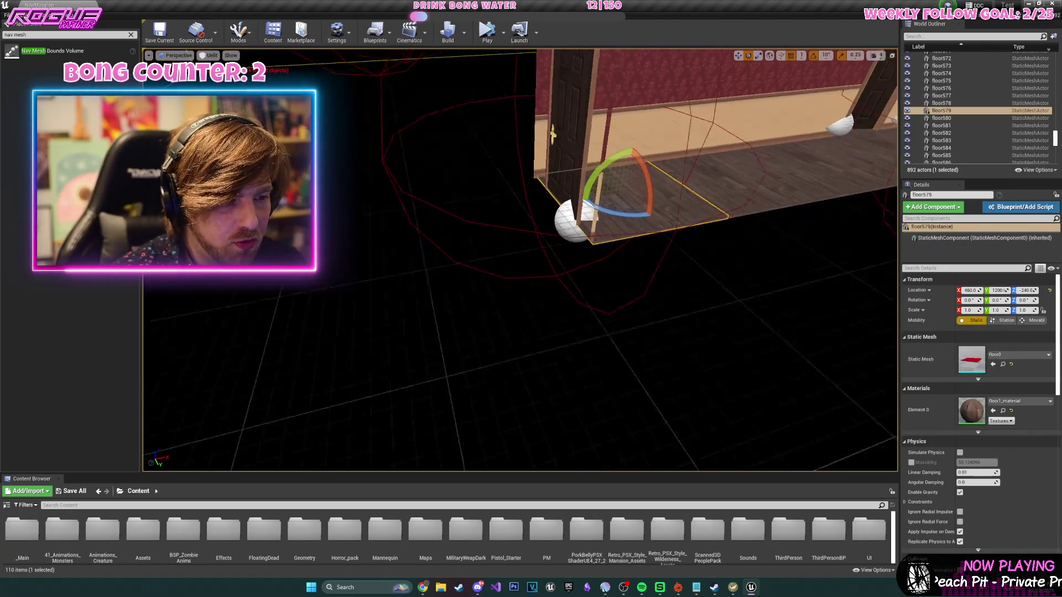
- Set grid snapping to 10 and duplicate the edge floor piece
click(804, 65)
click(809, 91)
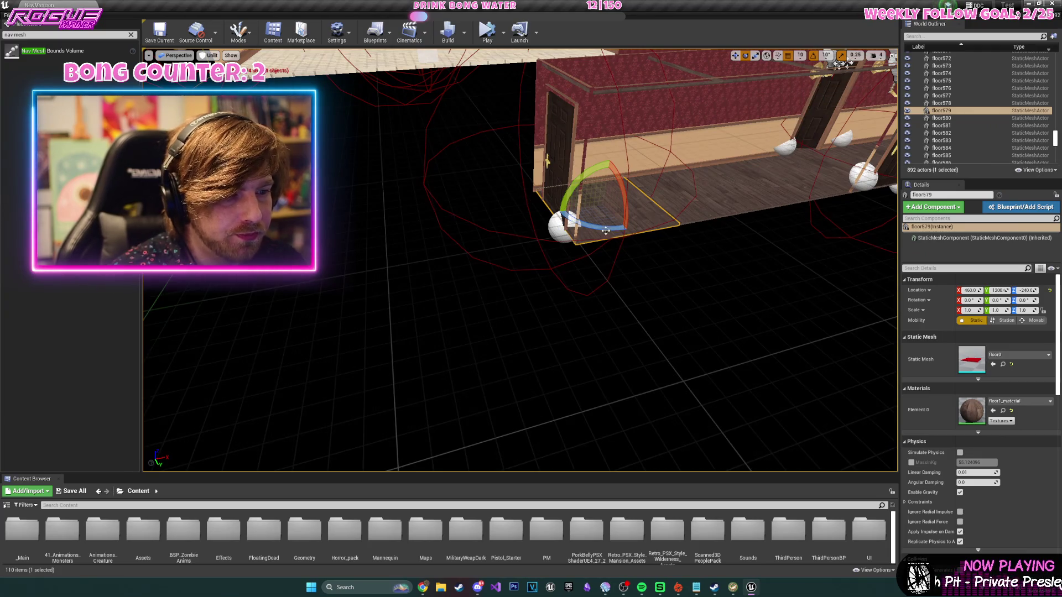
key(ctrl+w)
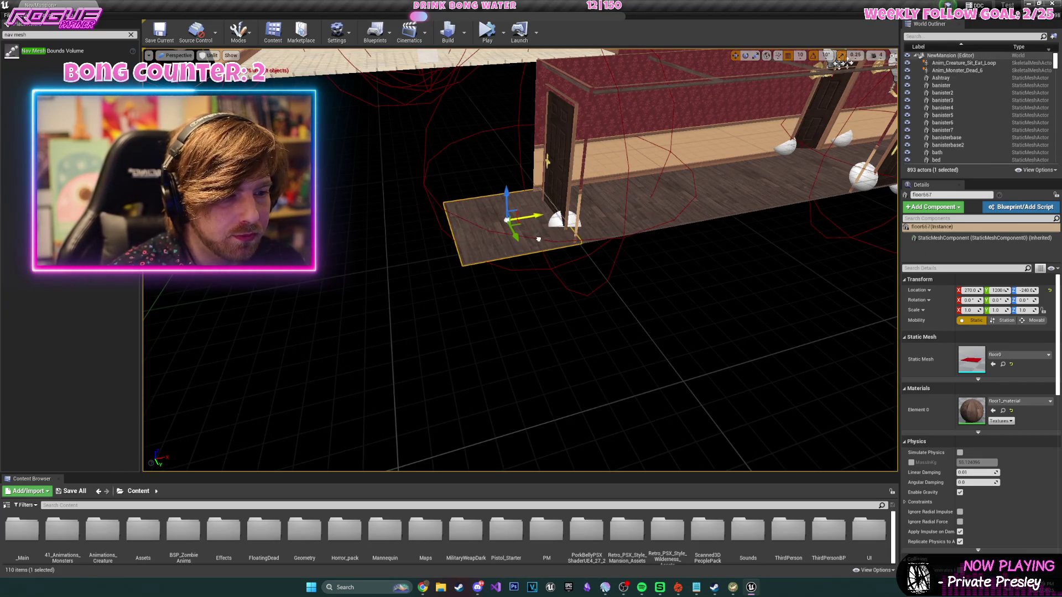
scroll(533, 242, up, 10)
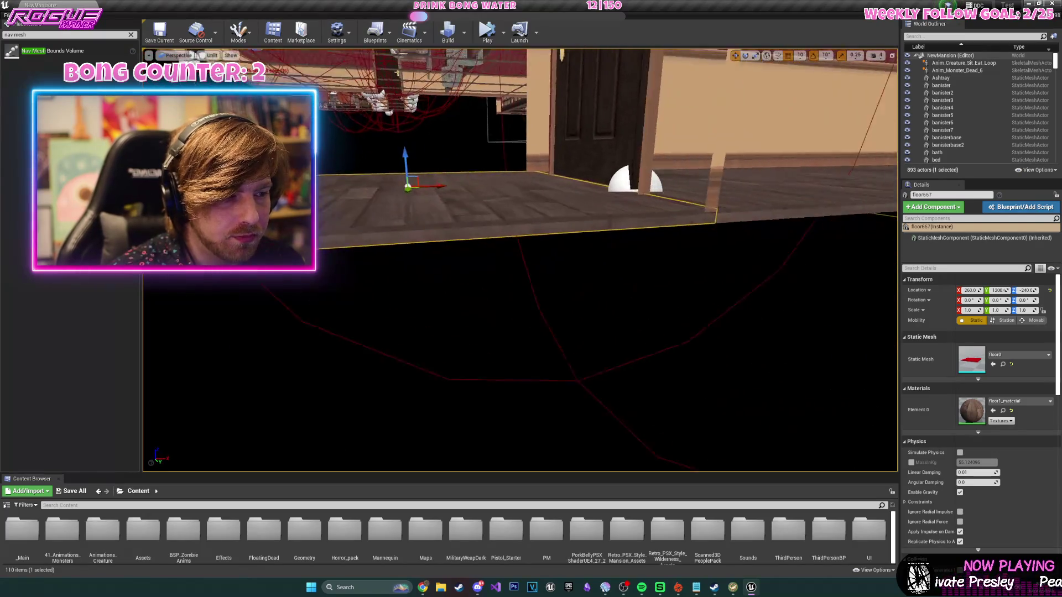
key(d)
drag(341, 209, 394, 236)
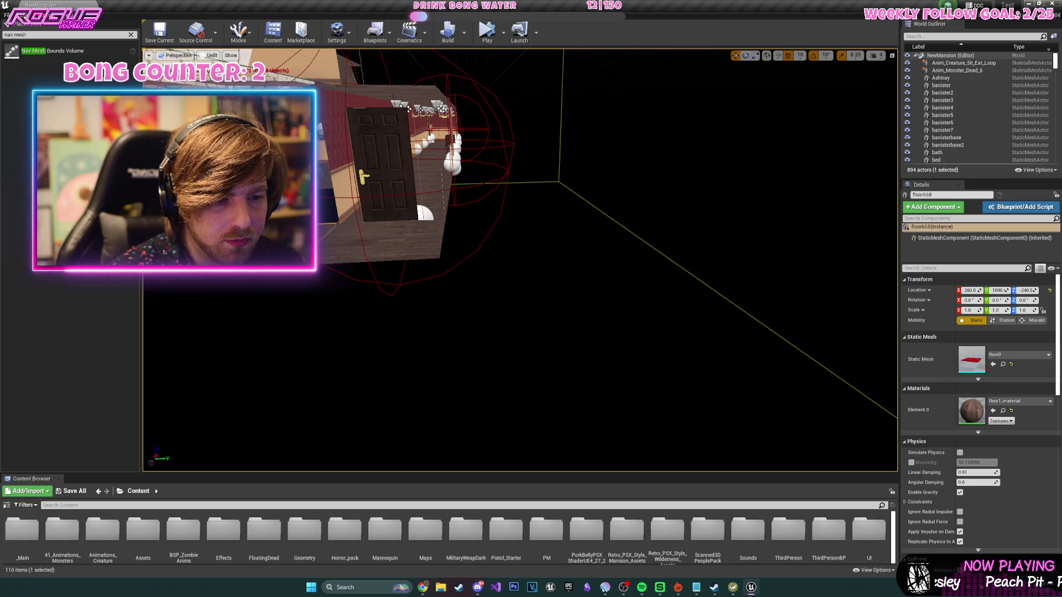
drag(332, 260, 332, 244)
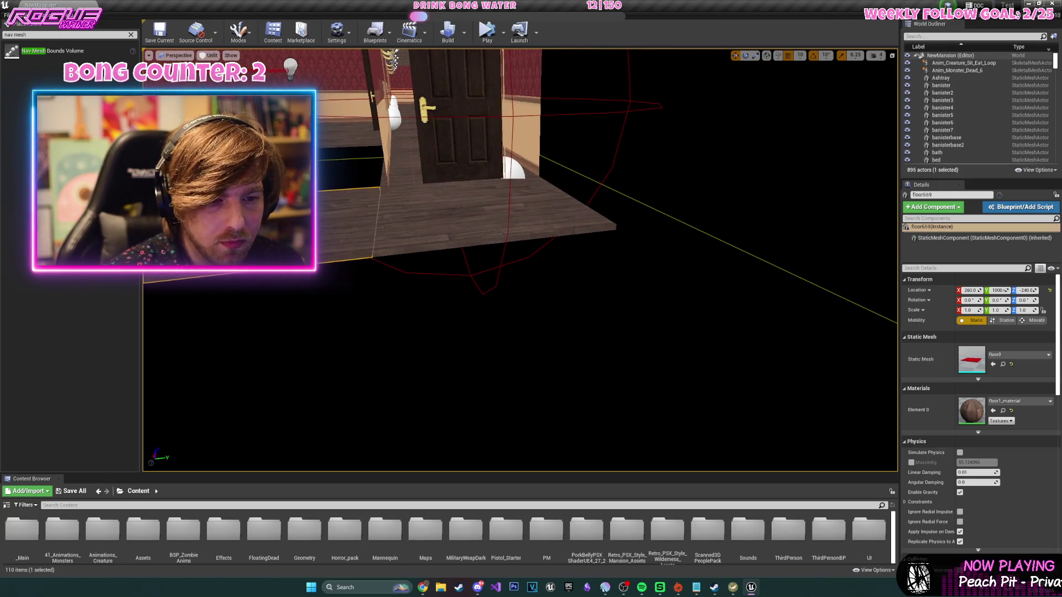
scroll(667, 222, down, 5)
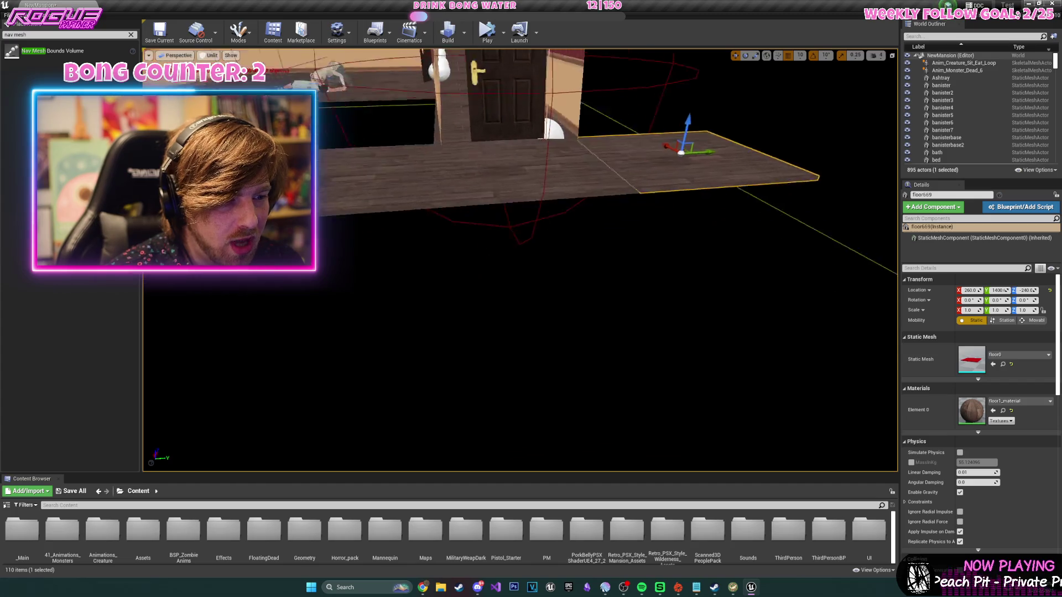
- Duplicate the selected floor pieces, including floor667, and slide them outward along the mansion's edge
ctrl+click(519, 212)
key(ctrl+w)
drag(485, 208, 565, 162)
mouse_move(661, 244)
mouse_down()
mouse_move(527, 283)
mouse_move(572, 292)
mouse_move(560, 330)
mouse_move(463, 344)
mouse_move(396, 52)
mouse_move(429, 86)
mouse_up()
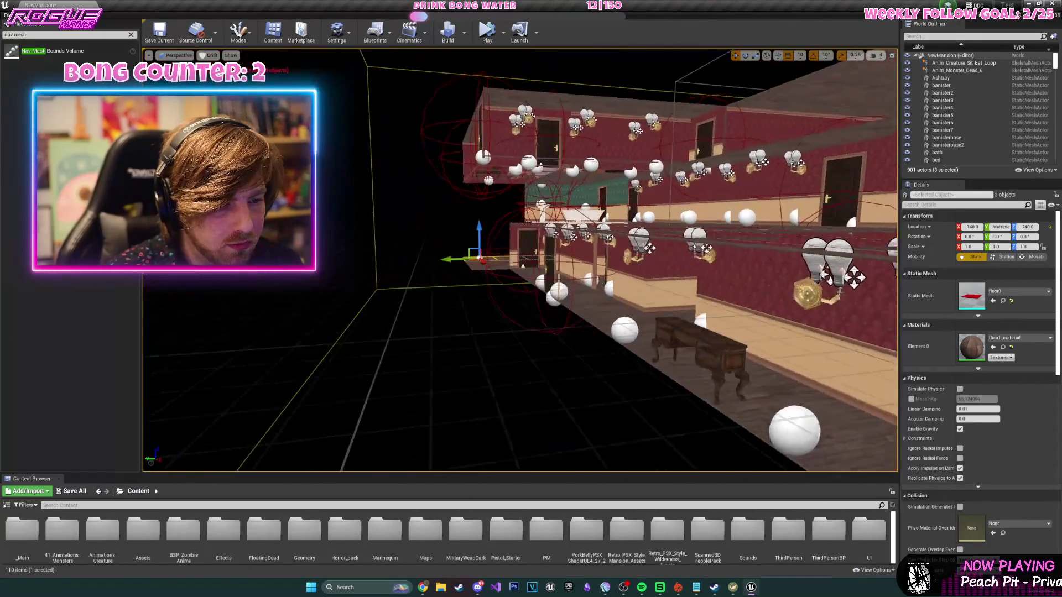
key(f)
mouse_move(531, 277)
mouse_down()
mouse_move(503, 351)
mouse_move(522, 166)
mouse_up()
click(515, 166)
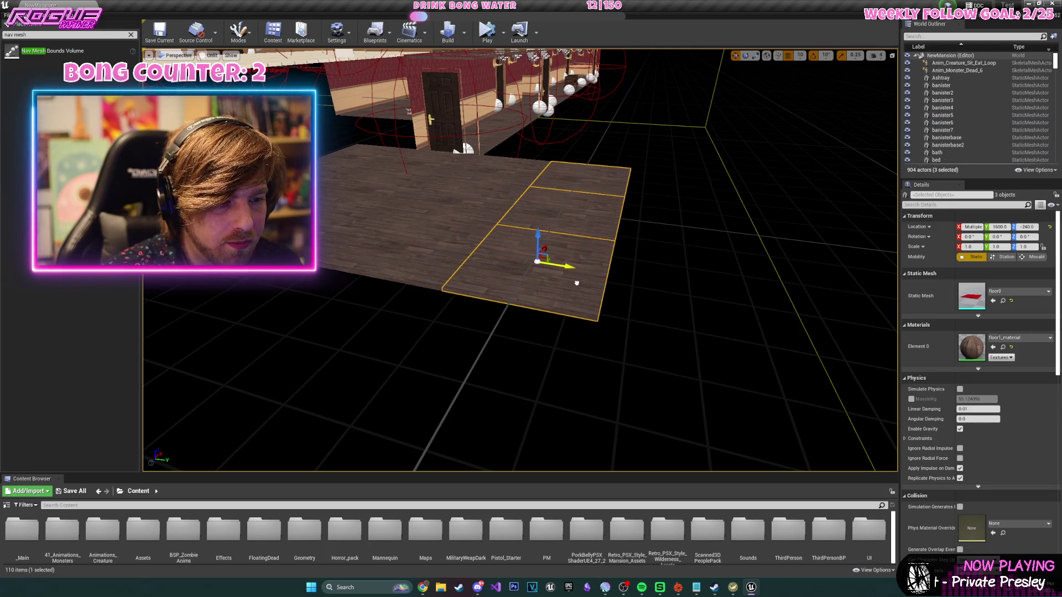
drag(420, 190, 405, 196)
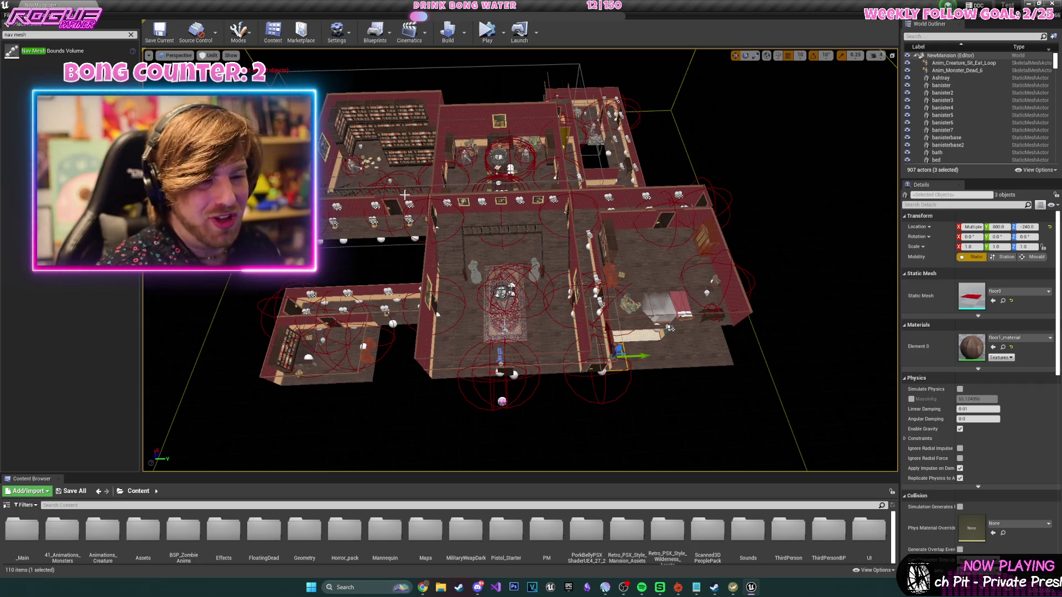
- Turn the doorway beside the new room around 180 degrees
mouse_move(401, 166)
mouse_down()
mouse_move(480, 187)
mouse_move(479, 166)
mouse_up()
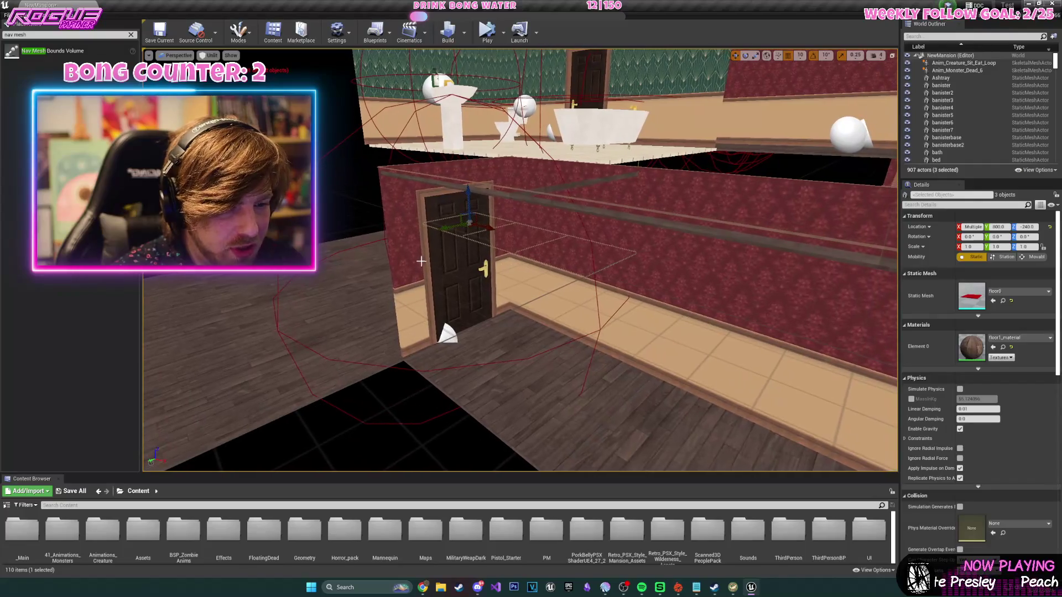
click(501, 338)
mouse_move(476, 354)
mouse_down()
mouse_move(486, 344)
mouse_move(506, 362)
mouse_move(590, 350)
mouse_move(581, 316)
mouse_move(385, 268)
mouse_up()
key(w)
- Paste a new wall piece by the doorway and check it from an overview of the house
key(ctrl+v)
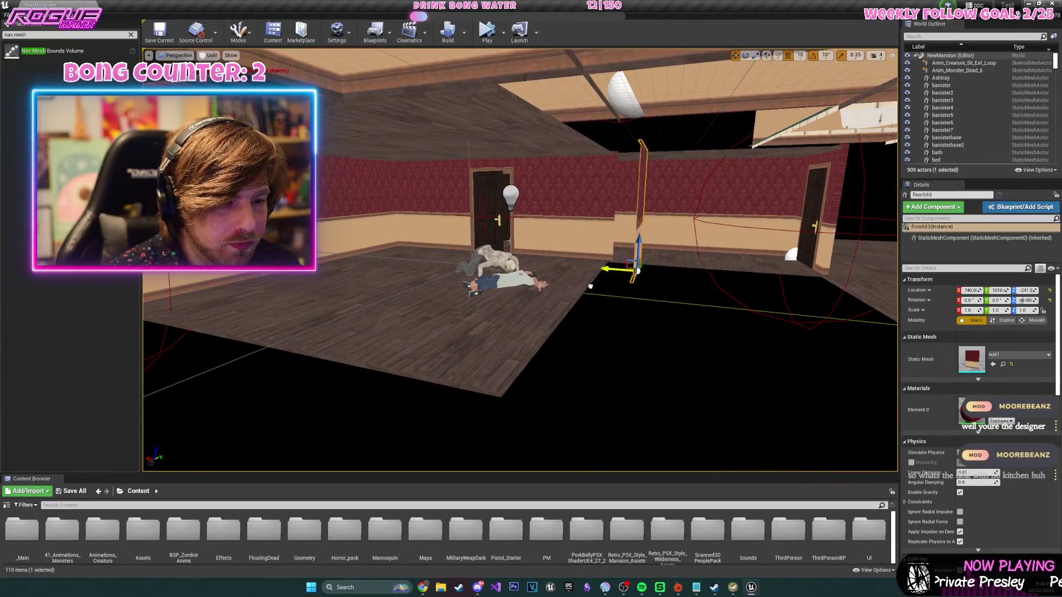
mouse_move(756, 305)
mouse_down()
mouse_move(724, 266)
mouse_move(737, 265)
mouse_up()
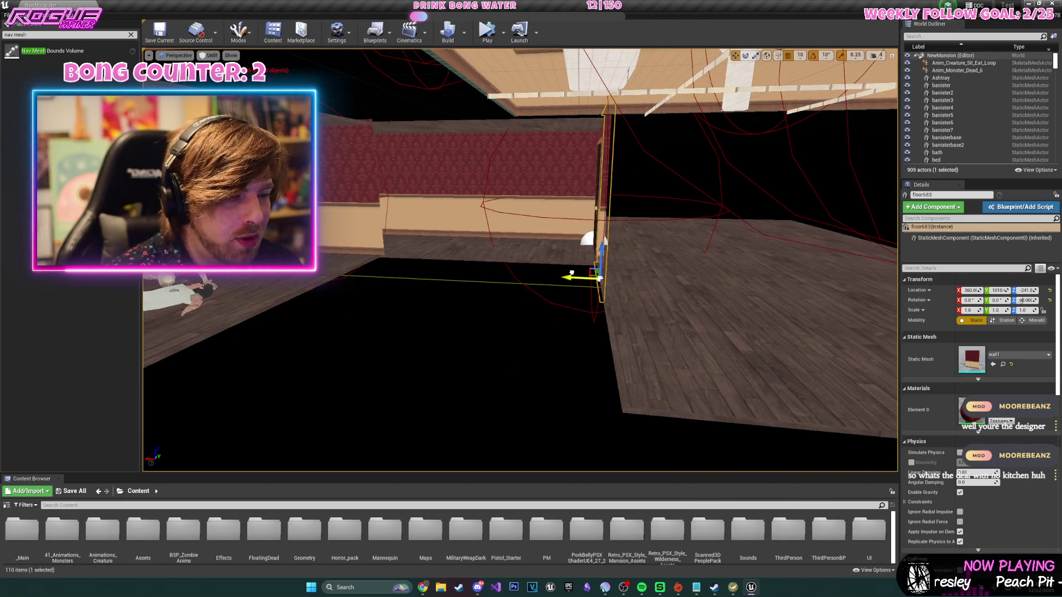
mouse_move(575, 277)
mouse_down()
mouse_move(553, 332)
mouse_move(556, 298)
mouse_move(553, 326)
mouse_move(559, 299)
mouse_move(584, 276)
mouse_up()
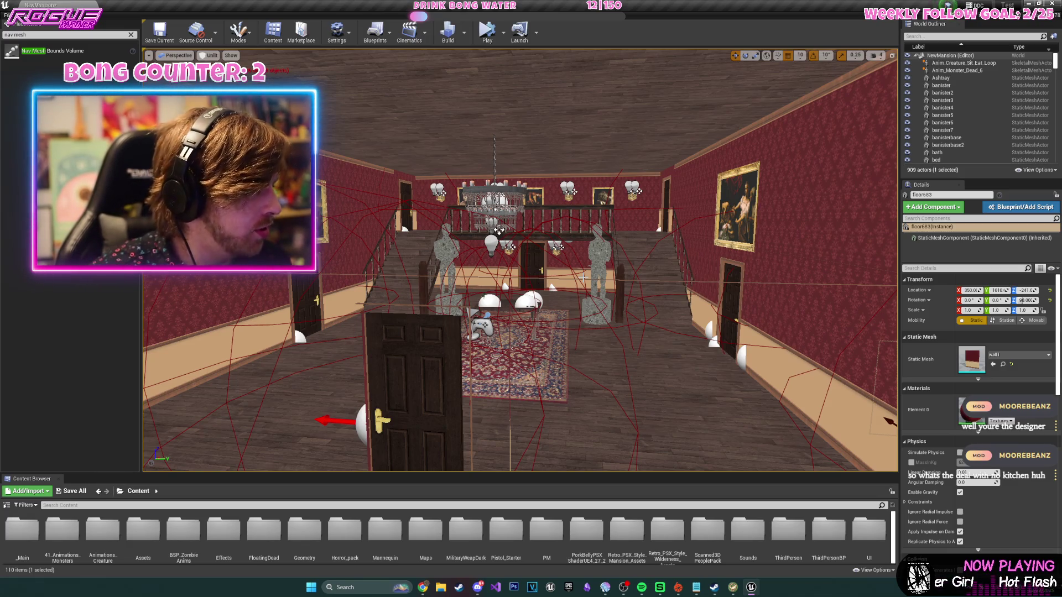
mouse_move(556, 287)
mouse_down()
mouse_move(380, 209)
mouse_move(593, 270)
mouse_move(611, 327)
mouse_move(610, 277)
mouse_move(609, 323)
mouse_up()
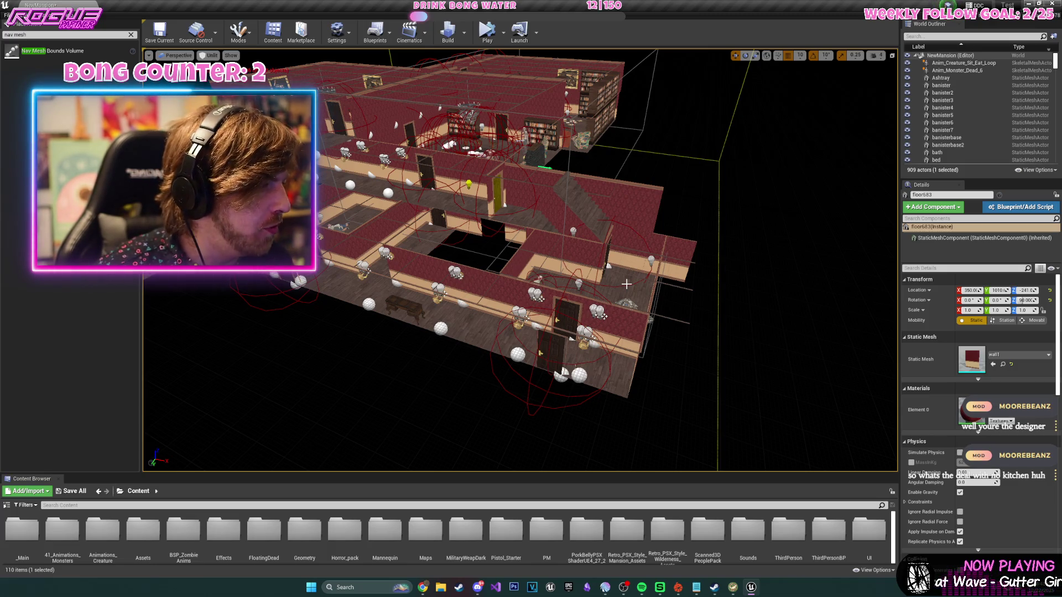
- Zoom and turn the view over the new room's floor opening, then right-click there to duplicate a wall piece
scroll(627, 284, up, 10)
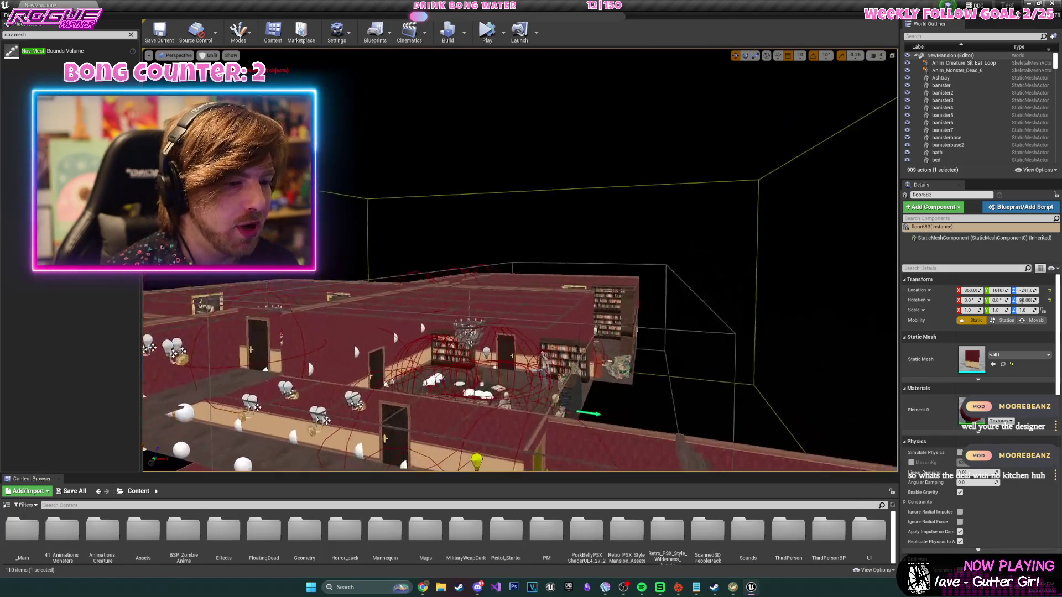
scroll(684, 361, up, 2)
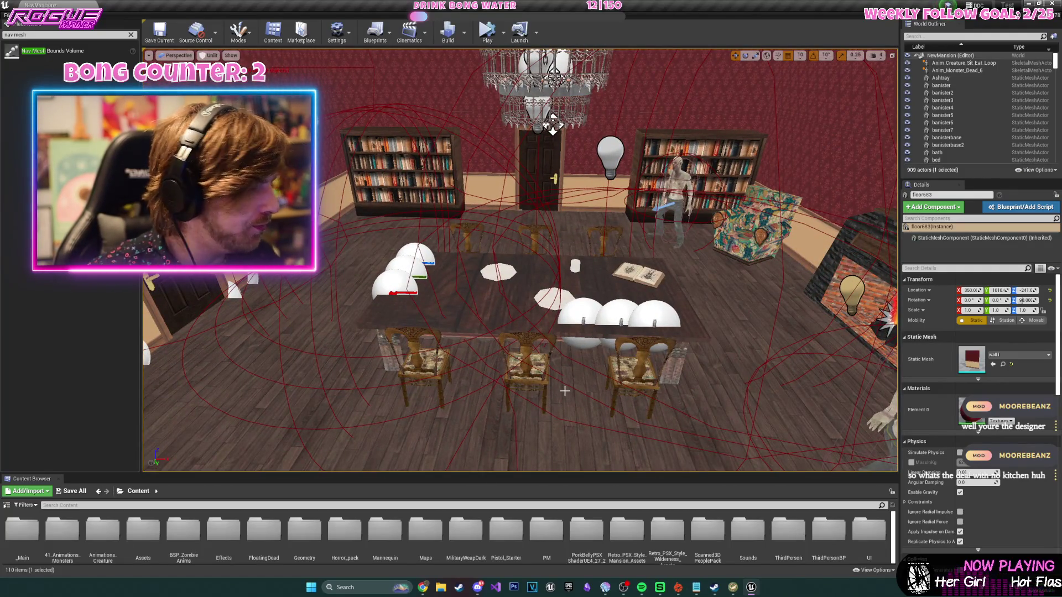
scroll(601, 387, down, 8)
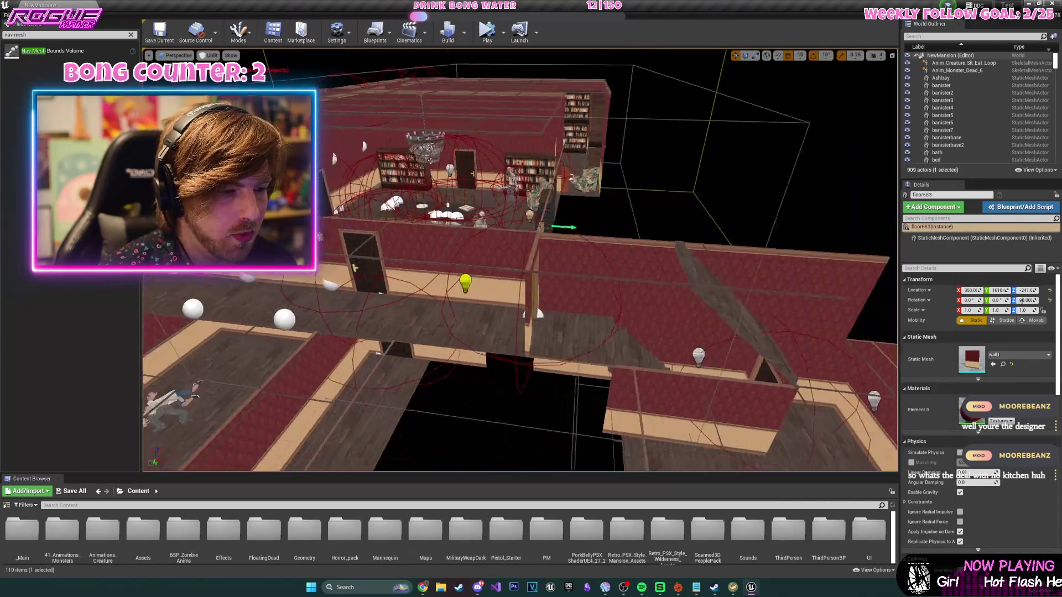
scroll(600, 387, up, 4)
scroll(604, 387, up, 4)
scroll(605, 386, down, 5)
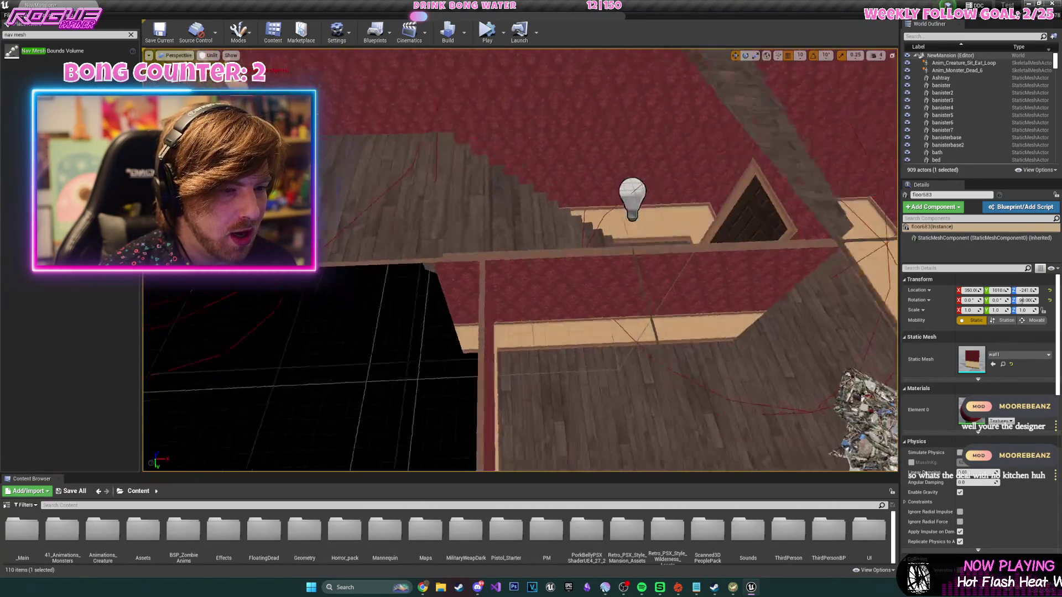
scroll(569, 244, down, 4)
scroll(569, 244, up, 3)
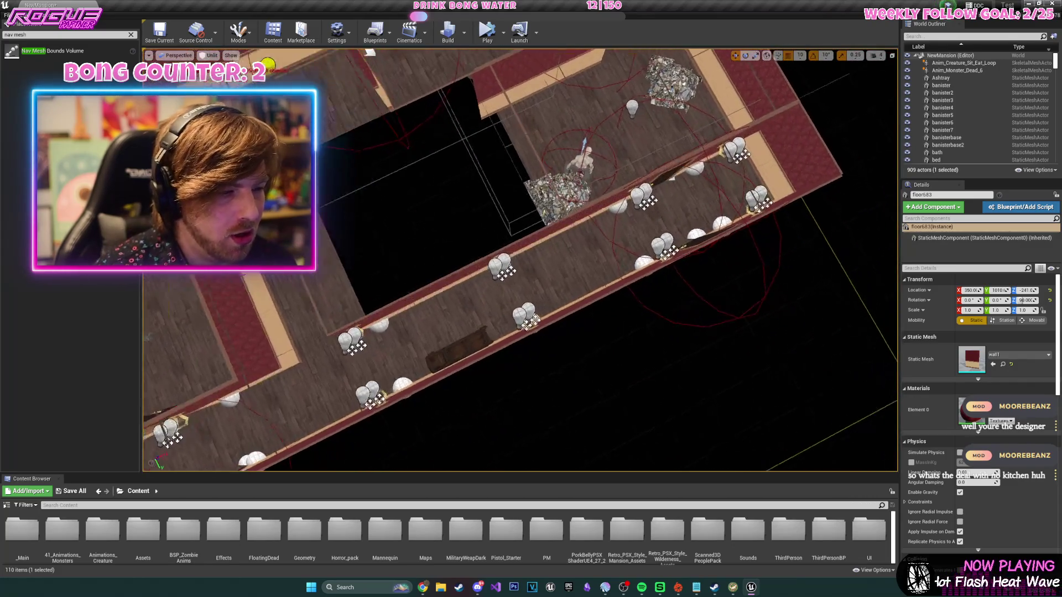
mouse_move(569, 244)
mouse_down()
mouse_move(569, 268)
mouse_move(415, 260)
mouse_move(409, 271)
mouse_up()
right_click(447, 219)
- Duplicate the wall pair, move it to the room's right side, and rotate it 90°
click(455, 309)
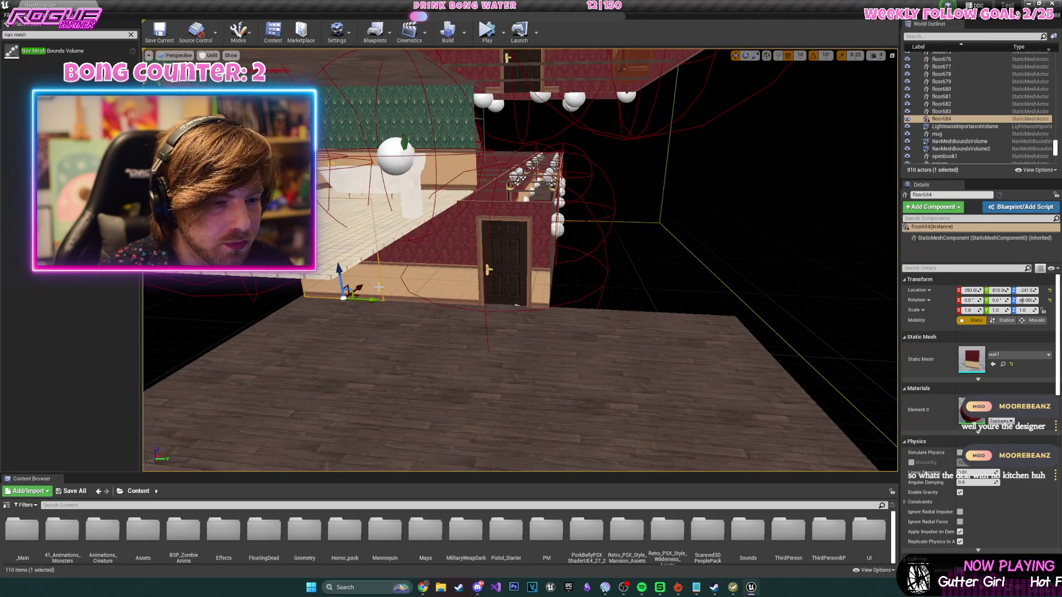
key(ctrl+w)
mouse_move(380, 303)
mouse_down()
mouse_move(682, 317)
mouse_move(643, 318)
mouse_up()
key(ctrl+w)
key(f)
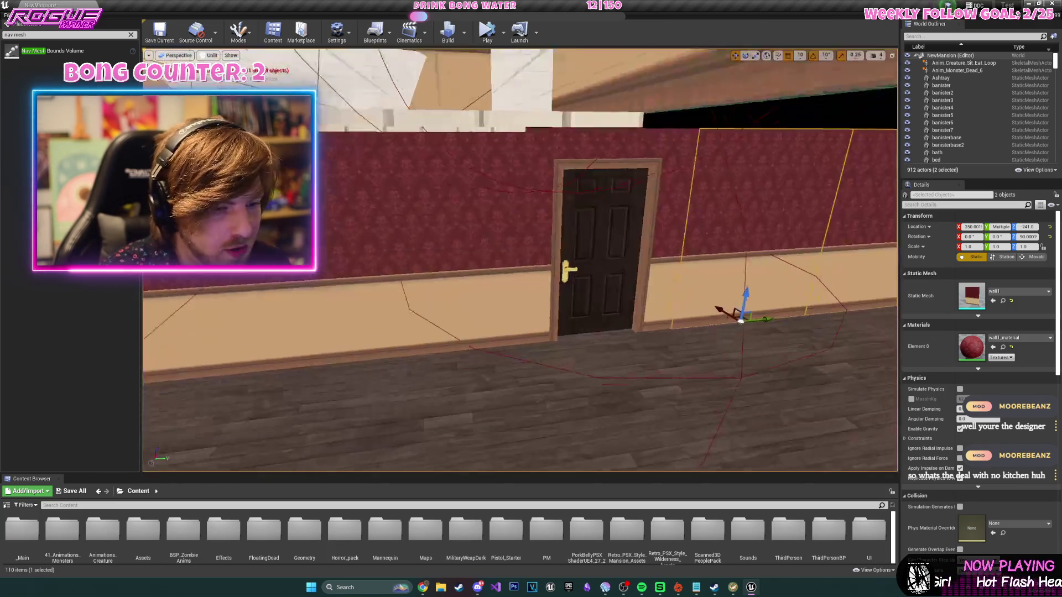
mouse_move(479, 336)
mouse_down()
mouse_move(500, 308)
mouse_move(631, 298)
mouse_up()
mouse_move(442, 294)
mouse_down()
mouse_move(521, 293)
mouse_move(479, 293)
mouse_move(504, 294)
mouse_up()
scroll(503, 294, down, 3)
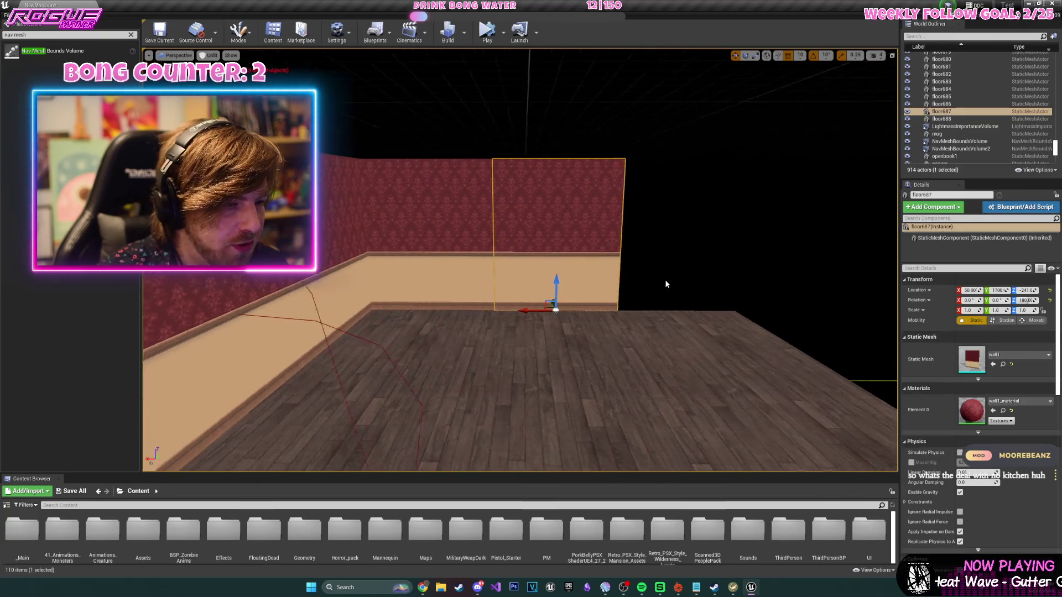
- Copy three wall panels, rotate them to 270°, and slide them along the room's side
click(623, 308)
drag(627, 308, 633, 310)
ctrl+click(557, 290)
key(f)
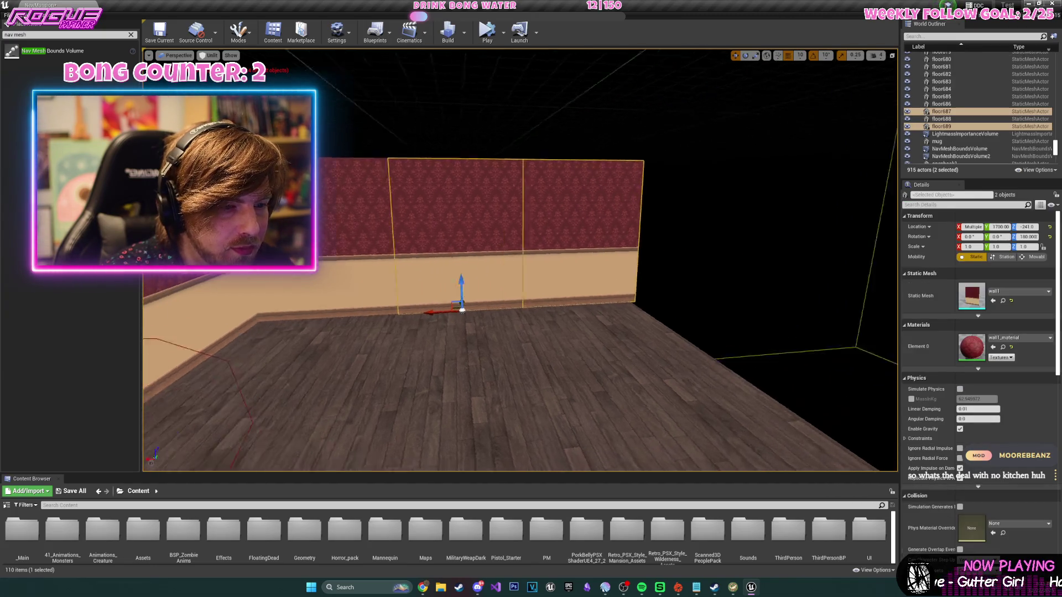
key(ctrl+w)
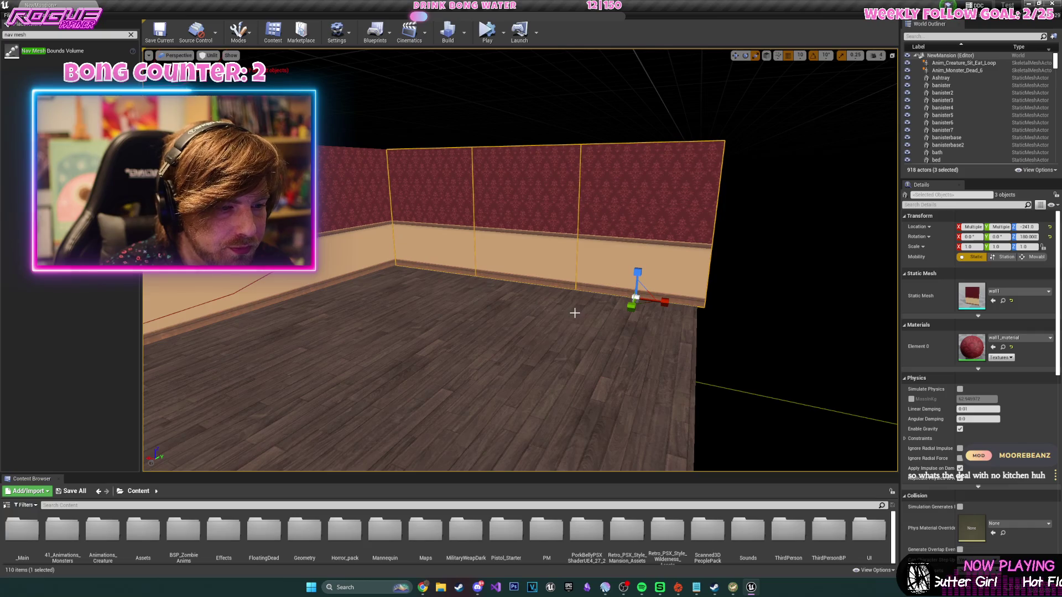
drag(643, 320, 598, 321)
drag(636, 310, 686, 287)
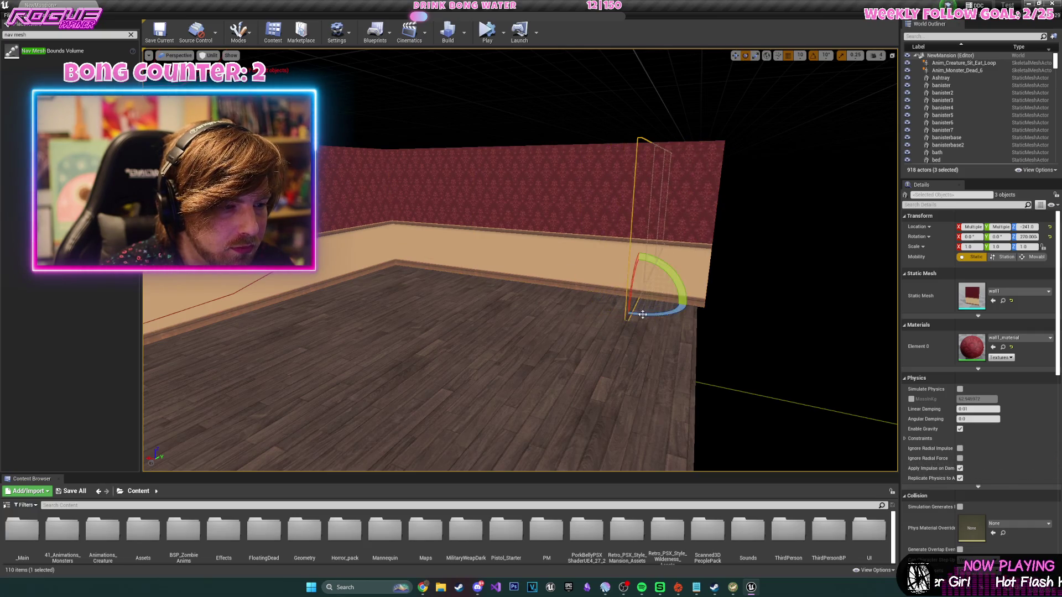
key(w)
mouse_move(537, 245)
mouse_down()
mouse_move(614, 260)
mouse_move(802, 334)
mouse_move(543, 299)
mouse_move(548, 246)
mouse_move(503, 267)
mouse_up()
right_click(550, 237)
- Duplicate two wall panels on the other side and place them along the floor edge
click(548, 247)
mouse_move(498, 320)
mouse_down()
mouse_move(649, 311)
mouse_move(609, 313)
mouse_up()
key(Delete)
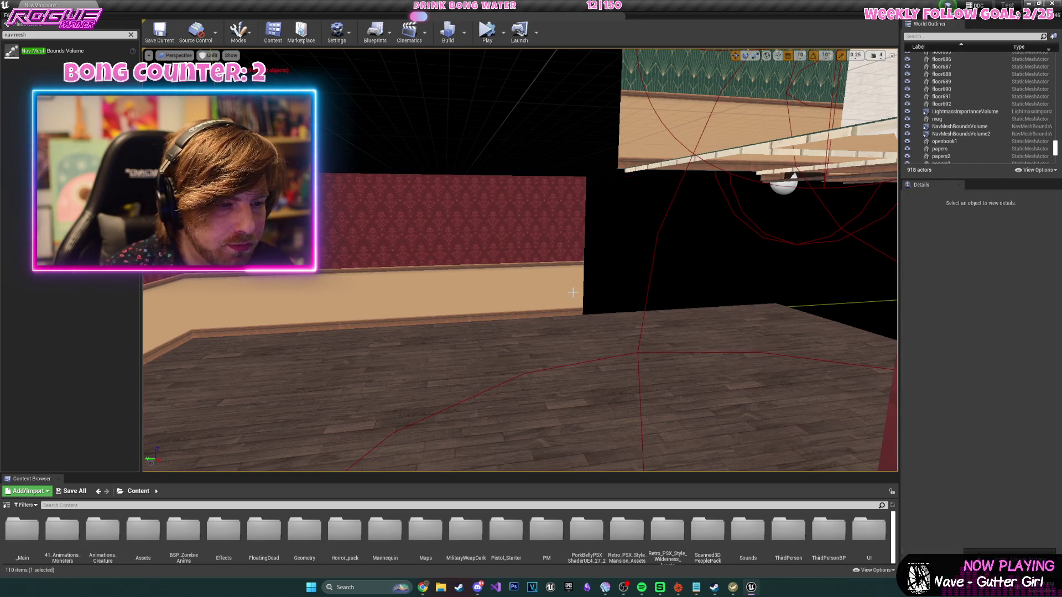
key(ctrl+z)
ctrl+click(432, 243)
key(ctrl+w)
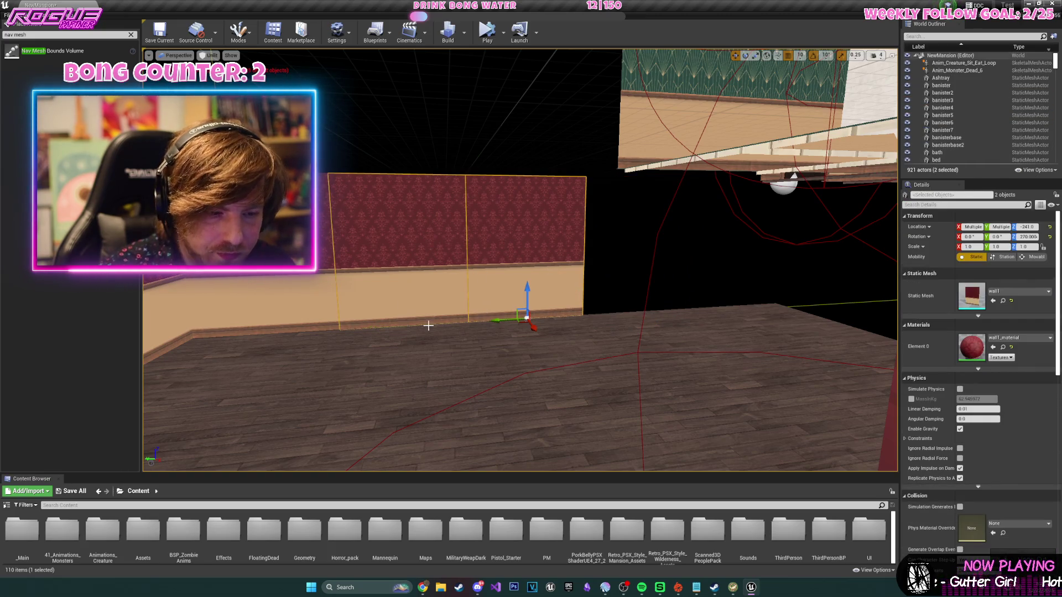
drag(490, 326, 713, 321)
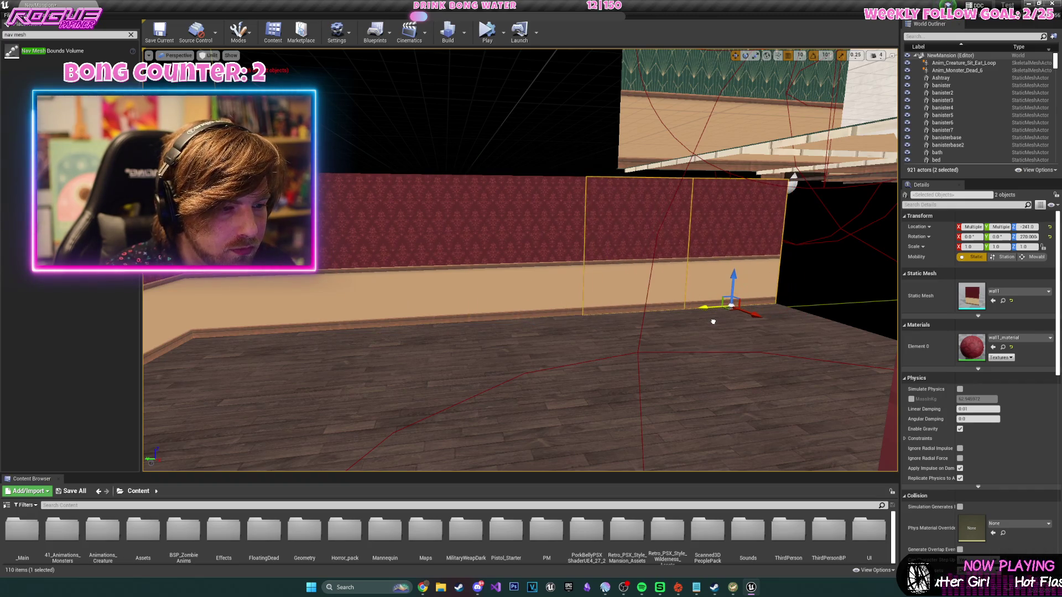
drag(515, 273, 538, 278)
- Copy the walls again and rotate them to line the far side
key(e)
mouse_move(486, 249)
mouse_down()
mouse_move(474, 265)
mouse_move(509, 251)
mouse_move(431, 255)
mouse_move(487, 241)
mouse_move(714, 252)
mouse_move(736, 262)
mouse_move(752, 274)
mouse_move(733, 299)
mouse_move(707, 390)
mouse_move(706, 364)
mouse_up()
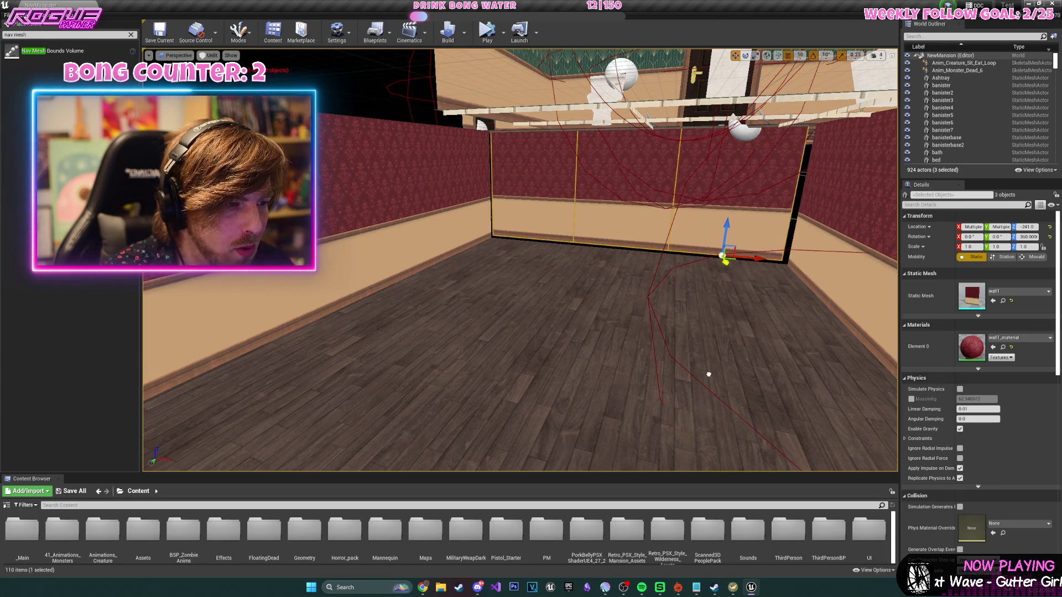
drag(708, 402, 611, 337)
click(611, 337)
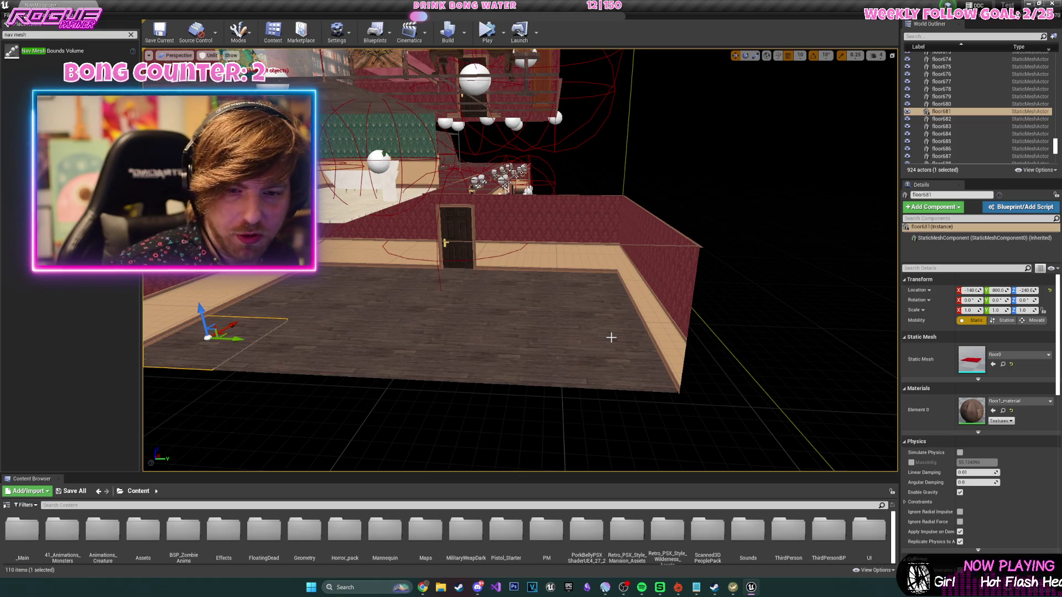
- Select all the floor tiles of the new room
mouse_move(611, 337)
mouse_down()
mouse_move(570, 299)
mouse_move(617, 323)
mouse_up()
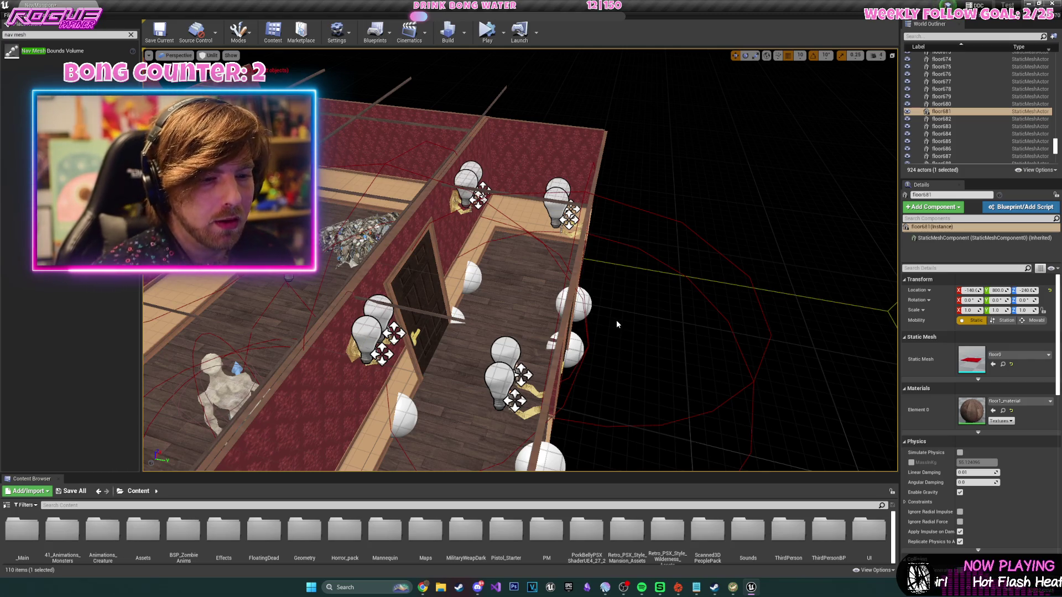
drag(616, 320, 609, 298)
click(449, 252)
ctrl+click(426, 249)
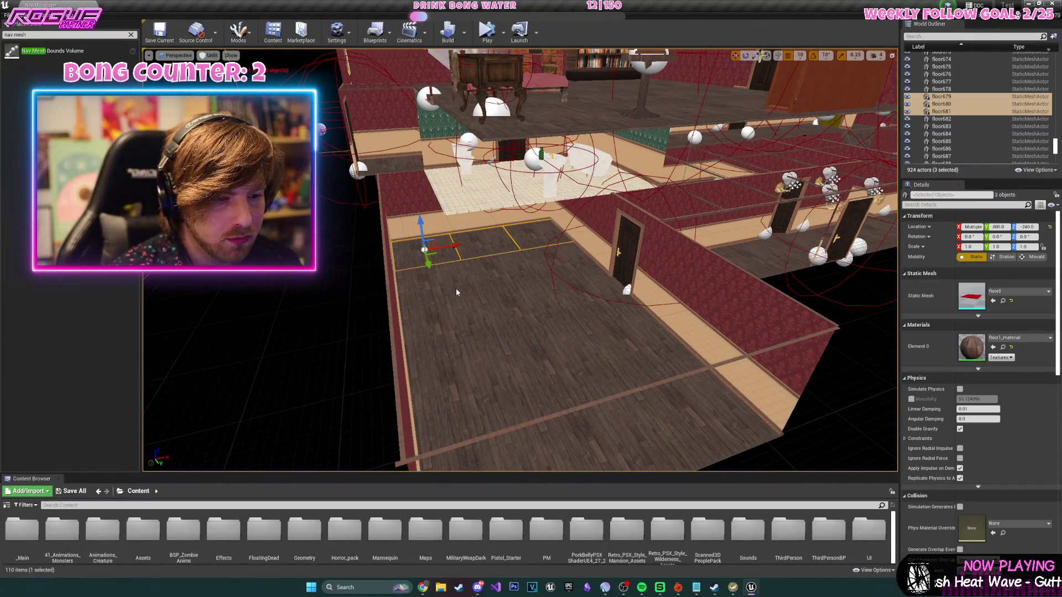
ctrl+click(437, 282)
ctrl+click(547, 260)
ctrl+click(535, 318)
ctrl+click(528, 309)
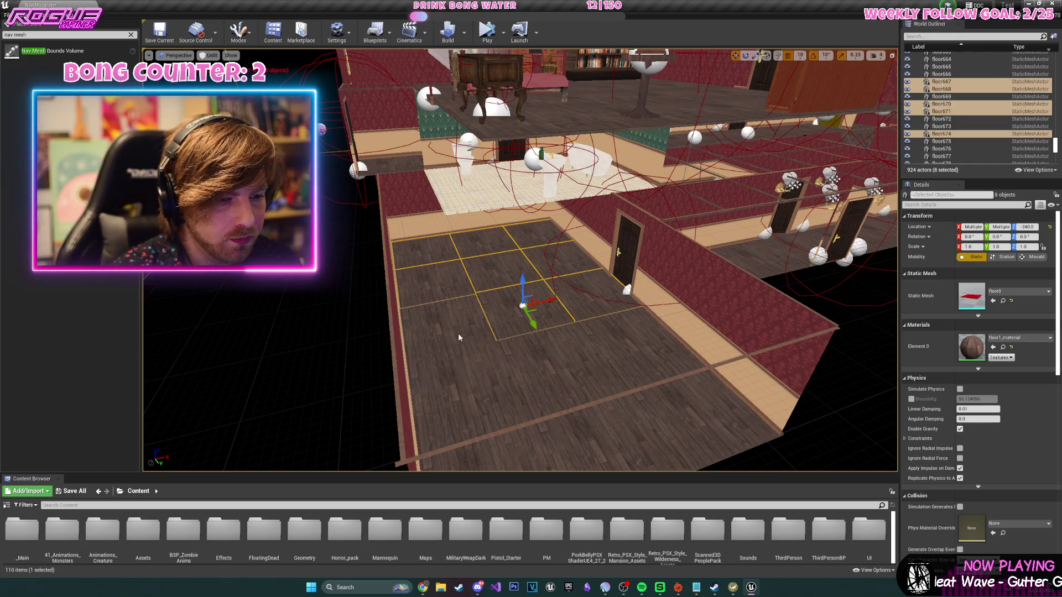
ctrl+click(442, 327)
ctrl+click(470, 382)
ctrl+click(605, 358)
drag(610, 357, 558, 272)
ctrl+click(529, 310)
ctrl+click(470, 398)
mouse_move(470, 399)
mouse_down()
mouse_move(540, 372)
mouse_move(570, 326)
mouse_up()
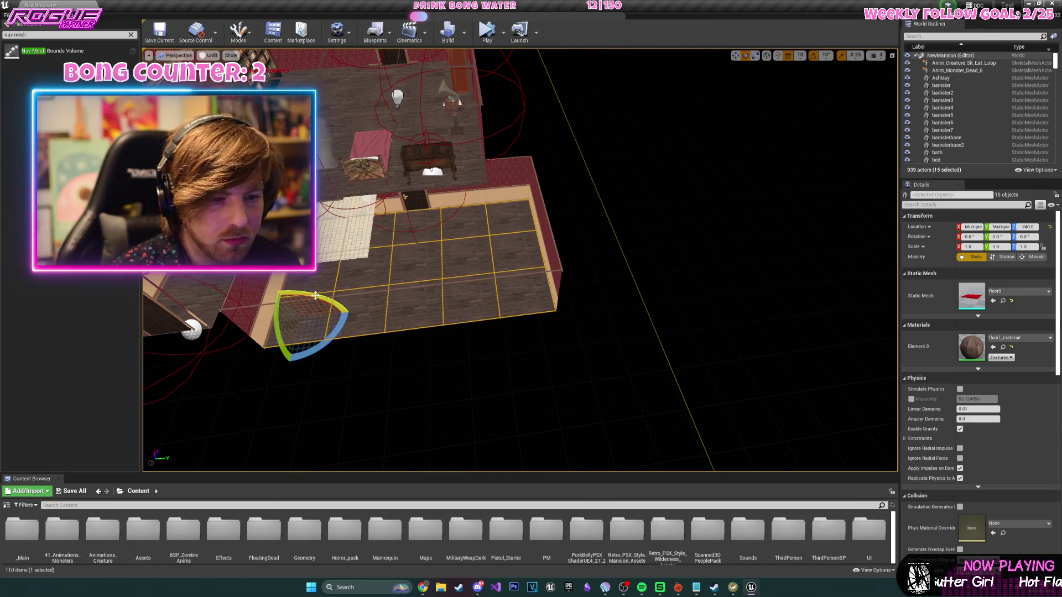
- Flip the selected floor tiles over into a ceiling and inspect it from inside the room
drag(315, 295, 343, 332)
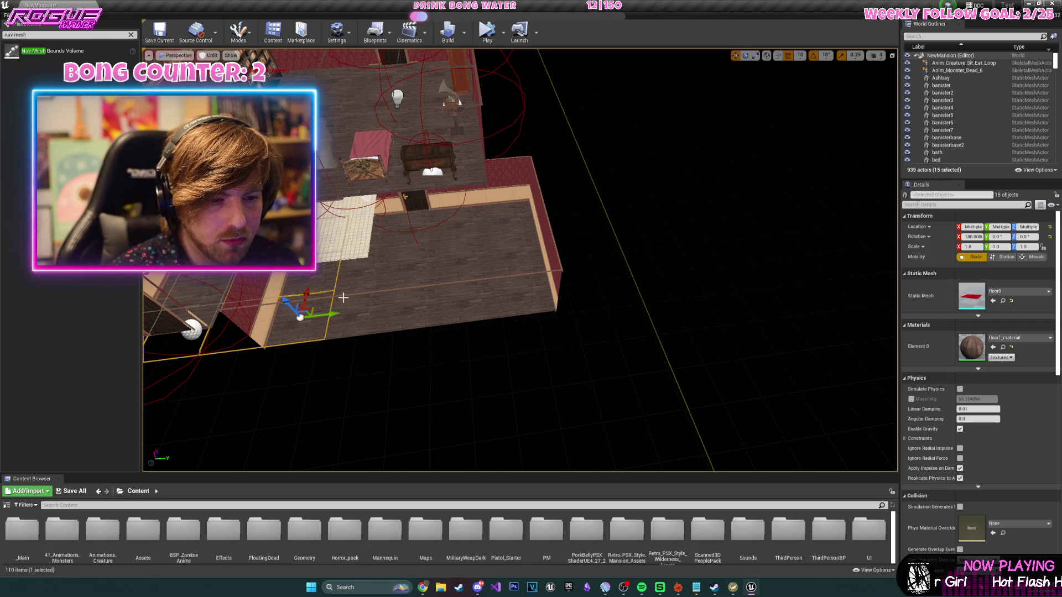
mouse_move(559, 303)
mouse_down()
mouse_move(326, 149)
mouse_move(365, 163)
mouse_move(671, 191)
mouse_move(603, 224)
mouse_move(861, 208)
mouse_move(827, 214)
mouse_move(827, 183)
mouse_move(775, 191)
mouse_move(827, 177)
mouse_move(827, 132)
mouse_move(797, 132)
mouse_move(818, 166)
mouse_up()
click(783, 343)
- Add a point light, switch the viewport to Lit, and set its intensity to 2.0 cd
click(888, 230)
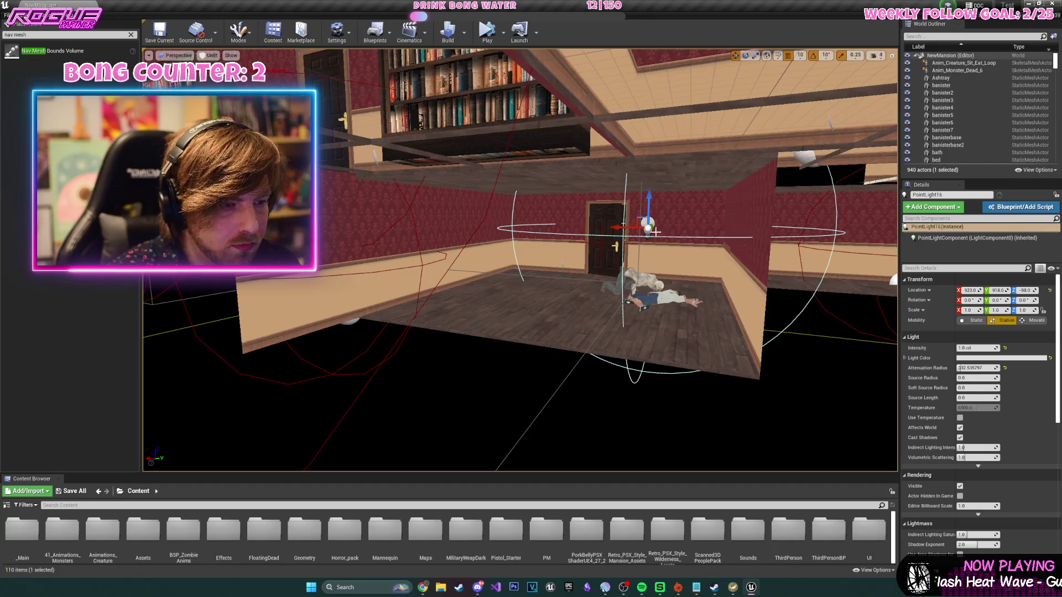
drag(841, 252, 580, 239)
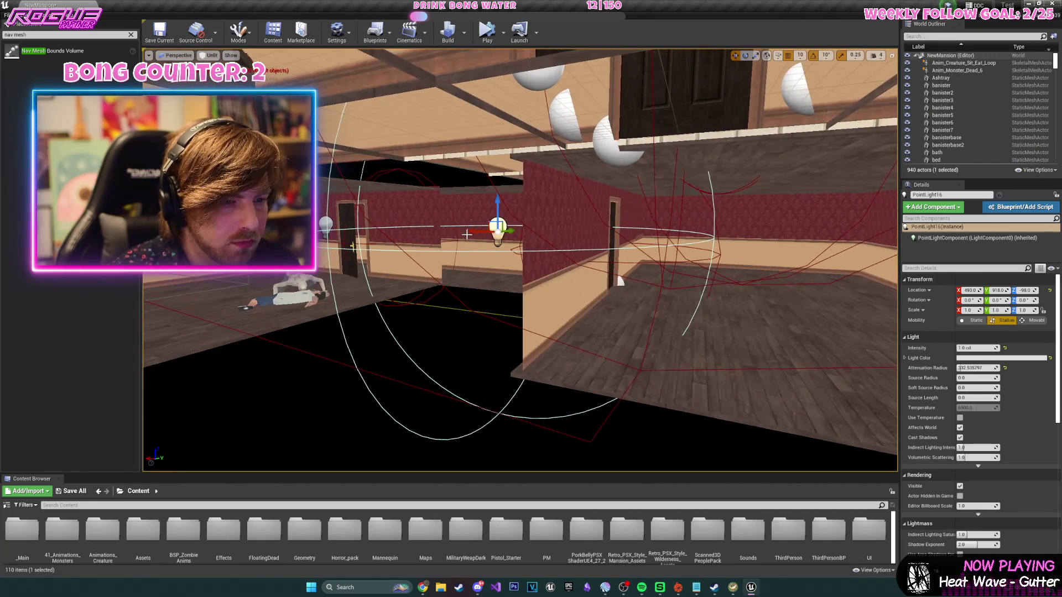
drag(666, 261, 533, 238)
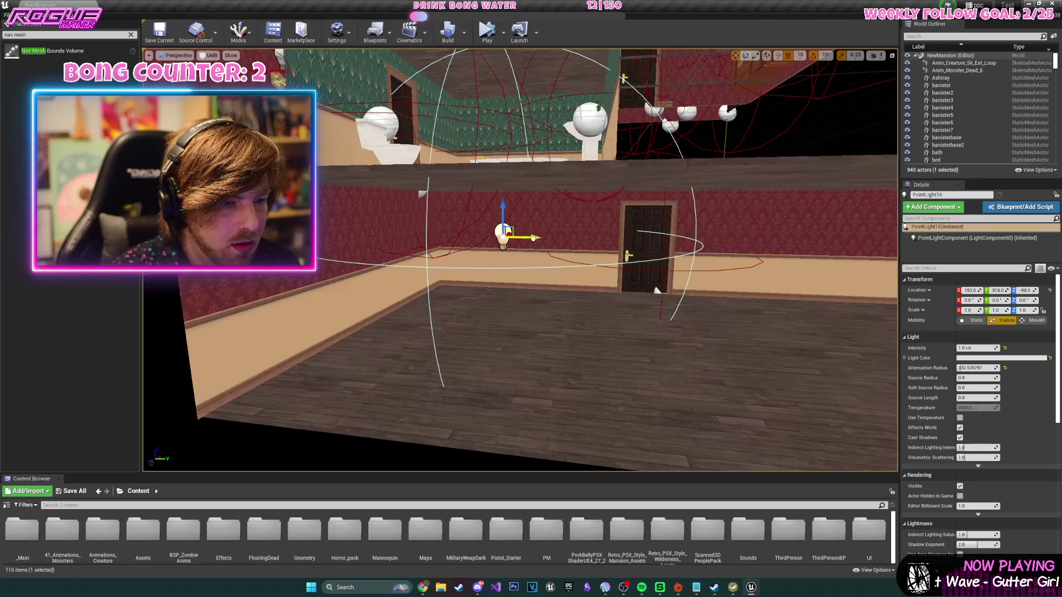
drag(707, 253, 707, 231)
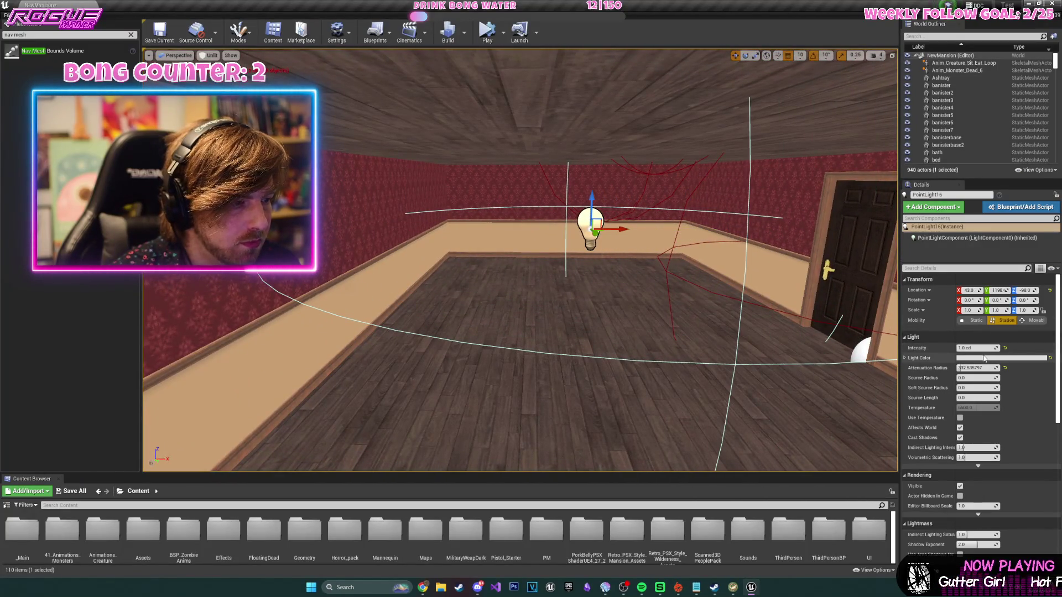
click(212, 55)
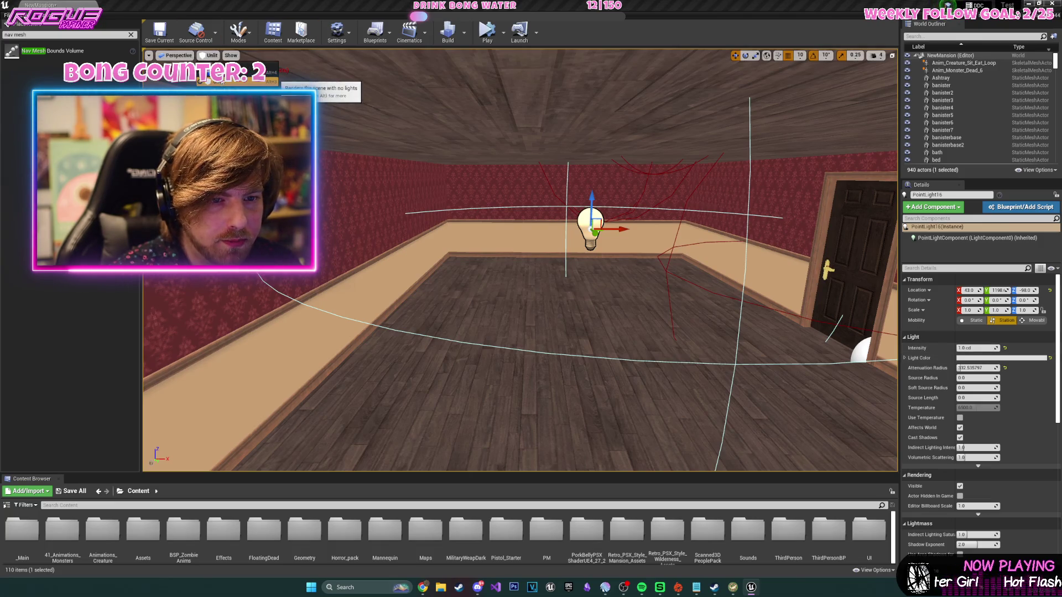
click(221, 73)
mouse_move(623, 213)
mouse_down()
mouse_move(575, 199)
mouse_move(658, 213)
mouse_up()
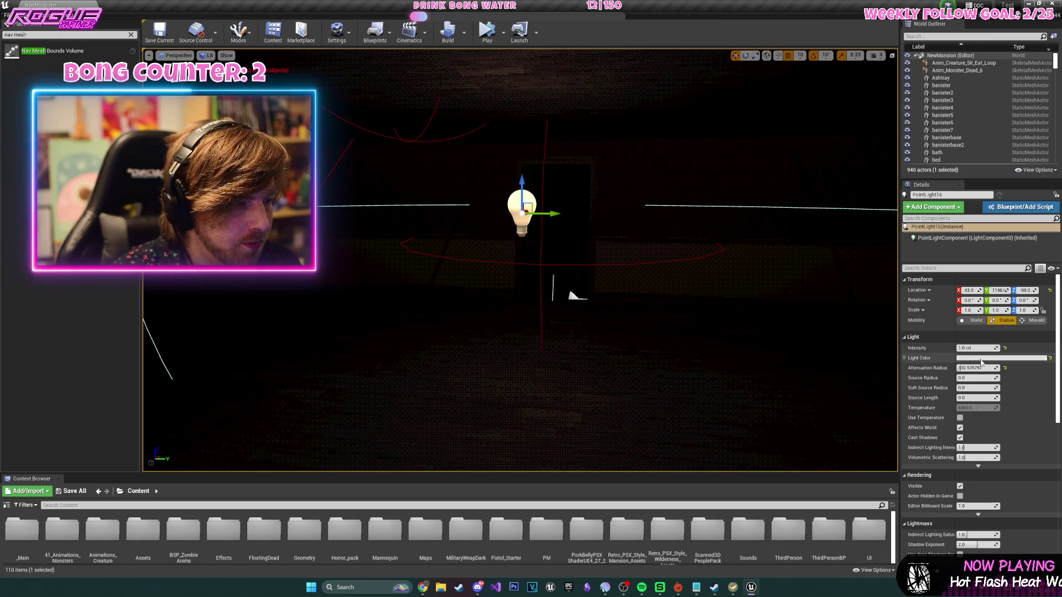
click(966, 348)
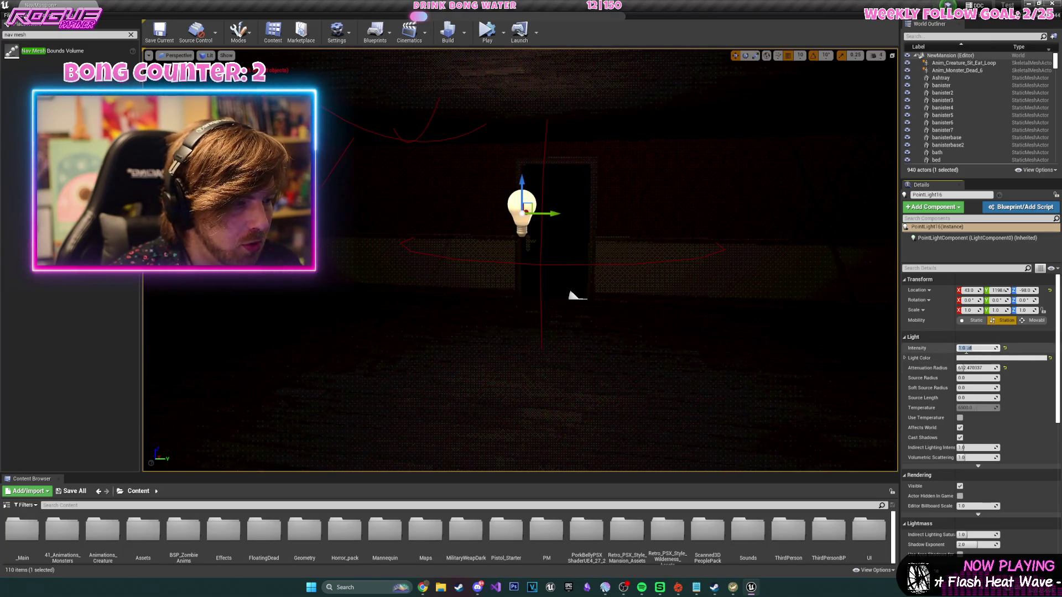
text(2)
key(Return)
- Move the light to the hallway door at 1.0 cd intensity and 150 attenuation radius
mouse_move(520, 260)
mouse_down()
mouse_move(498, 255)
mouse_move(542, 266)
mouse_move(576, 255)
mouse_move(531, 260)
mouse_up()
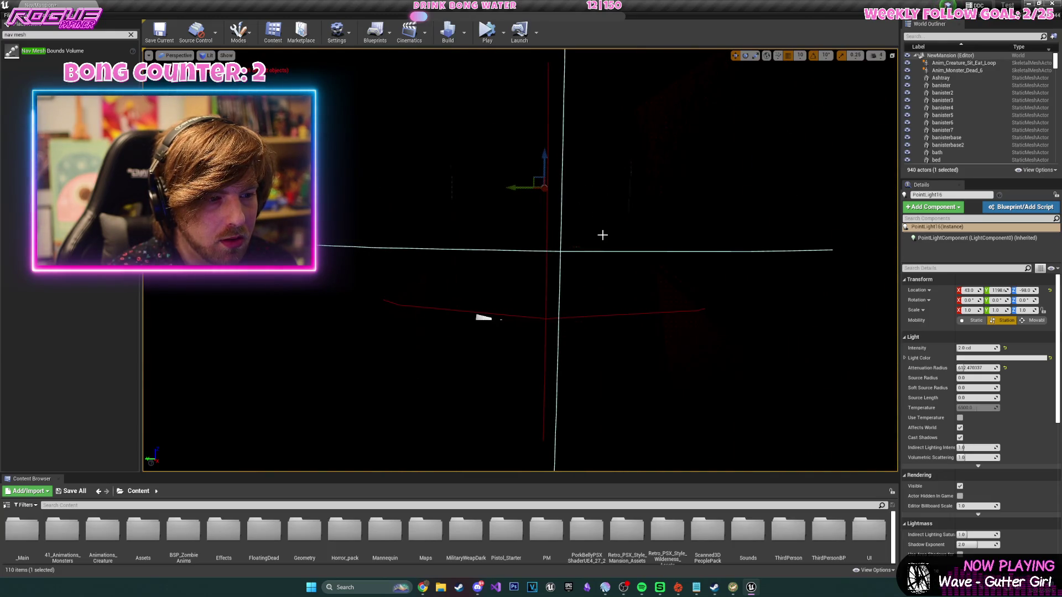
mouse_move(544, 189)
mouse_down()
mouse_move(551, 248)
mouse_move(612, 280)
mouse_move(557, 269)
mouse_move(363, 285)
mouse_up()
mouse_move(570, 201)
mouse_down()
mouse_move(526, 285)
mouse_move(515, 238)
mouse_move(531, 260)
mouse_move(518, 293)
mouse_up()
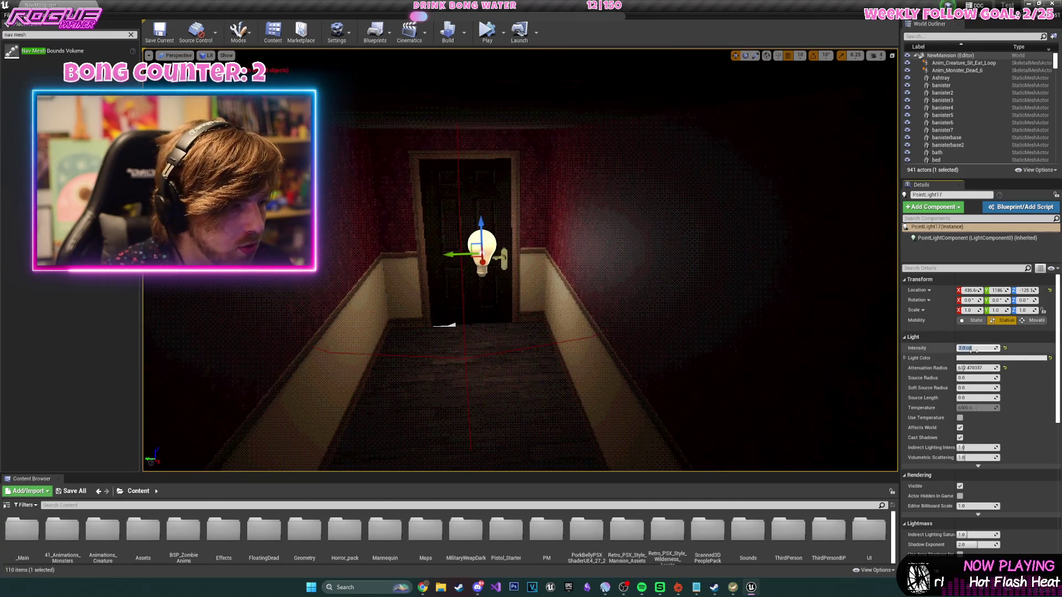
text(1)
key(Return)
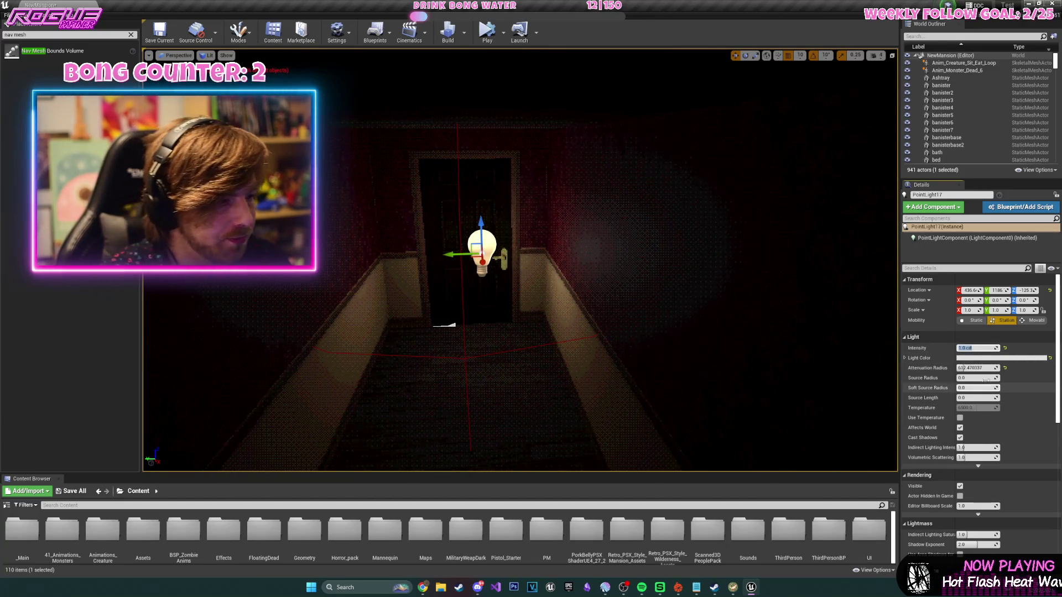
text(150)
key(Return)
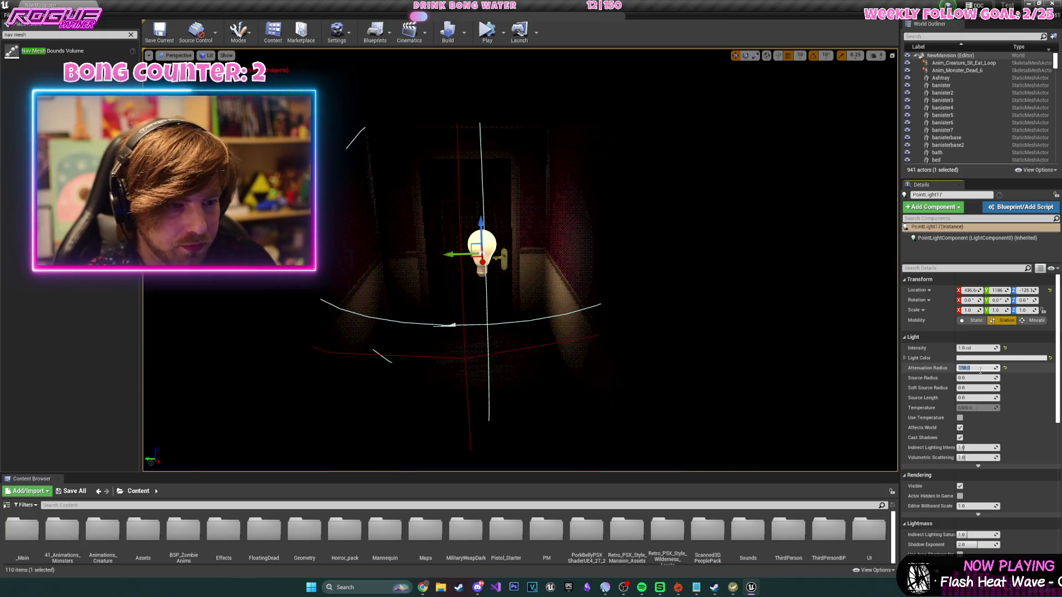
mouse_move(692, 283)
mouse_down()
mouse_move(357, 288)
mouse_move(382, 233)
mouse_up()
mouse_move(490, 282)
mouse_down()
mouse_move(553, 277)
mouse_move(419, 243)
mouse_up()
- Delete the locked hallway door BP_DoorLockedFOREVER
click(419, 243)
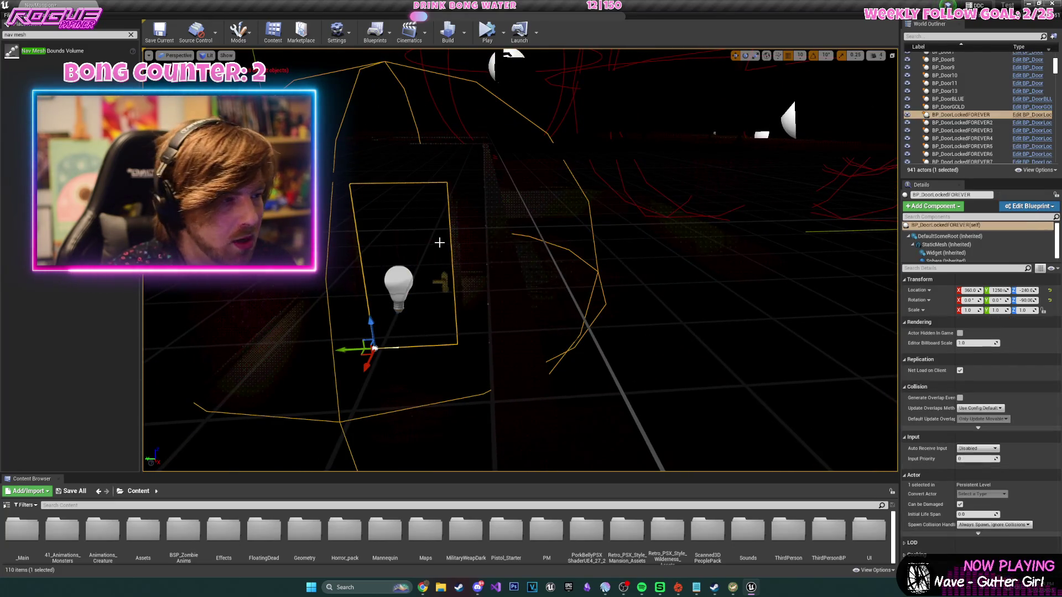
key(Delete)
drag(611, 256, 612, 256)
drag(251, 453, 251, 453)
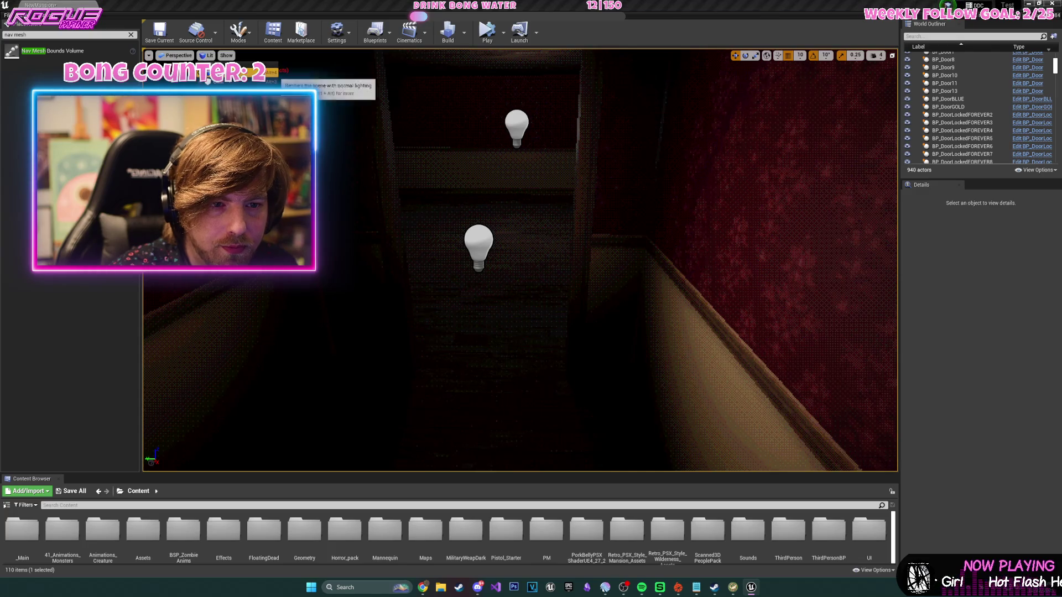
- Switch the viewport to Unlit and open Assets > Blueprints in the Content Browser
key(alt+3)
double_click(149, 531)
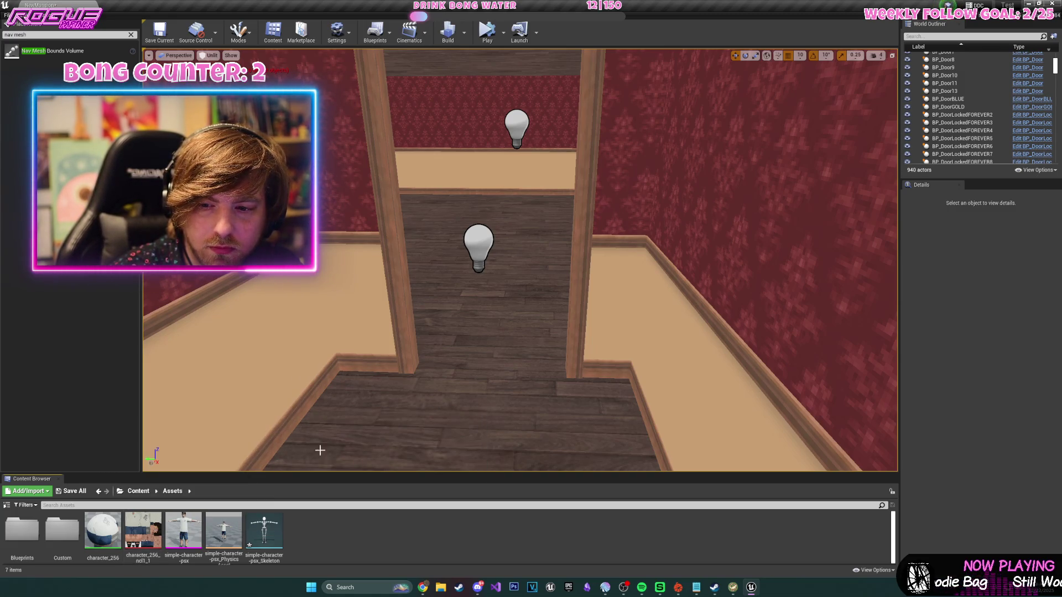
double_click(22, 530)
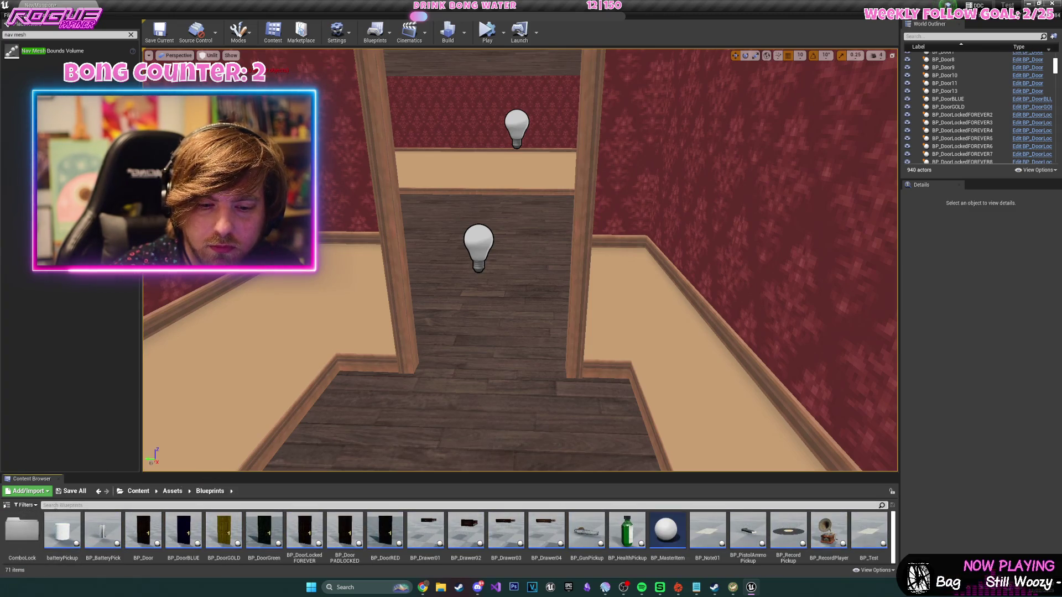
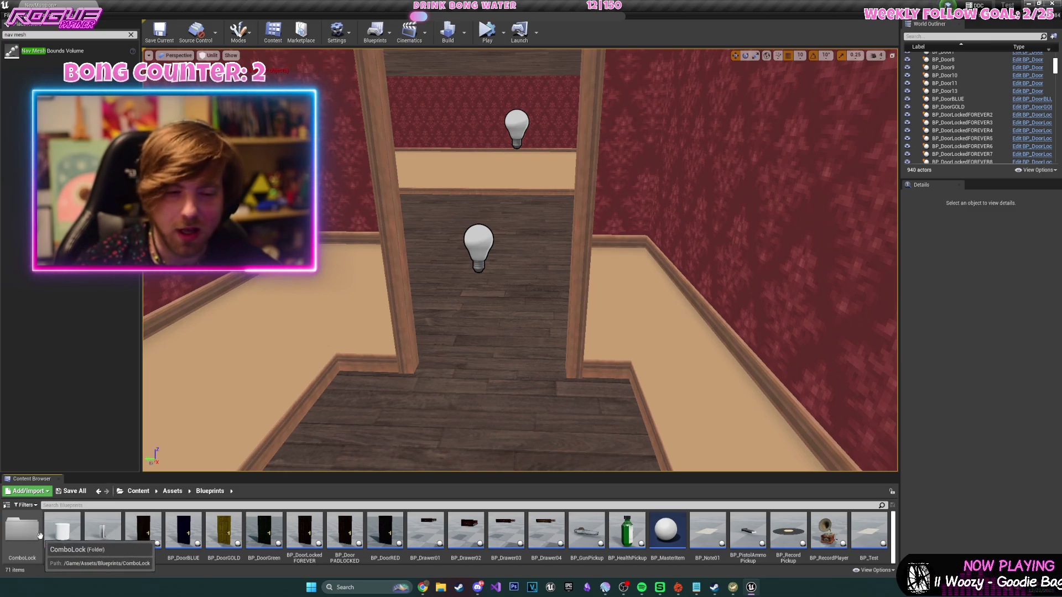
- Drop BP_Door into the hallway and rotate it -90° on Z to face the doorway
mouse_move(143, 530)
mouse_down()
mouse_move(297, 505)
mouse_move(543, 372)
mouse_move(496, 341)
mouse_up()
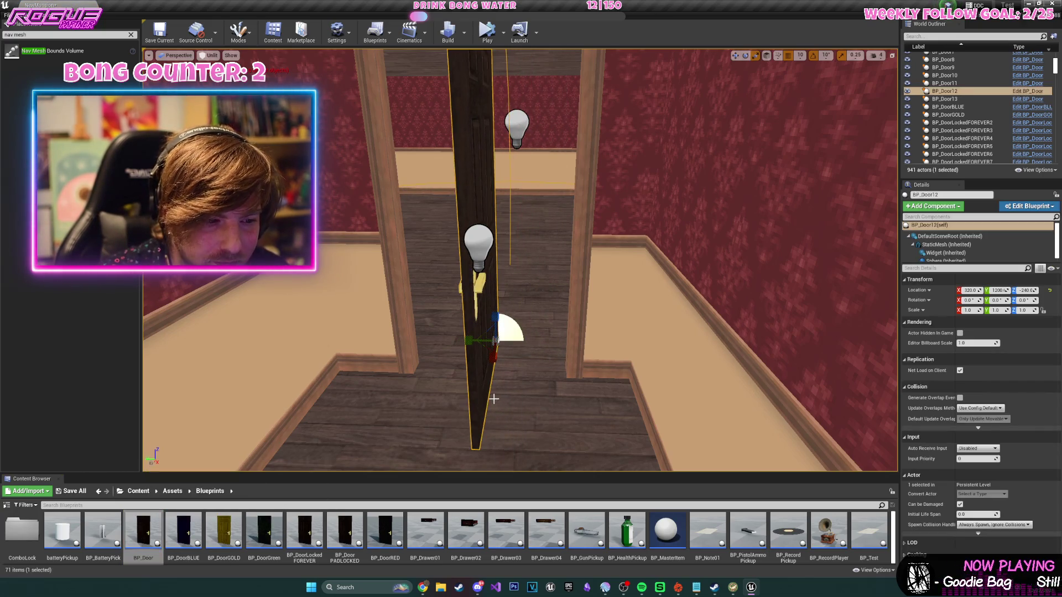
mouse_move(512, 366)
mouse_down()
mouse_move(399, 341)
mouse_move(413, 401)
mouse_up()
key(w)
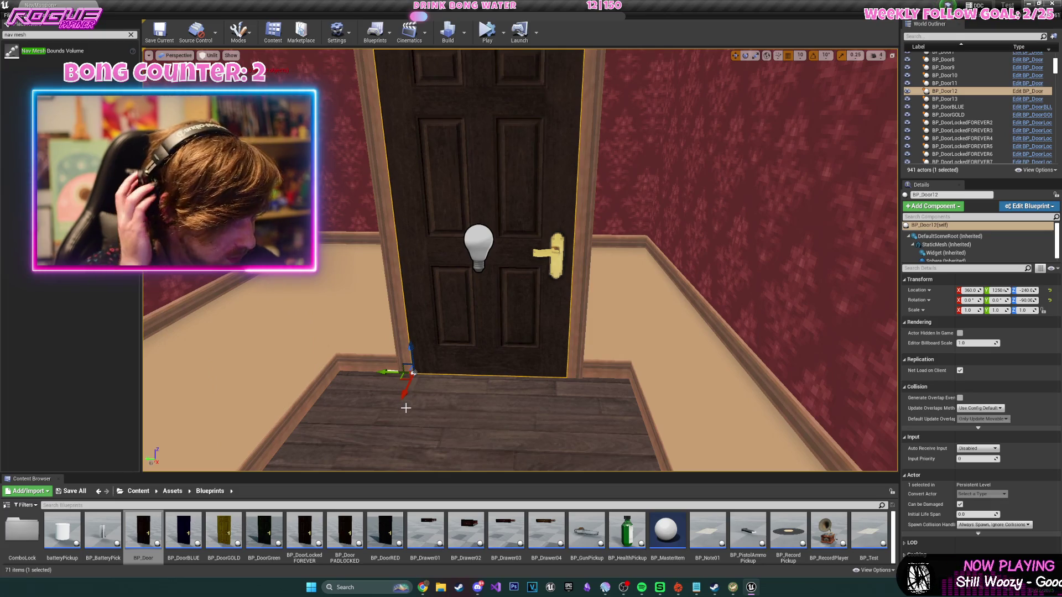
- Select the staircase stairs0 together with banister stairbanister6
scroll(365, 305, down, 10)
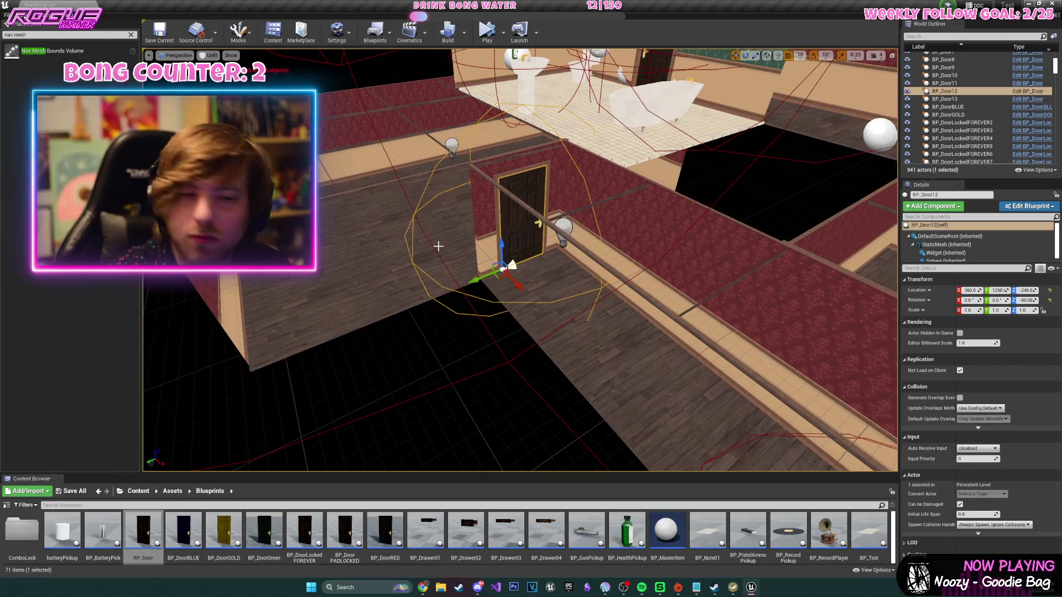
scroll(520, 260, down, 10)
scroll(520, 260, up, 10)
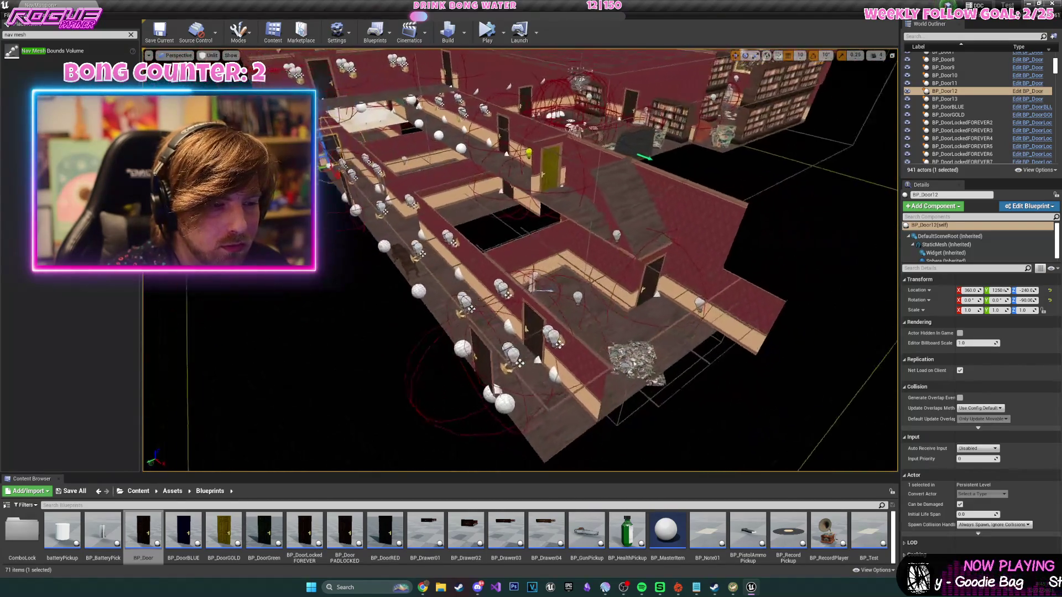
scroll(521, 260, up, 10)
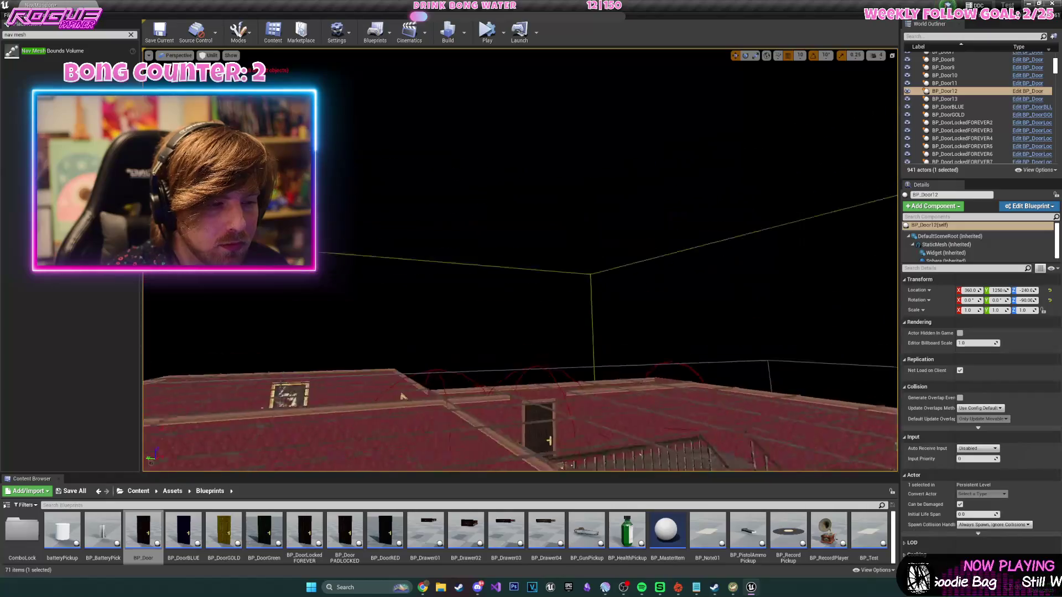
scroll(520, 260, down, 5)
scroll(520, 260, up, 5)
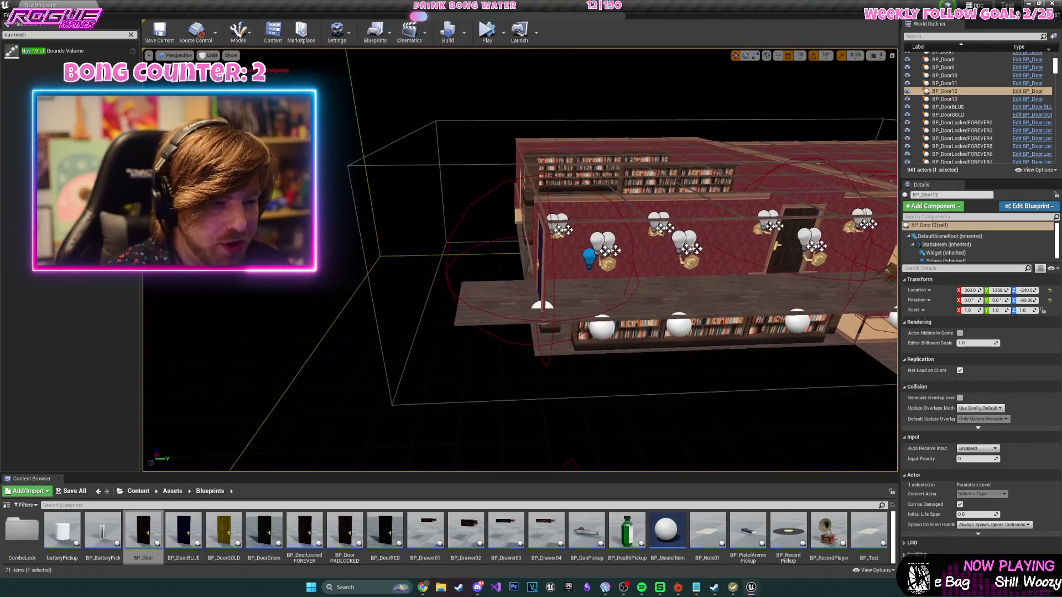
scroll(456, 321, up, 5)
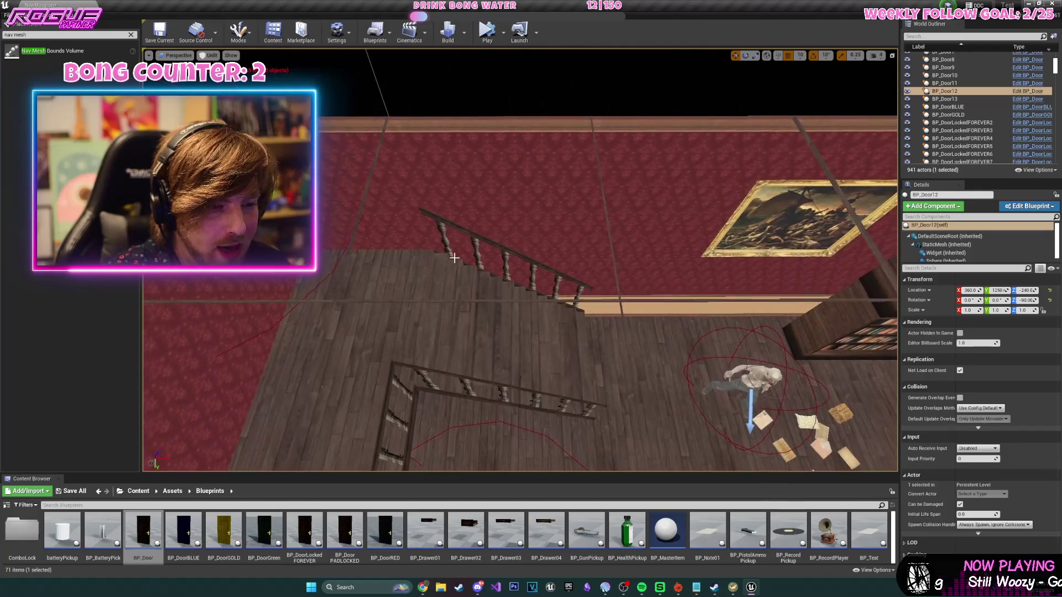
click(455, 321)
ctrl+click(504, 251)
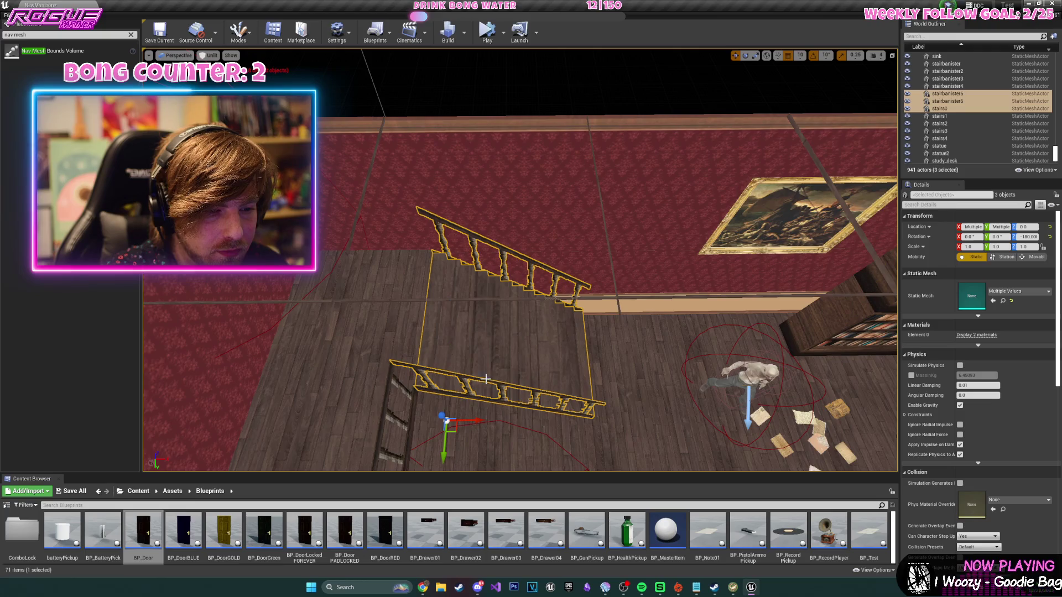
- Alt-drag a duplicate of the staircase and its banister beside the first flight
scroll(485, 379, down, 10)
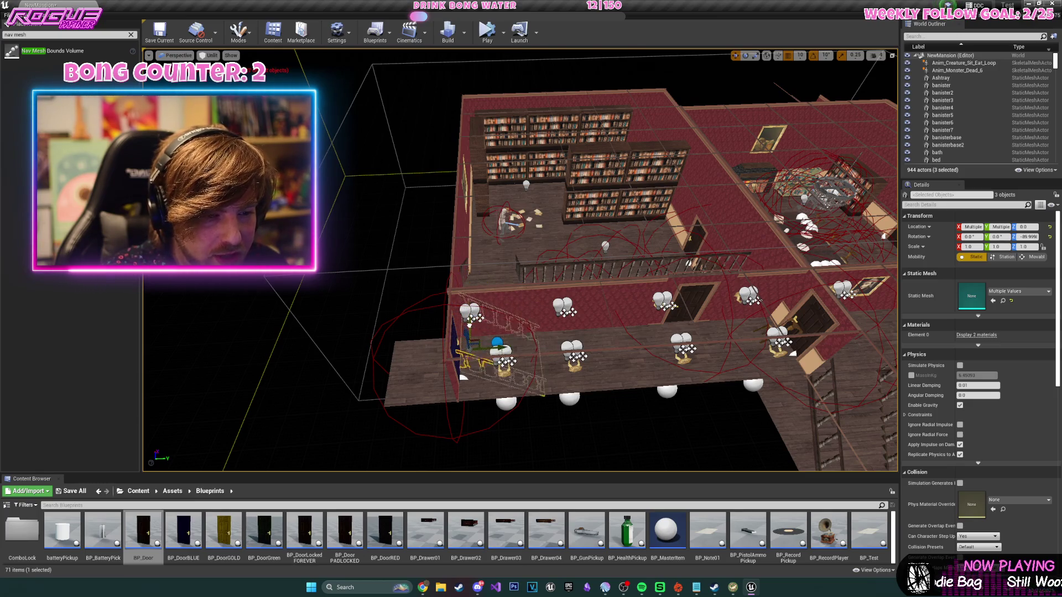
key(f)
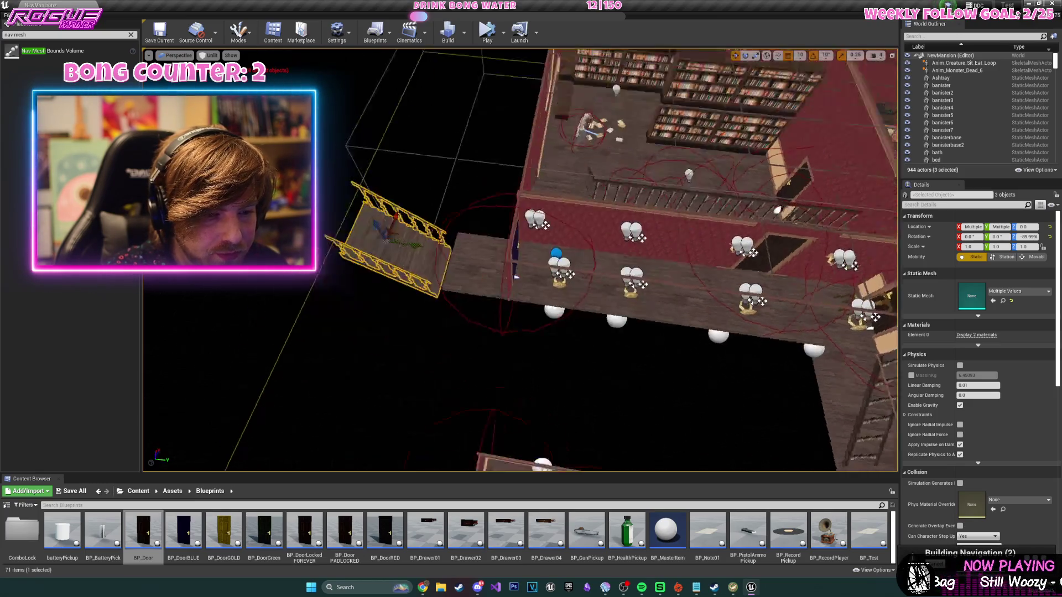
mouse_move(411, 298)
mouse_down()
mouse_move(443, 277)
mouse_move(492, 288)
mouse_up()
click(470, 288)
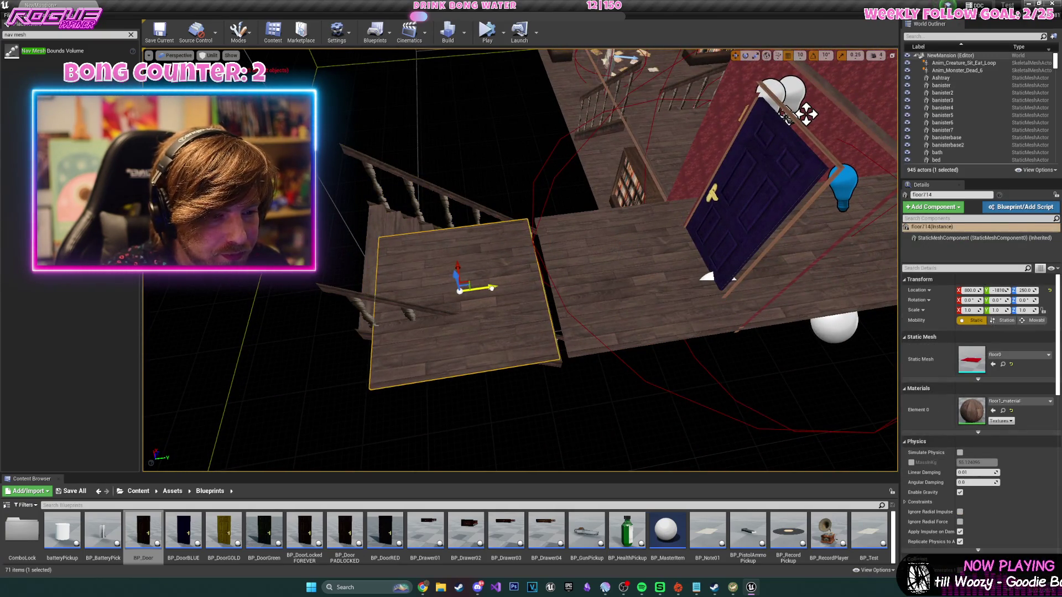
click(370, 238)
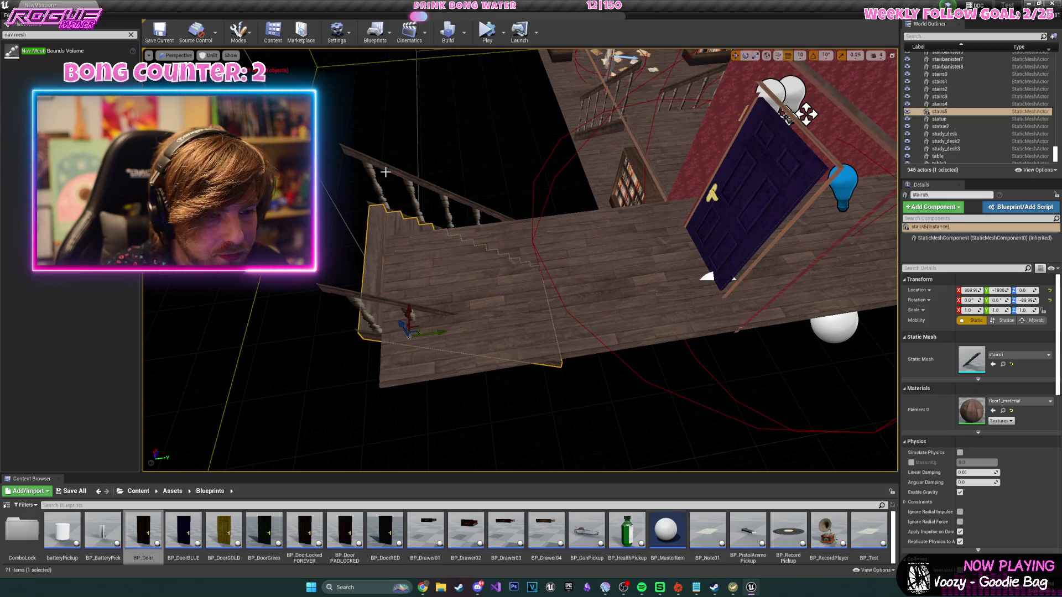
mouse_move(411, 360)
mouse_down()
mouse_move(407, 315)
mouse_move(461, 323)
mouse_up()
key(f)
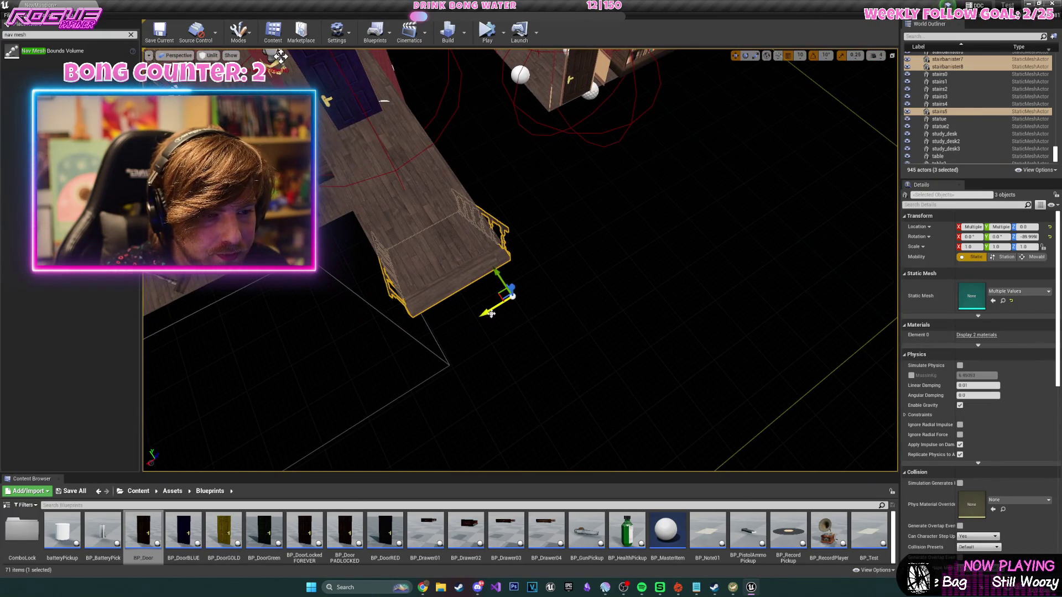
mouse_move(498, 273)
mouse_down()
mouse_move(409, 353)
mouse_move(408, 222)
mouse_move(431, 277)
mouse_up()
- Duplicate the floor714 tile as a new landing
click(529, 305)
key(f)
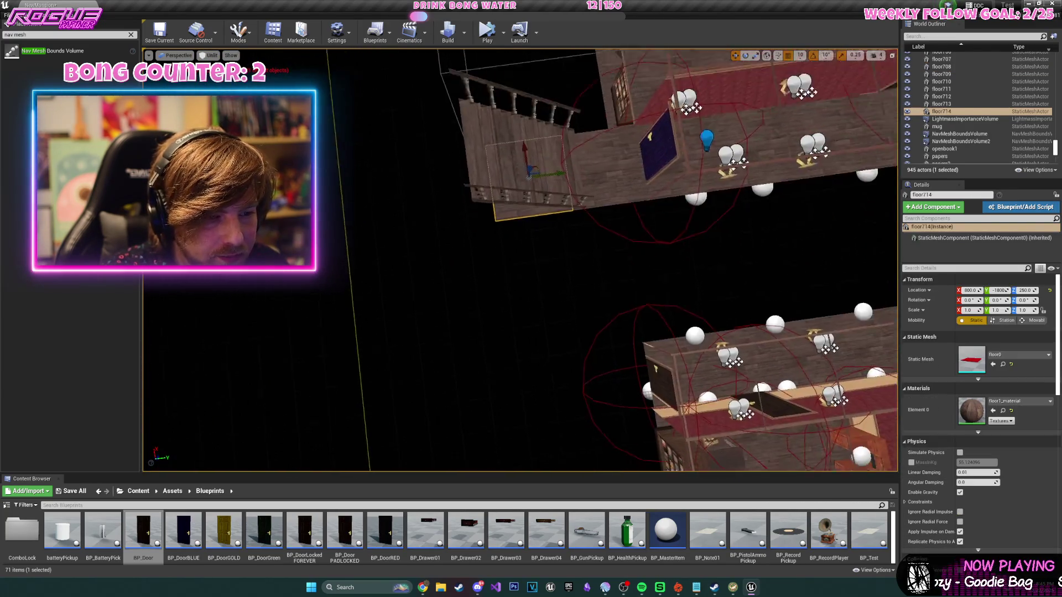
scroll(520, 260, down, 5)
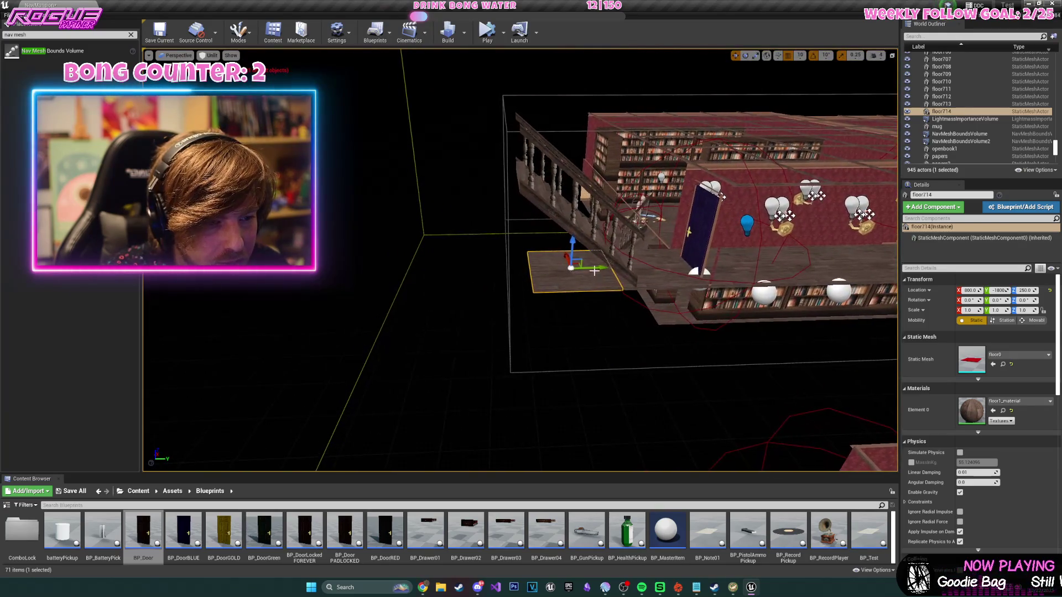
drag(547, 270, 530, 270)
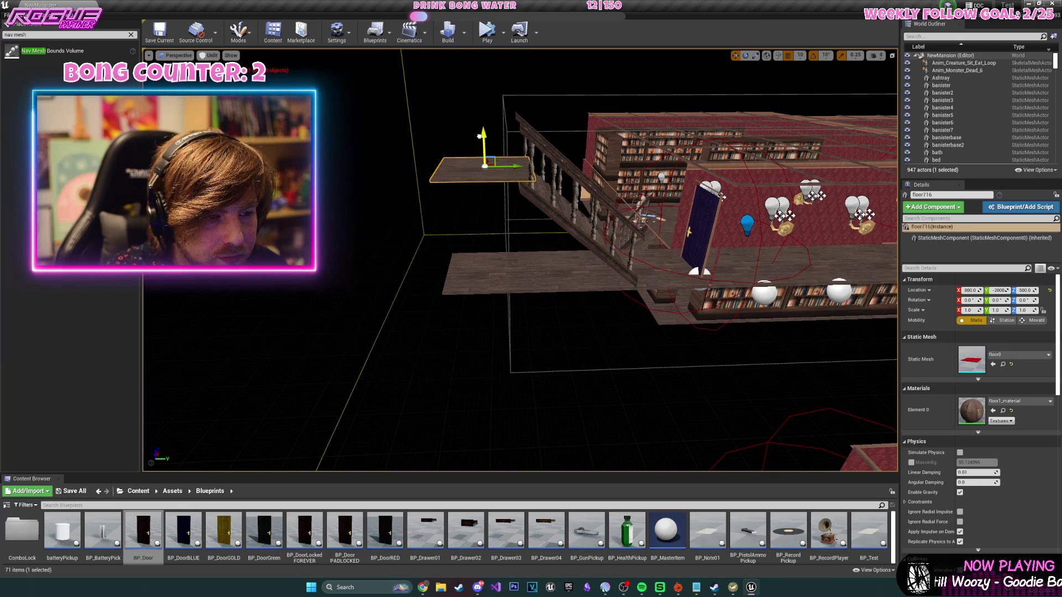
- Select banister stairbanister7 and the second banister and slide them with the staircase along X
click(538, 205)
key(f)
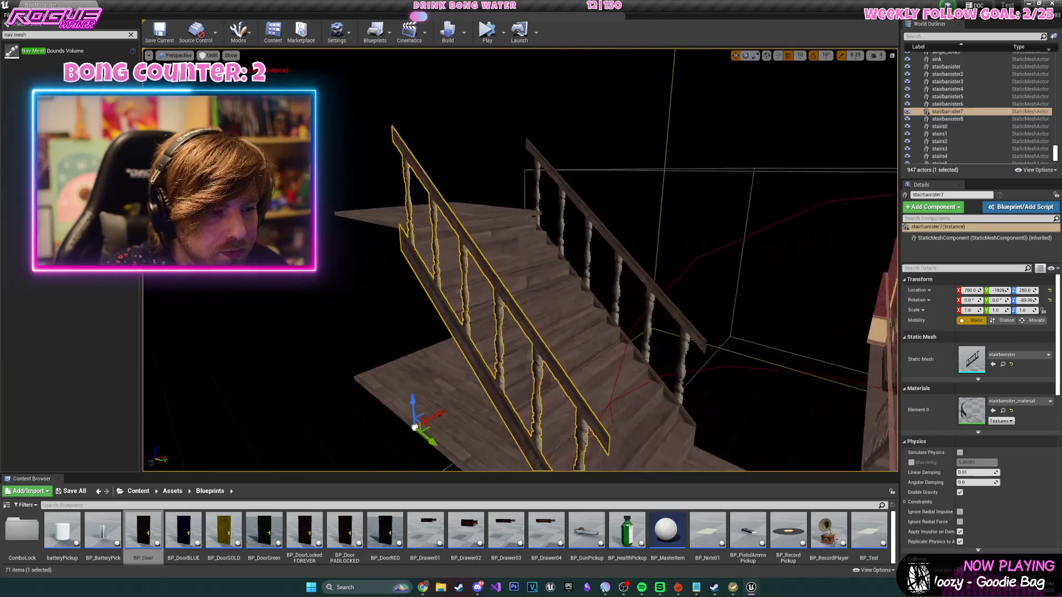
ctrl+click(637, 244)
key(f)
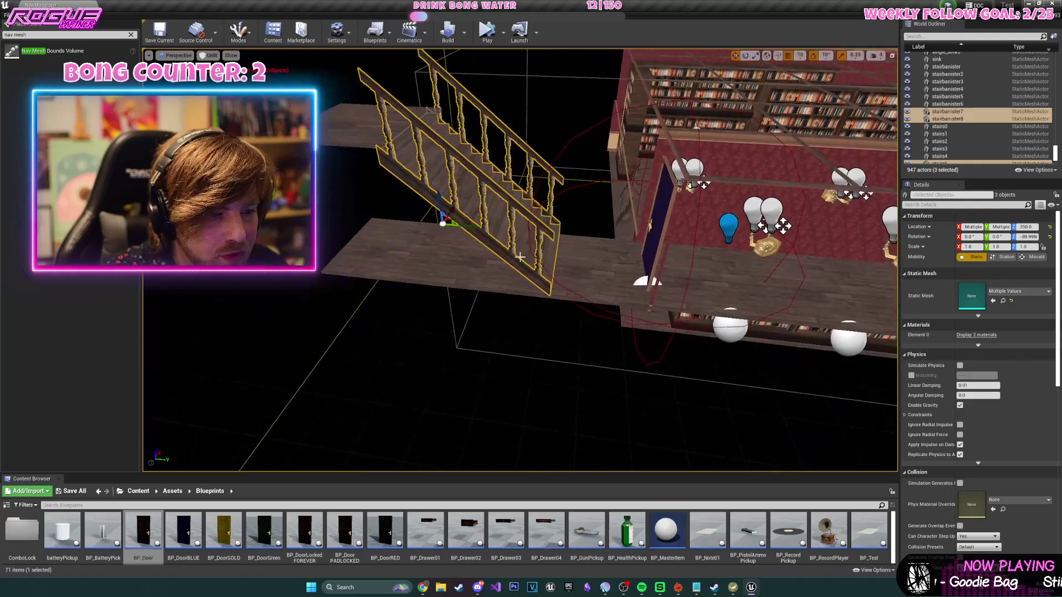
drag(475, 230, 487, 230)
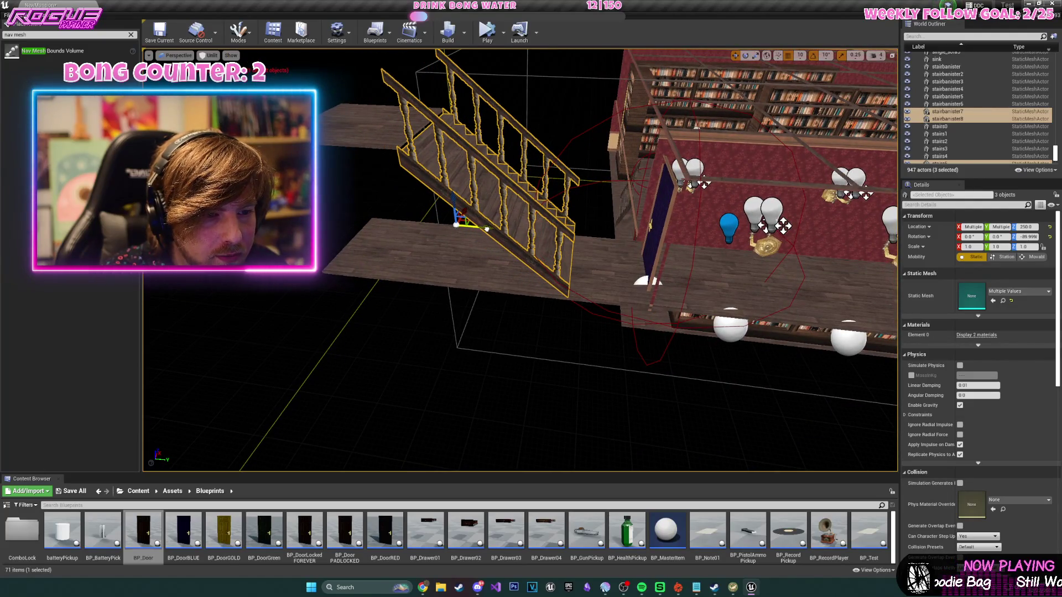
key(f)
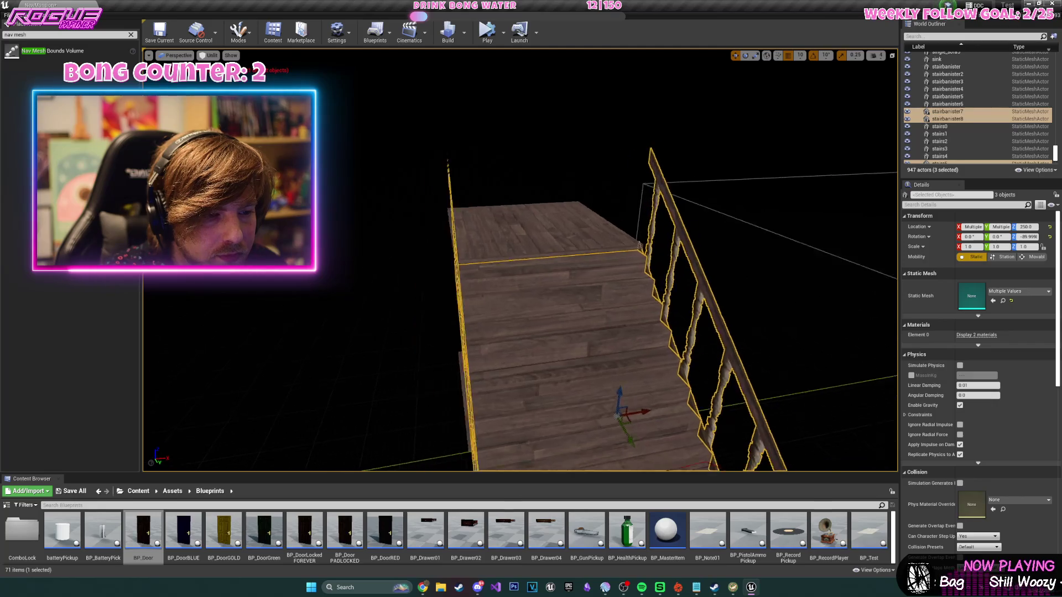
scroll(538, 269, down, 5)
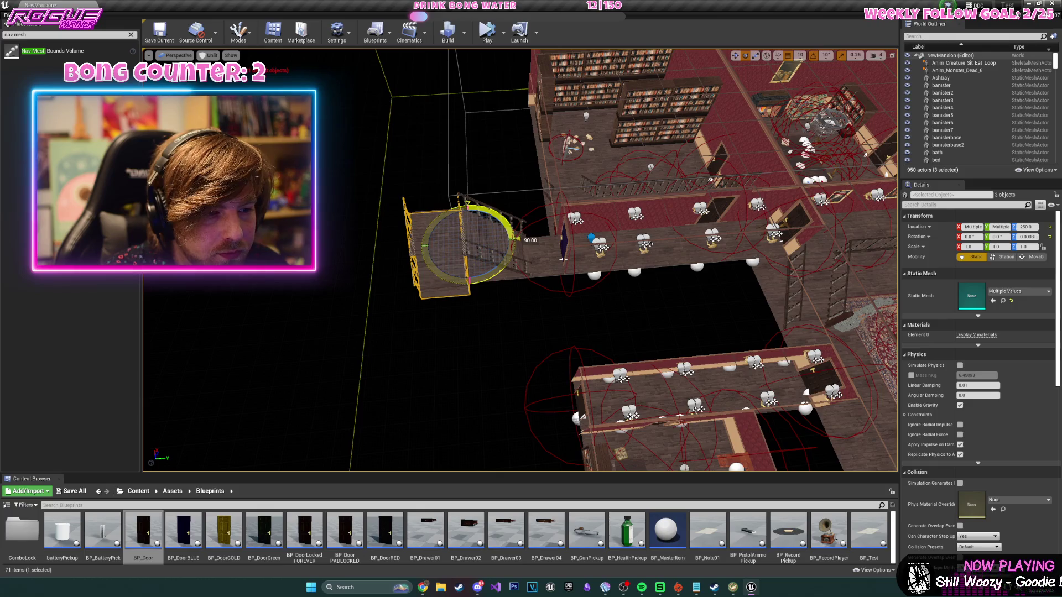
- Shift the new staircase along X and raise it to Z 480
key(f)
mouse_move(523, 336)
mouse_down()
mouse_move(669, 349)
mouse_move(642, 300)
mouse_move(639, 265)
mouse_move(732, 273)
mouse_move(629, 268)
mouse_up()
mouse_move(516, 264)
mouse_down()
mouse_move(597, 269)
mouse_move(359, 259)
mouse_up()
- Lower banisters stairbanister9 and stairbanister10 to Z 490
click(359, 260)
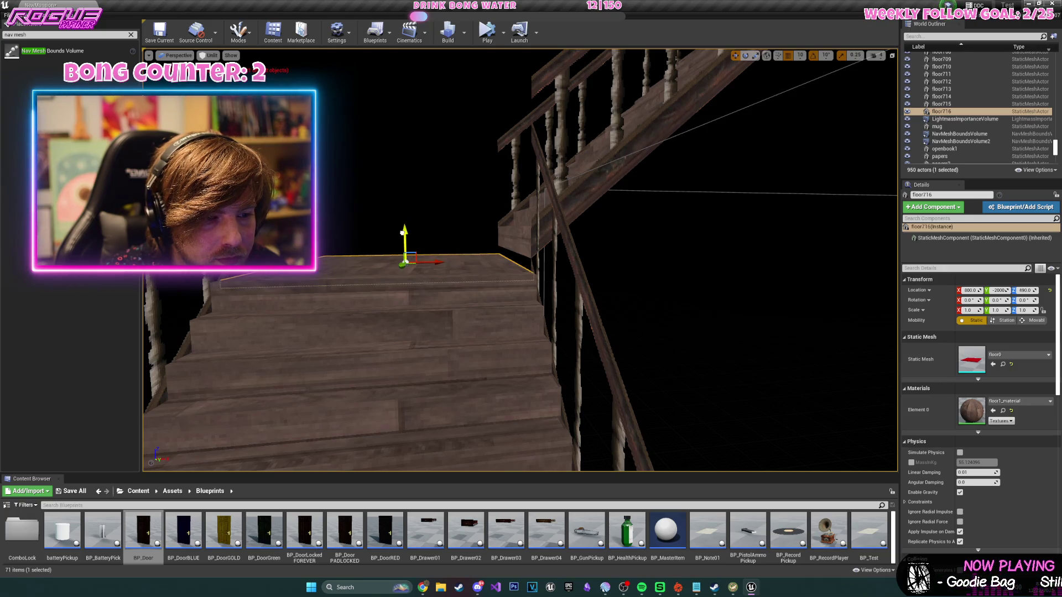
click(533, 222)
ctrl+click(513, 237)
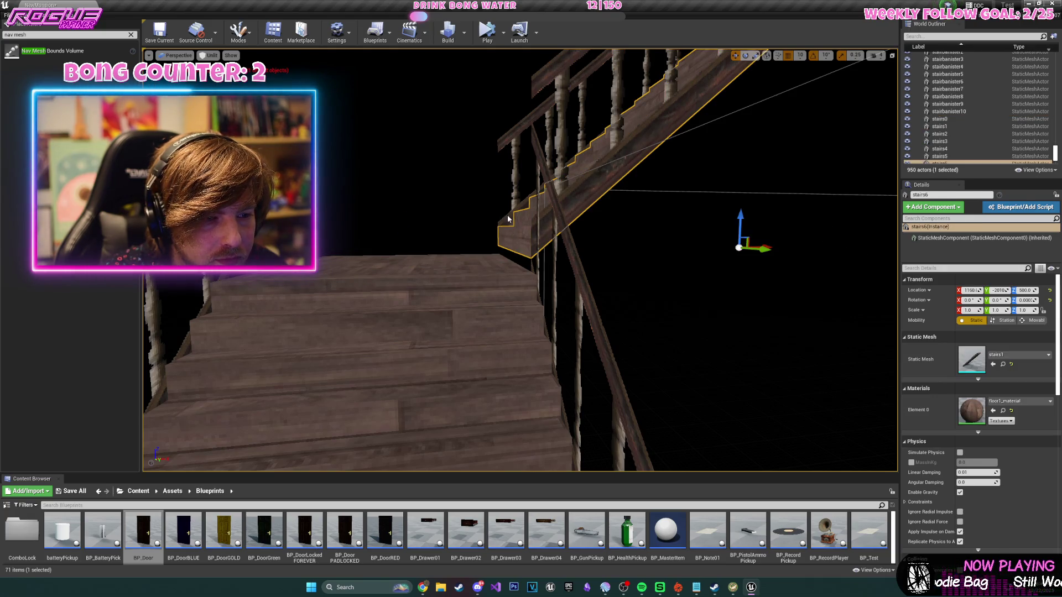
drag(686, 210, 685, 218)
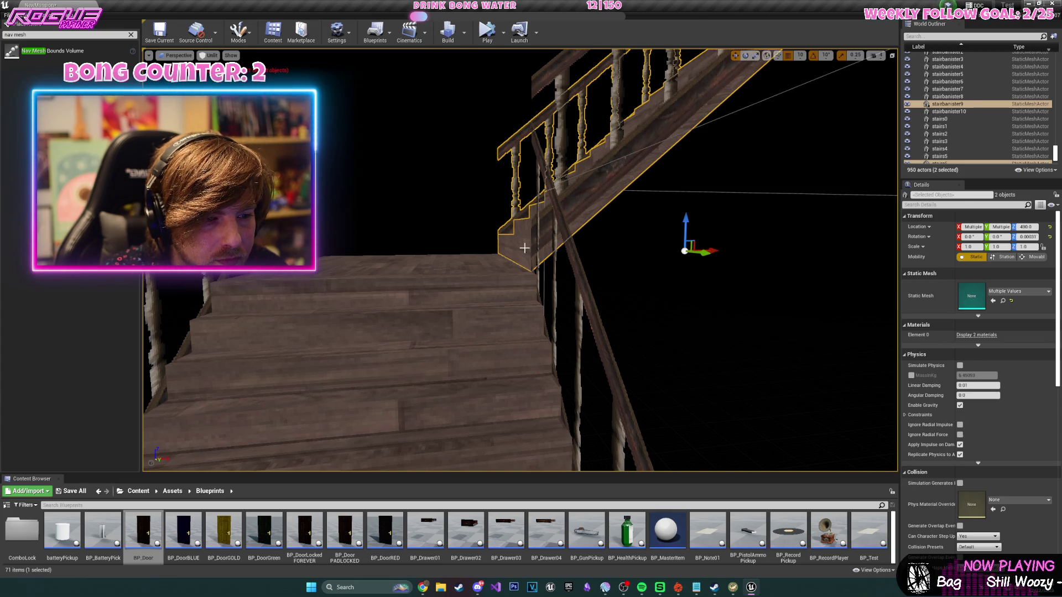
- Alt-drag floor715 into a floor717 copy and raise it to Z 740 atop the stairs
click(524, 248)
scroll(525, 247, down, 10)
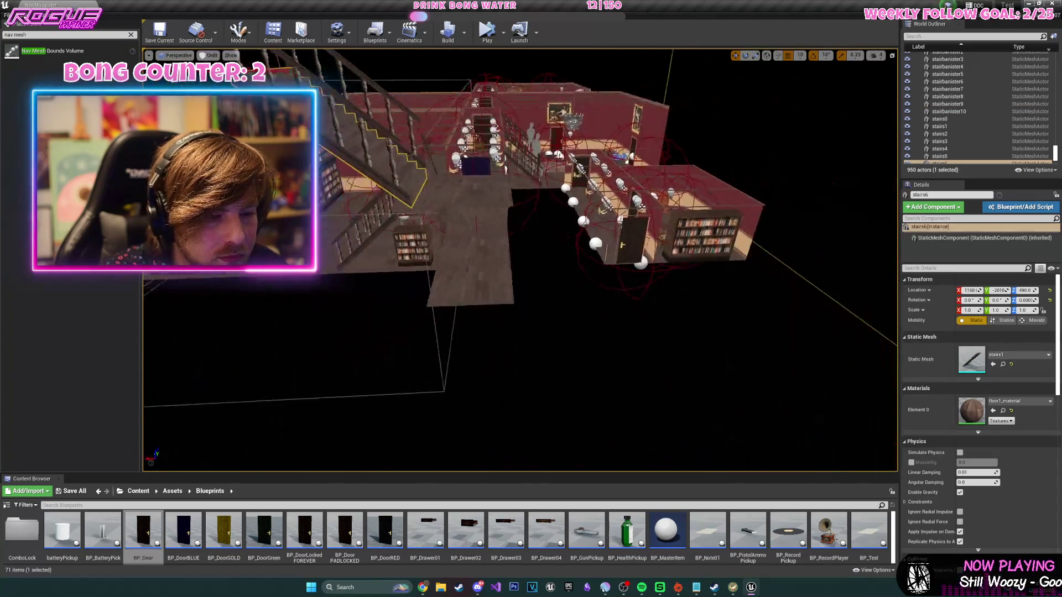
scroll(412, 232, down, 3)
click(468, 233)
drag(451, 239, 335, 256)
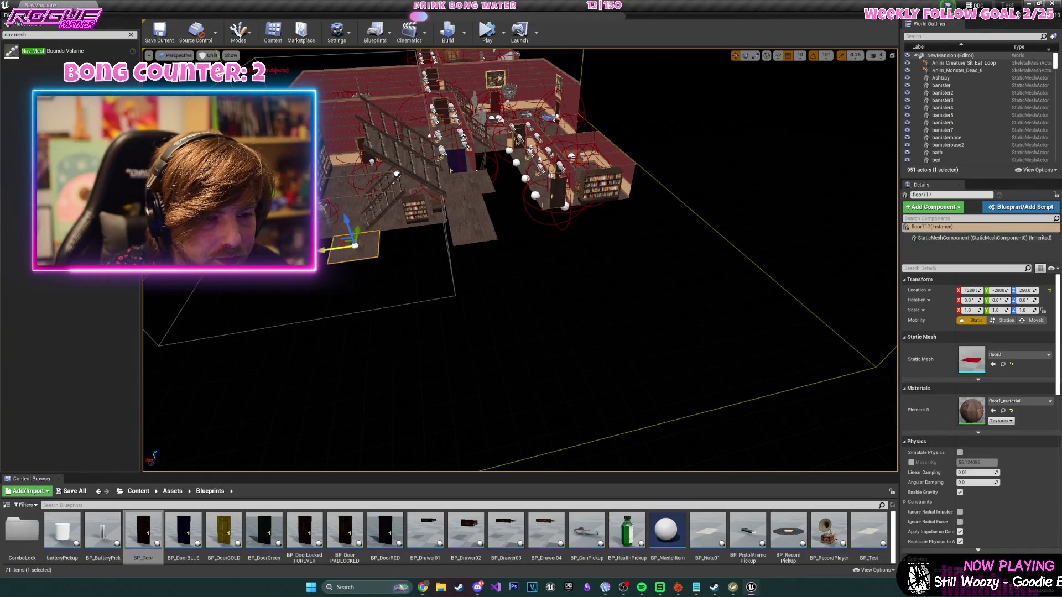
scroll(277, 365, up, 10)
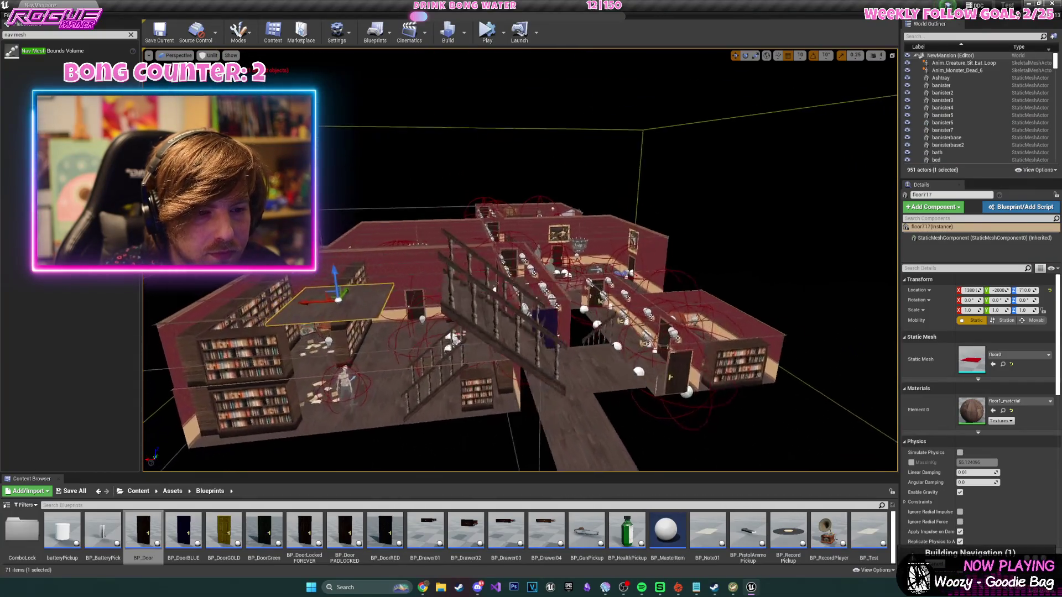
drag(260, 352, 331, 368)
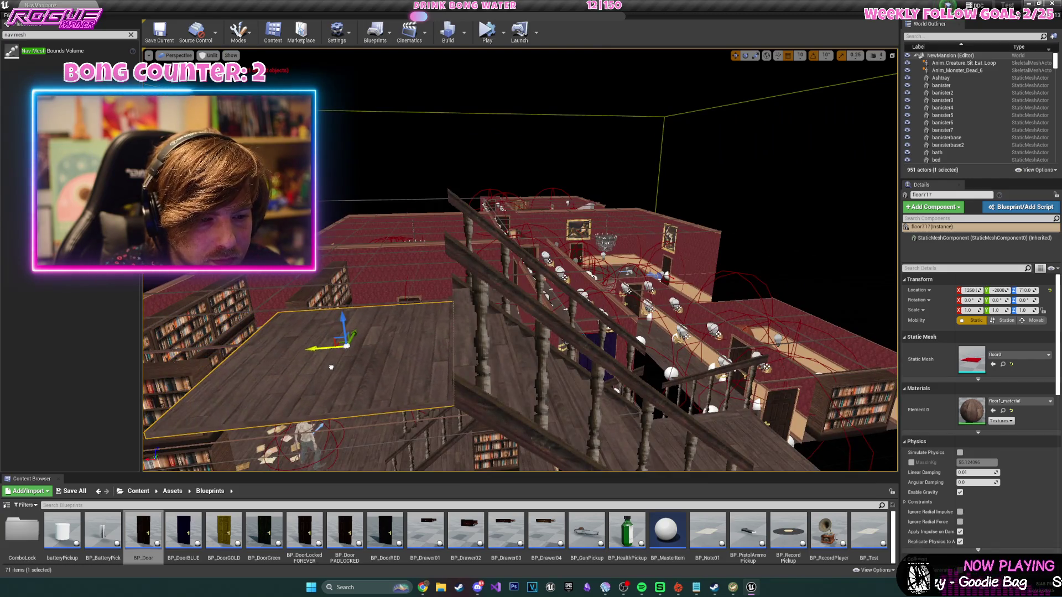
drag(342, 331, 340, 301)
key(f)
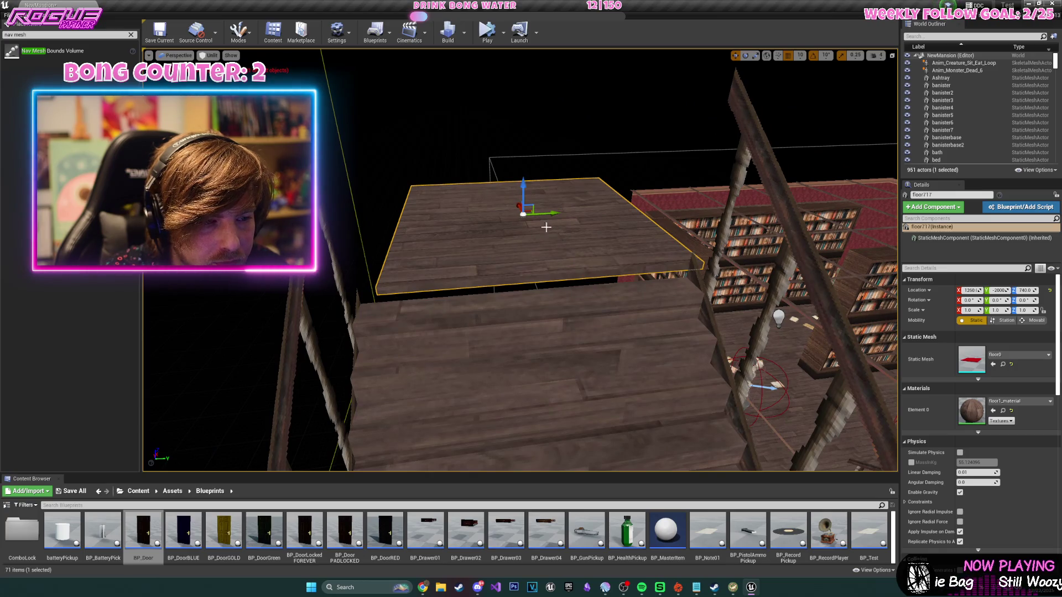
mouse_move(521, 205)
mouse_down()
mouse_move(564, 251)
mouse_move(605, 193)
mouse_move(625, 183)
mouse_move(609, 199)
mouse_up()
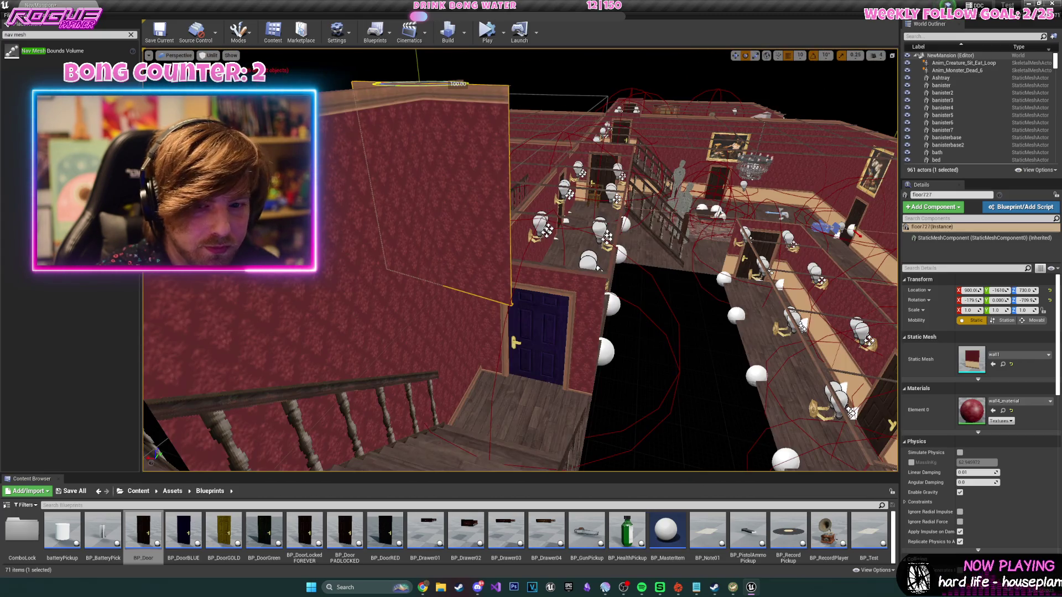
- Select the floor719 wall and an adjacent panel beside the staircase
drag(393, 82, 443, 138)
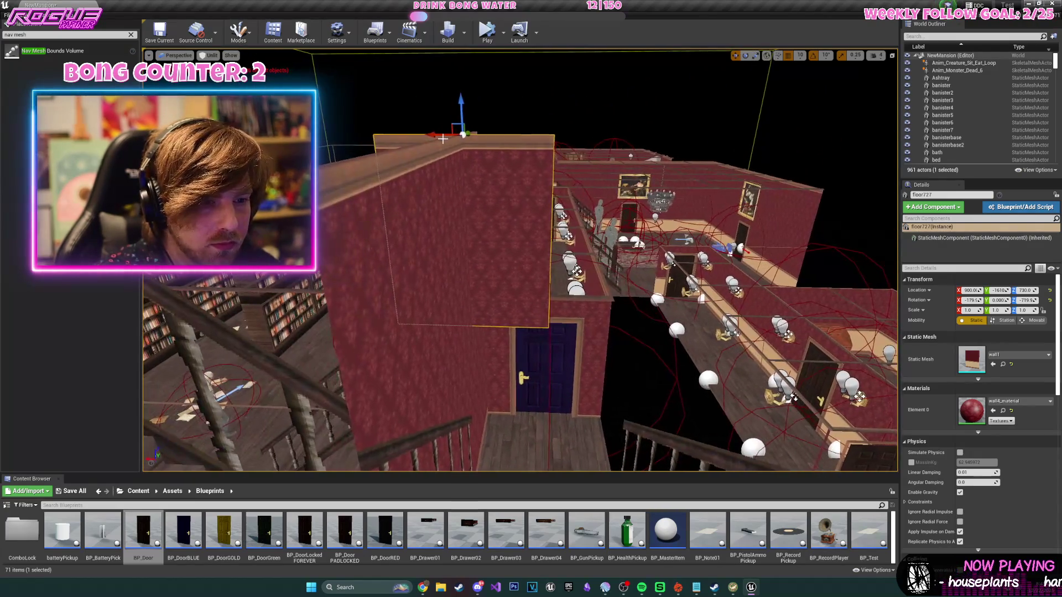
drag(530, 160, 540, 112)
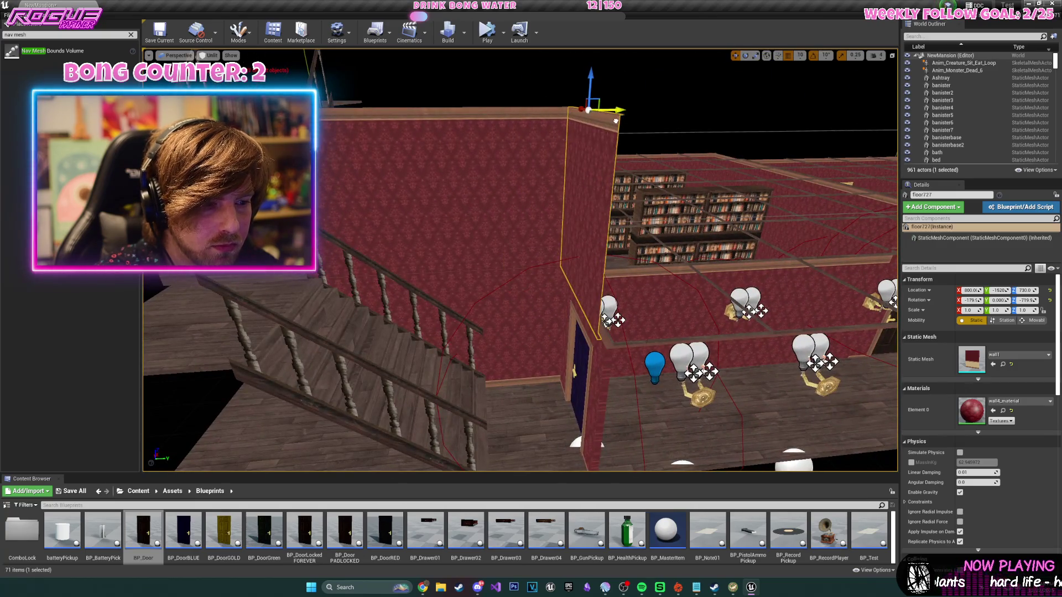
mouse_move(622, 121)
mouse_down()
mouse_move(565, 112)
mouse_move(559, 100)
mouse_move(579, 90)
mouse_up()
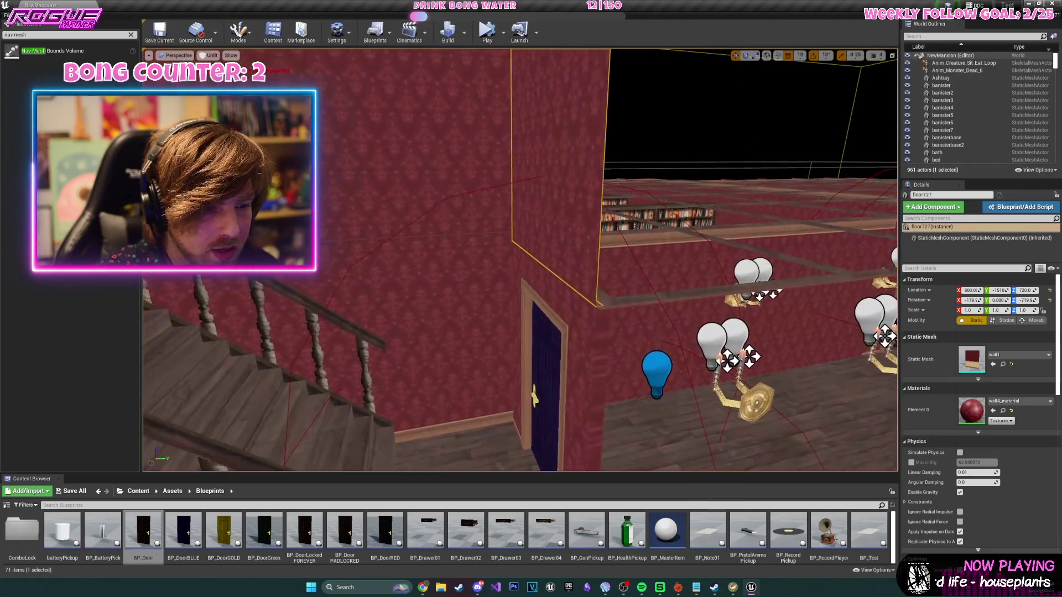
click(498, 273)
mouse_move(547, 279)
mouse_down()
mouse_move(535, 284)
mouse_move(520, 260)
mouse_move(550, 234)
mouse_move(453, 215)
mouse_up()
ctrl+click(535, 284)
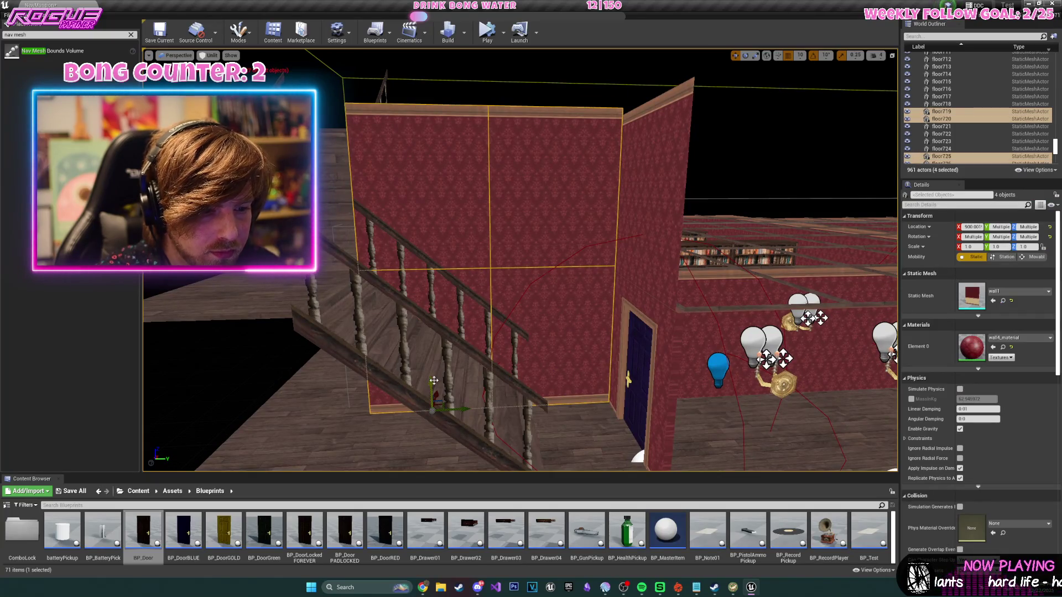
drag(433, 387, 475, 321)
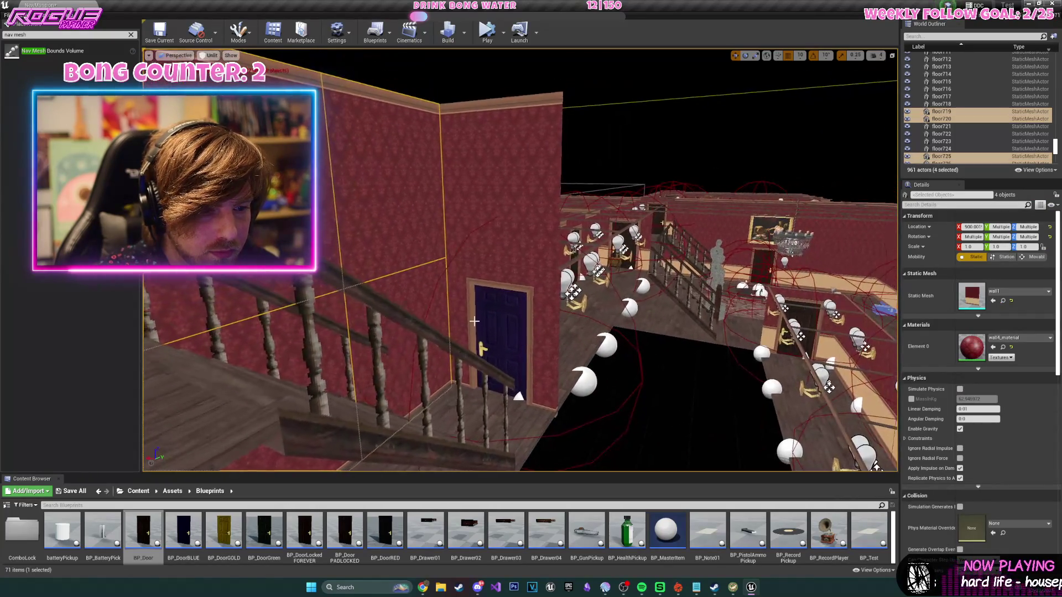
drag(475, 259, 467, 271)
click(434, 284)
key(f)
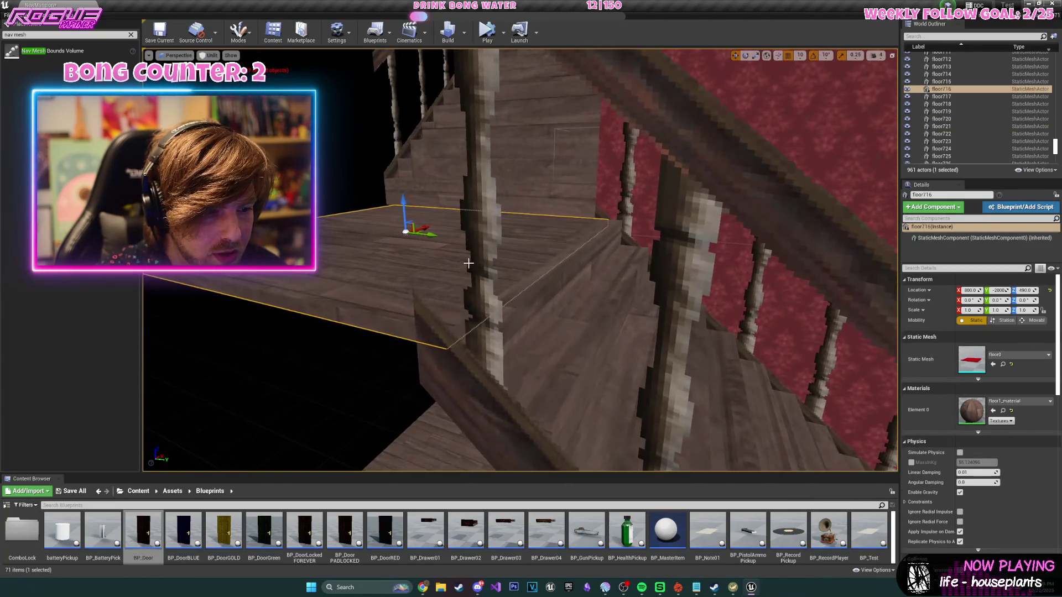
- Select the four stair-side walls including floor720 and floor719 and Alt-drag duplicates
mouse_move(423, 234)
mouse_down()
mouse_move(298, 247)
mouse_move(422, 220)
mouse_up()
ctrl+click(450, 218)
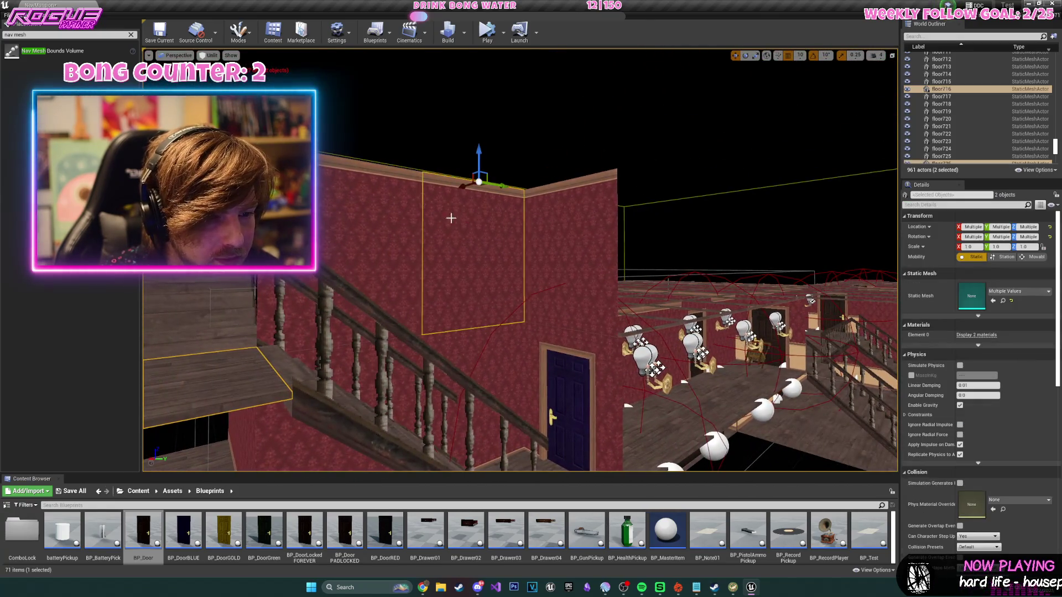
drag(305, 411, 437, 382)
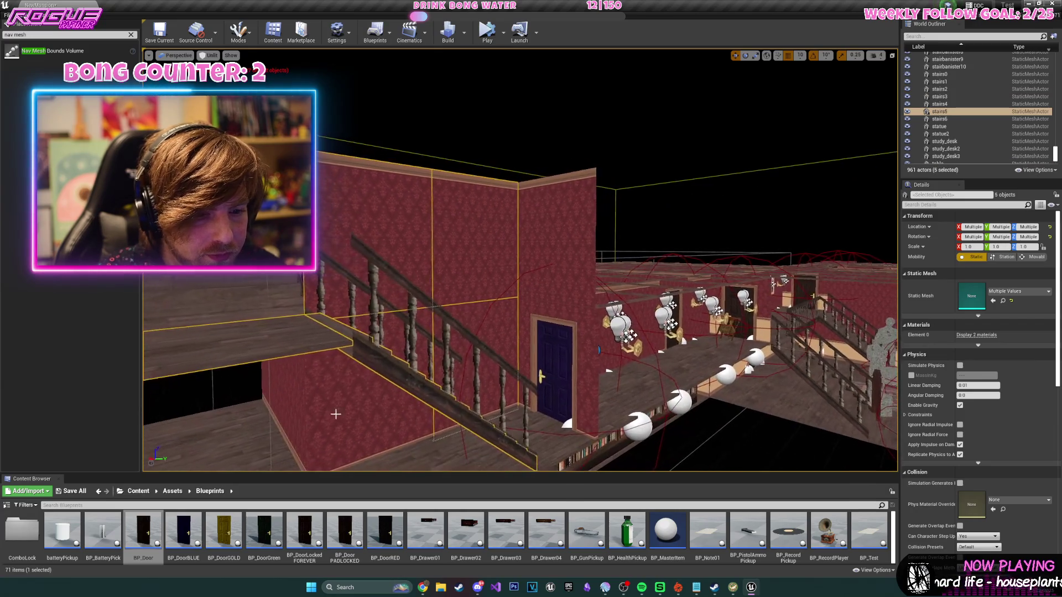
click(448, 373)
ctrl+click(485, 312)
drag(397, 244, 406, 279)
key(ctrl+w)
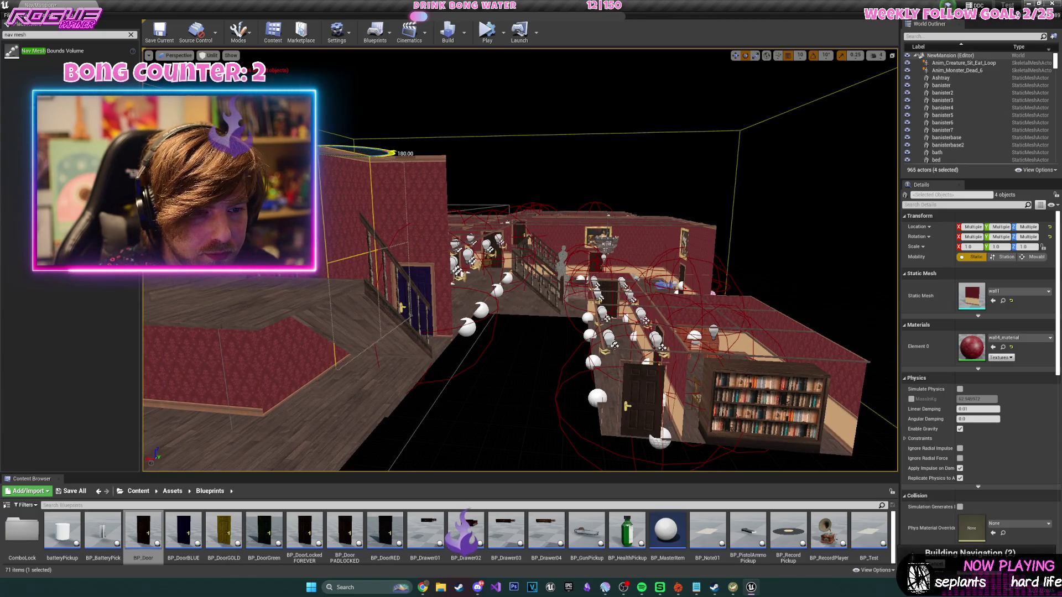
- Select floor405 and floor714 and switch to rotation to turn them 180°
key(f)
key(w)
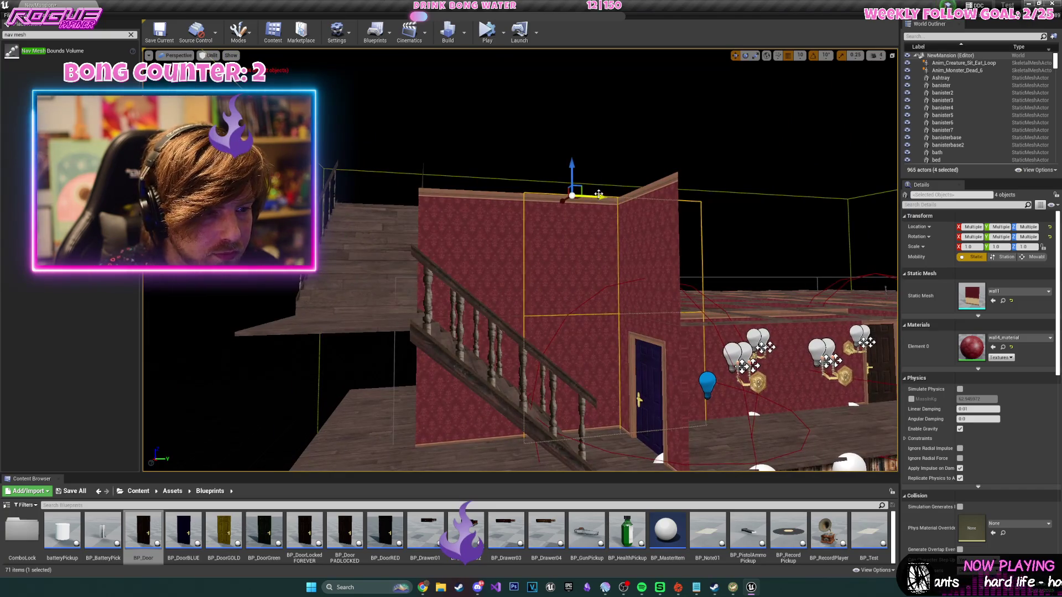
mouse_move(502, 196)
mouse_down()
mouse_move(404, 143)
mouse_move(637, 163)
mouse_move(631, 200)
mouse_move(595, 260)
mouse_move(522, 281)
mouse_move(572, 273)
mouse_up()
click(608, 233)
ctrl+click(522, 281)
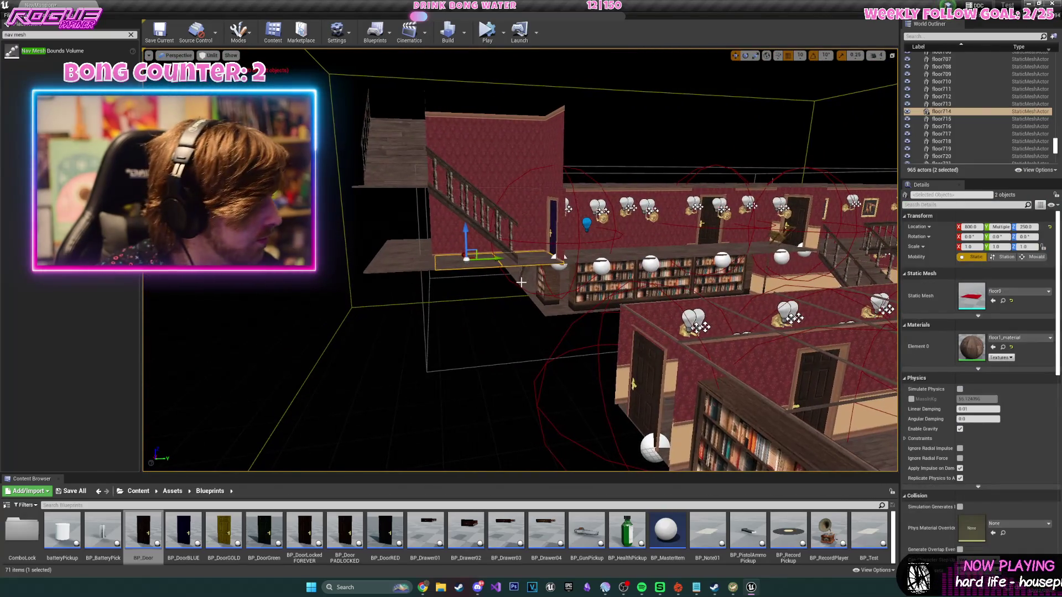
key(e)
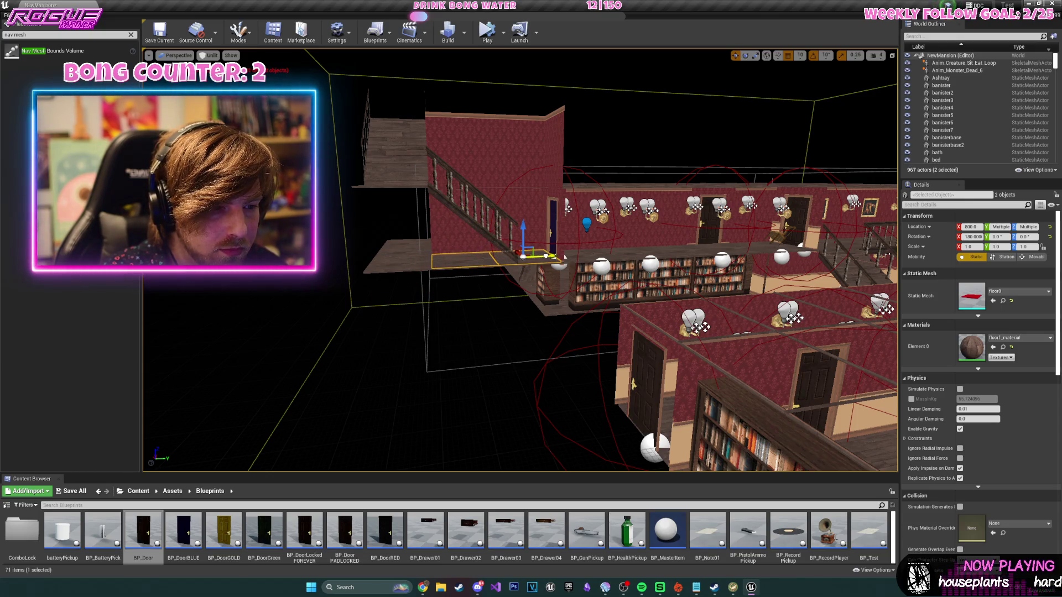
scroll(513, 221, up, 5)
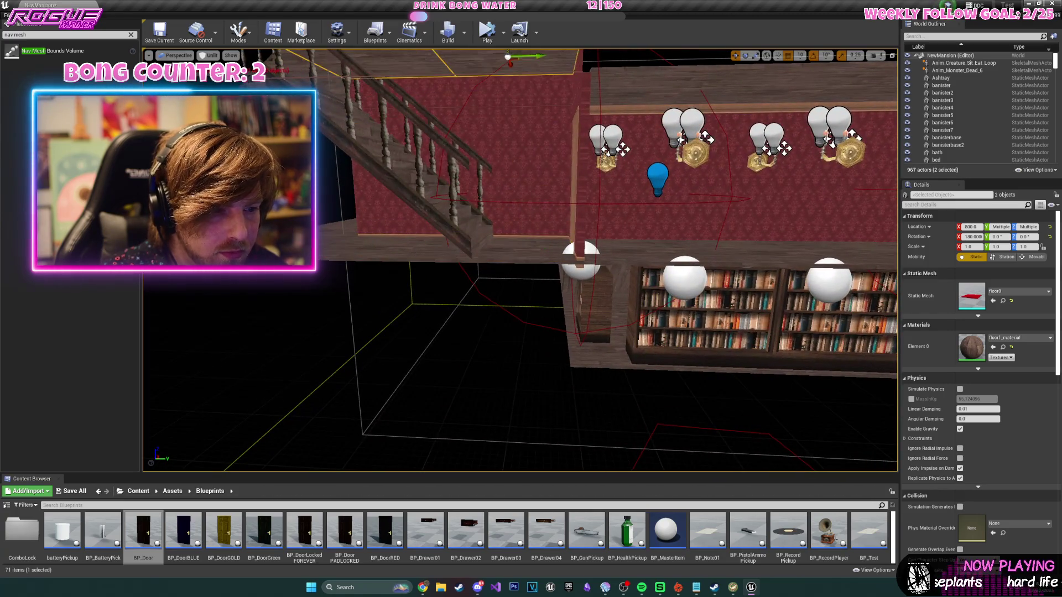
scroll(501, 182, down, 4)
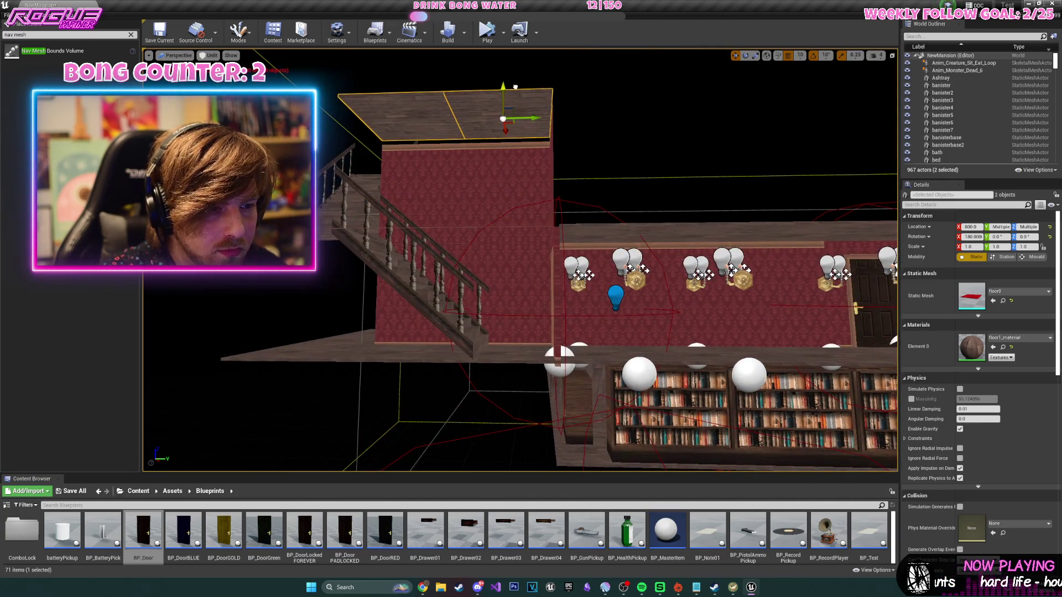
- Select floor732 and the floor719 stair wall and duplicate the four wall panels
mouse_move(515, 91)
mouse_down()
mouse_move(506, 53)
mouse_move(470, 88)
mouse_up()
drag(581, 166, 572, 164)
click(579, 169)
mouse_move(668, 216)
mouse_down()
mouse_move(650, 206)
mouse_move(668, 215)
mouse_up()
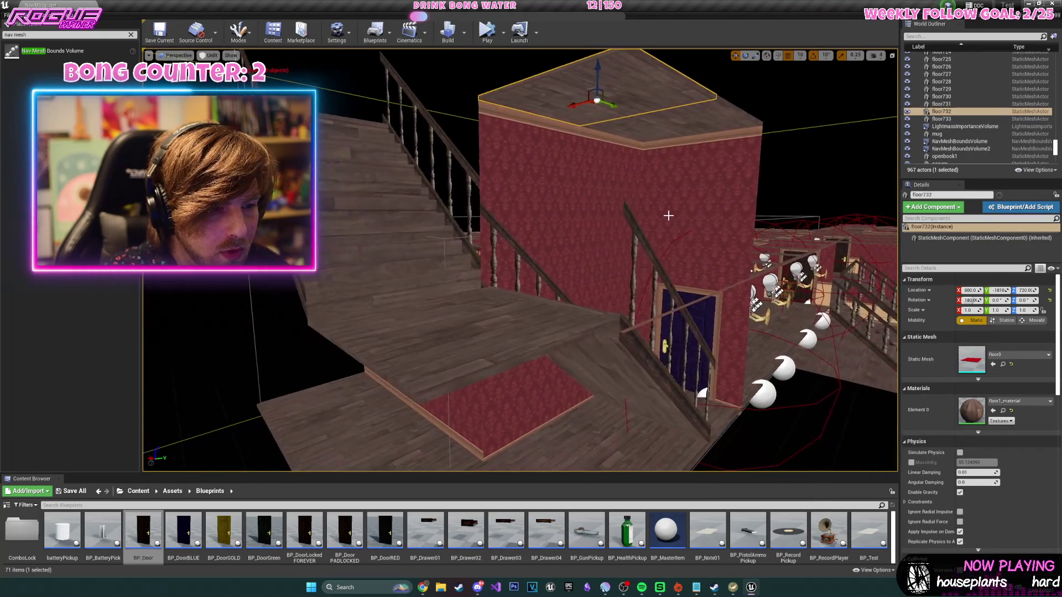
drag(623, 122, 609, 153)
mouse_move(622, 216)
mouse_down()
mouse_move(607, 228)
mouse_move(598, 216)
mouse_up()
click(594, 214)
key(ctrl+v)
drag(497, 151, 561, 150)
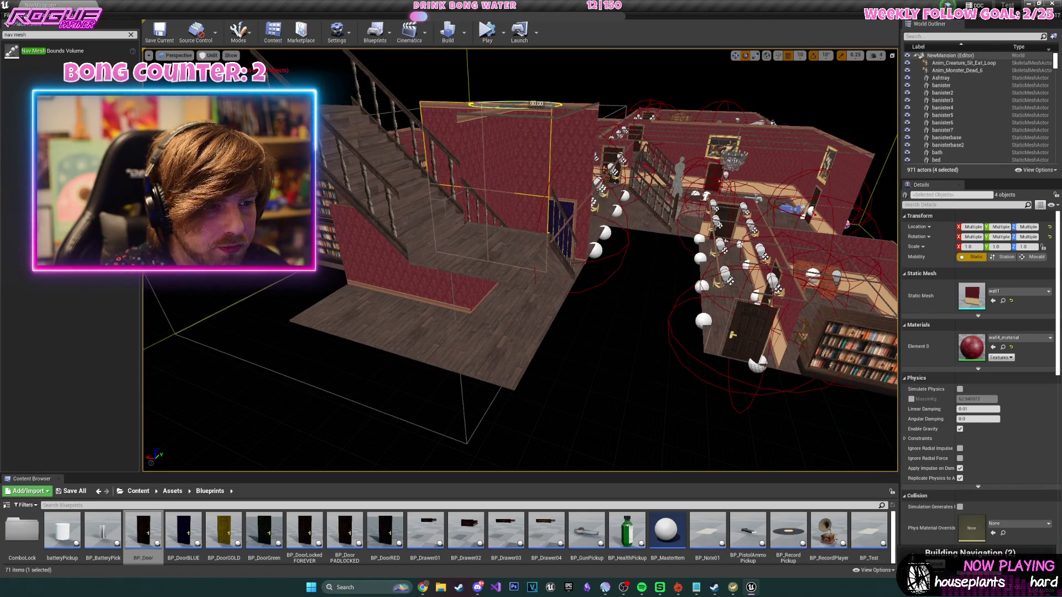
drag(588, 125, 704, 133)
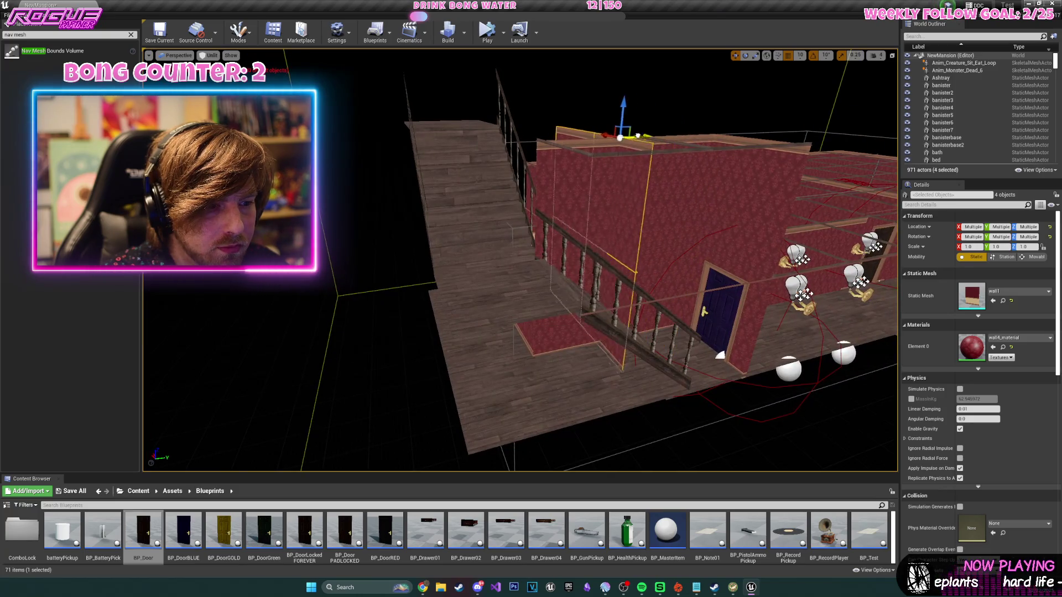
- Raise the four copied walls up the staircase along Z
drag(557, 143, 689, 158)
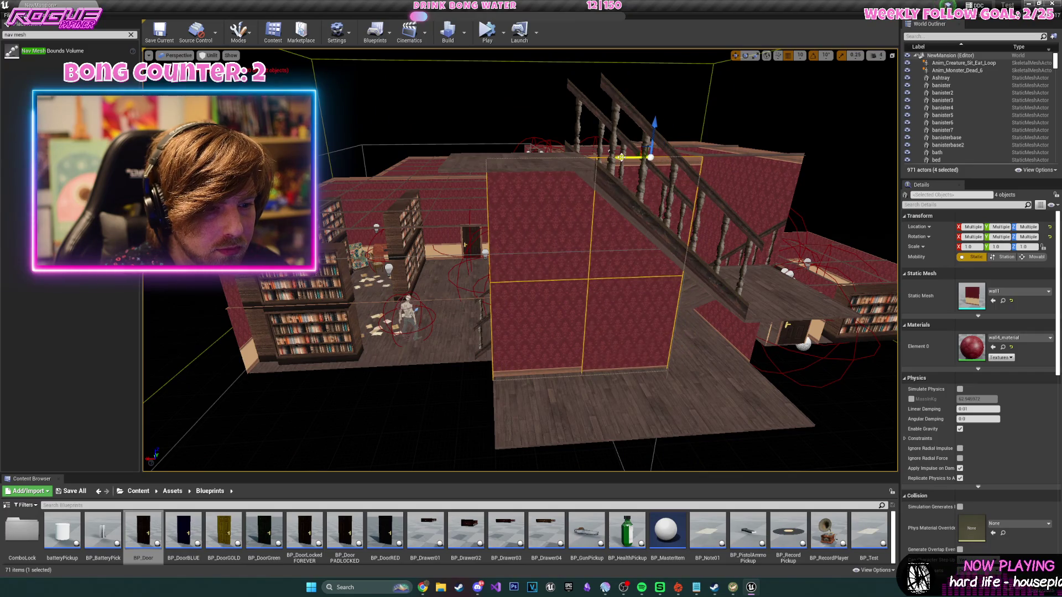
drag(651, 130, 652, 33)
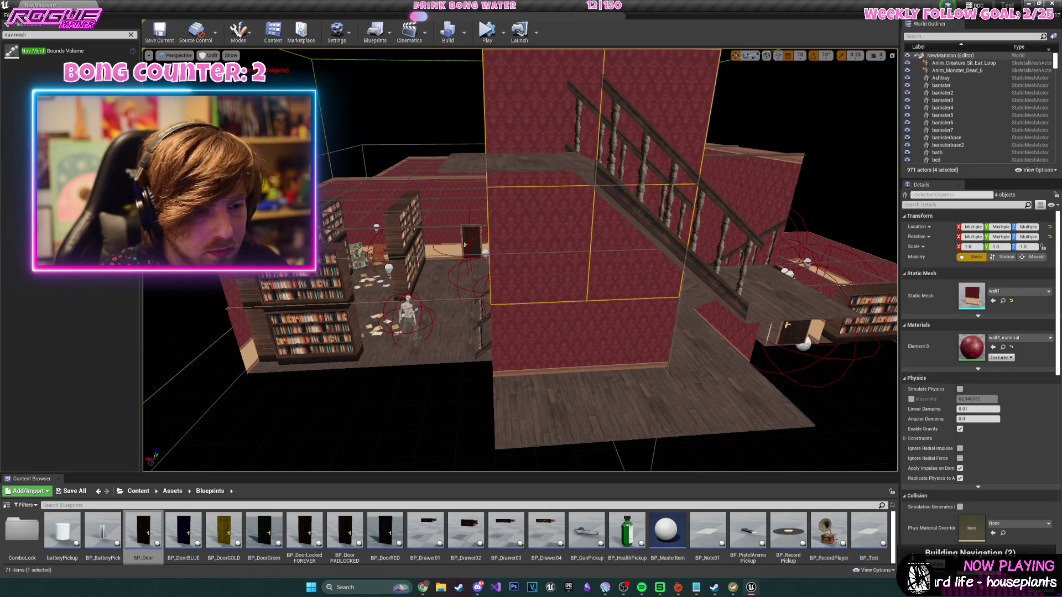
scroll(652, 111, down, 3)
mouse_move(651, 110)
mouse_down()
mouse_move(652, 70)
mouse_move(660, 91)
mouse_move(660, 78)
mouse_move(609, 72)
mouse_move(596, 50)
mouse_move(575, 89)
mouse_move(502, 157)
mouse_up()
- Slide the floor738 wall sideways along X into place
click(523, 147)
mouse_move(464, 113)
mouse_down()
mouse_move(554, 127)
mouse_move(549, 143)
mouse_up()
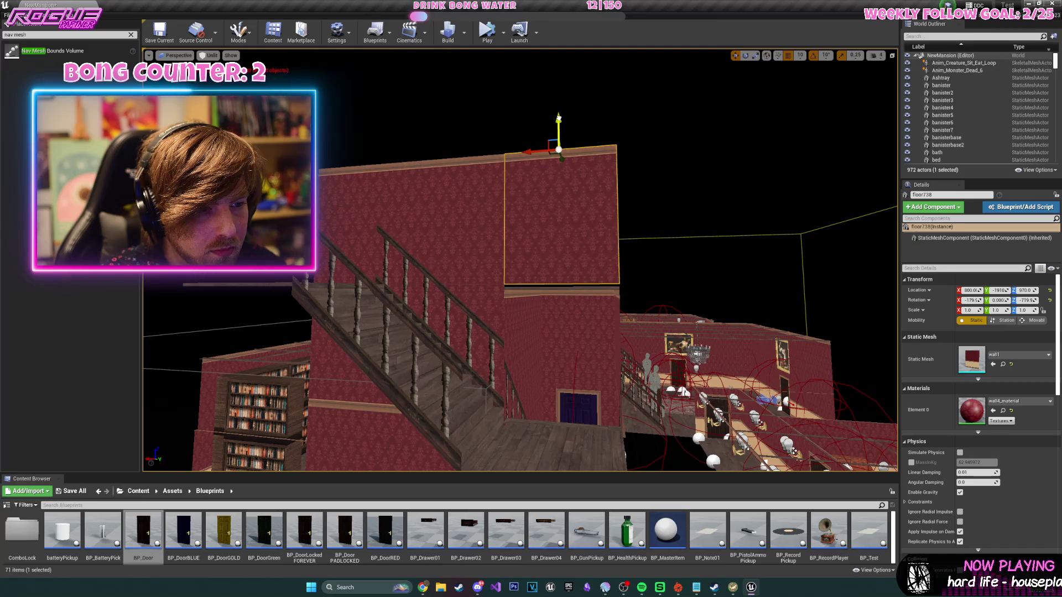
mouse_move(422, 228)
mouse_down()
mouse_move(498, 224)
mouse_move(470, 224)
mouse_move(465, 255)
mouse_move(447, 237)
mouse_move(462, 255)
mouse_up()
drag(299, 367, 298, 354)
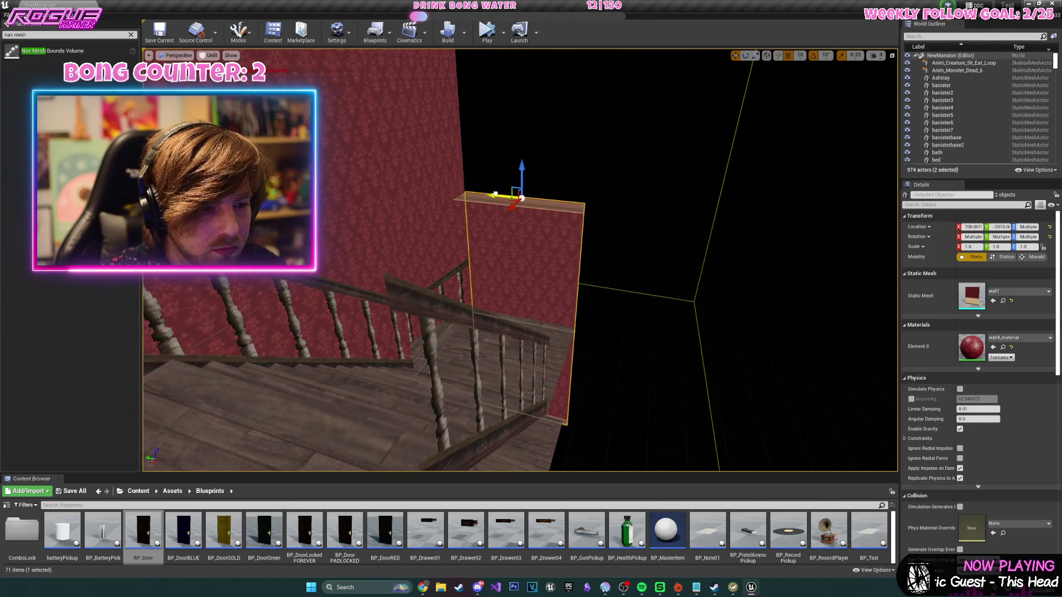
- Select the six upper stair walls, including floor734, floor735 and floor721
drag(522, 169, 522, 158)
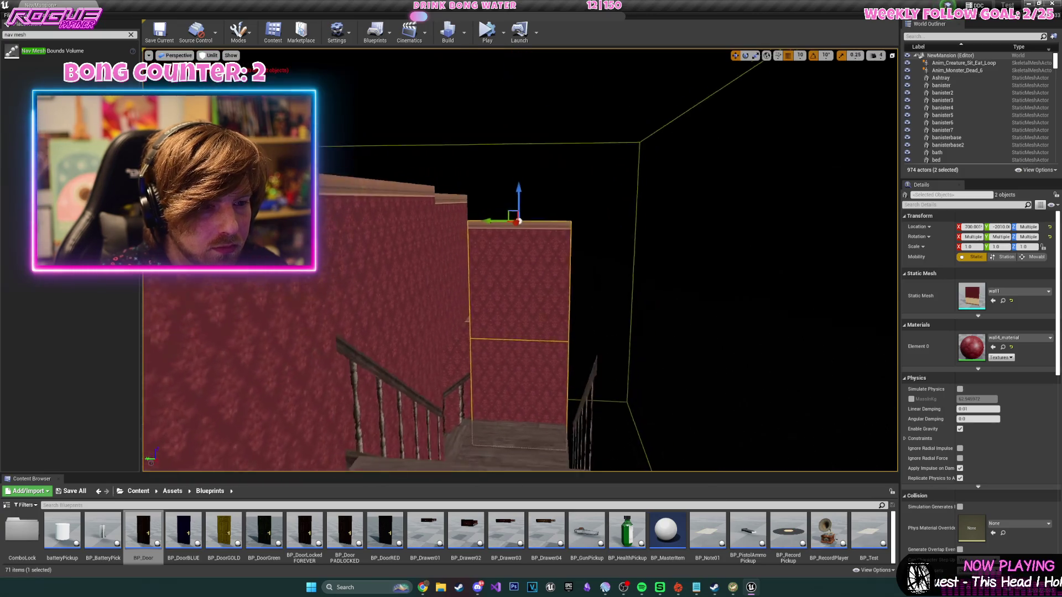
mouse_move(503, 114)
mouse_down()
mouse_move(484, 104)
mouse_move(448, 118)
mouse_move(515, 140)
mouse_up()
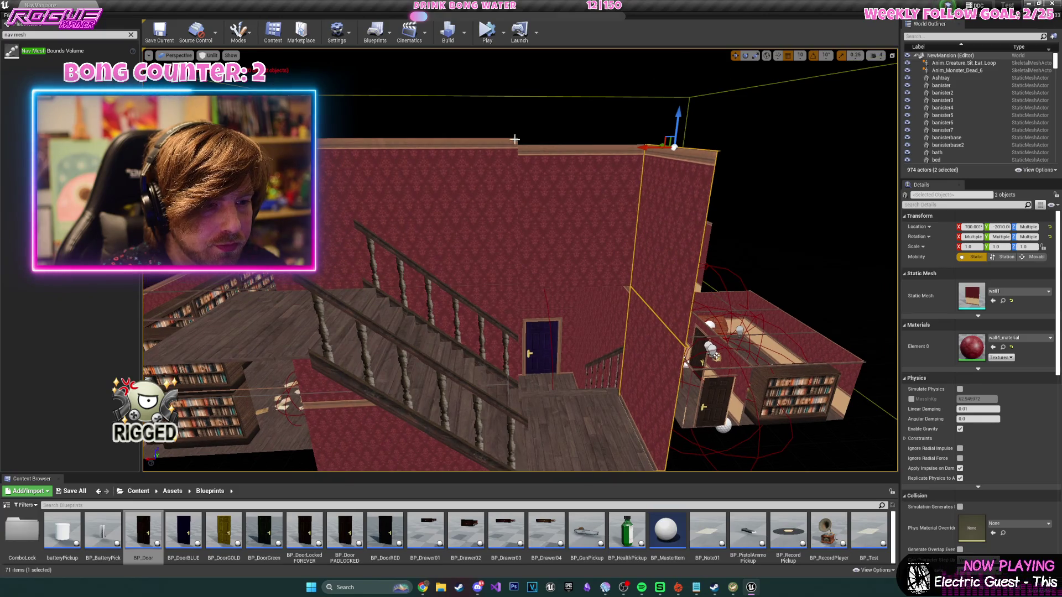
click(332, 160)
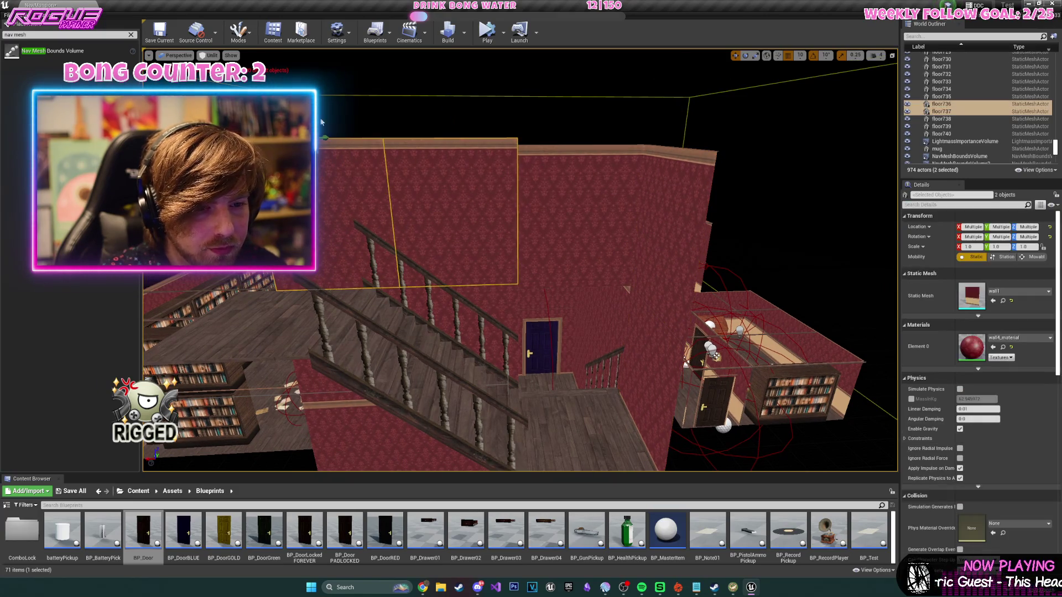
drag(370, 135, 438, 243)
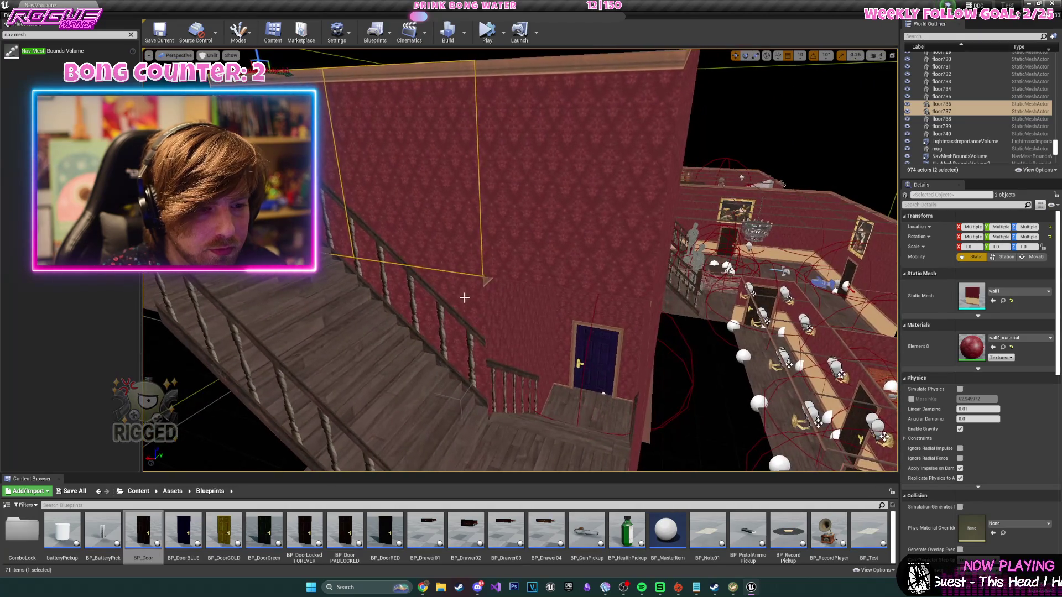
click(664, 298)
drag(664, 299, 469, 305)
ctrl+click(469, 305)
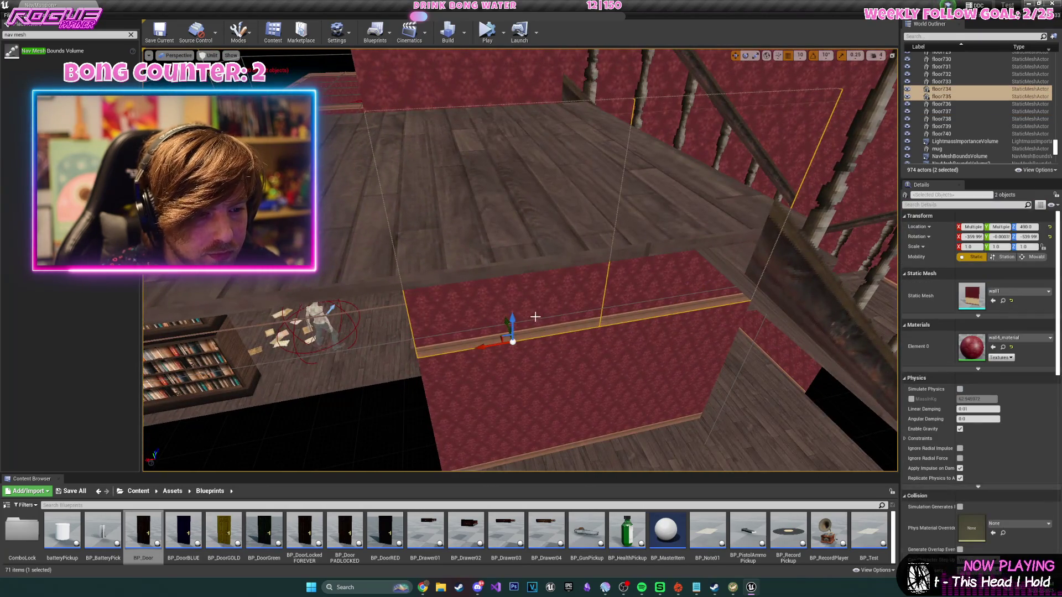
drag(532, 315, 548, 340)
ctrl+click(479, 372)
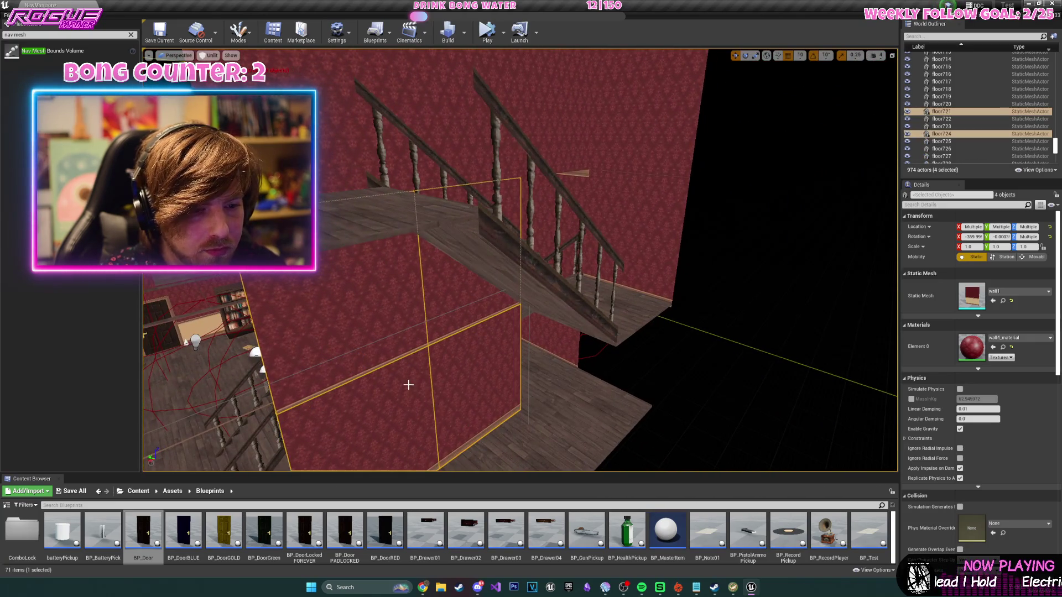
- Duplicate the six wall panels and switch to rotation to turn the copies 180°
scroll(476, 134, down, 10)
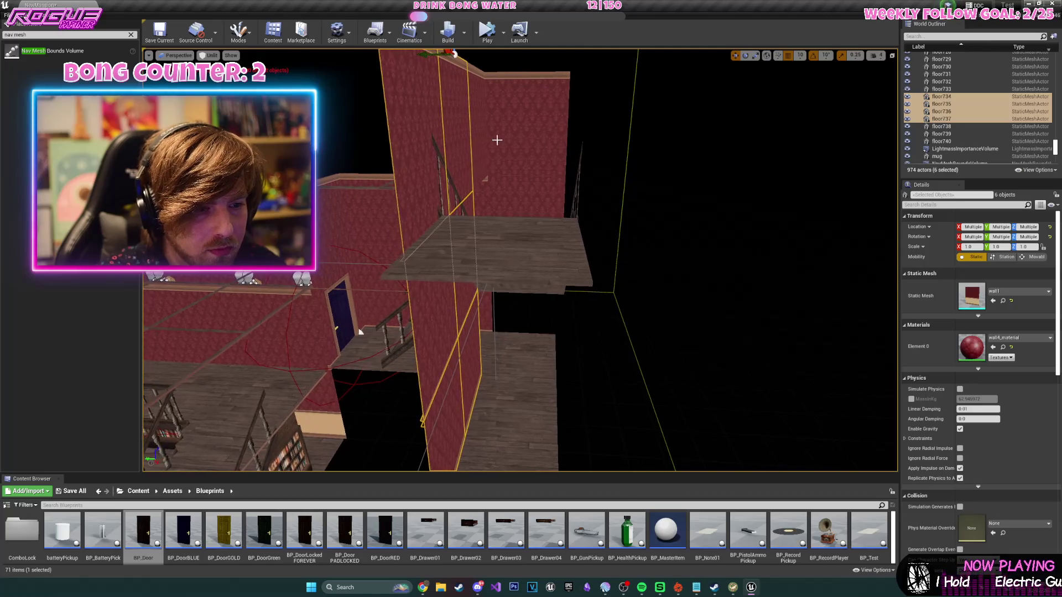
key(ctrl+w)
key(e)
key(f)
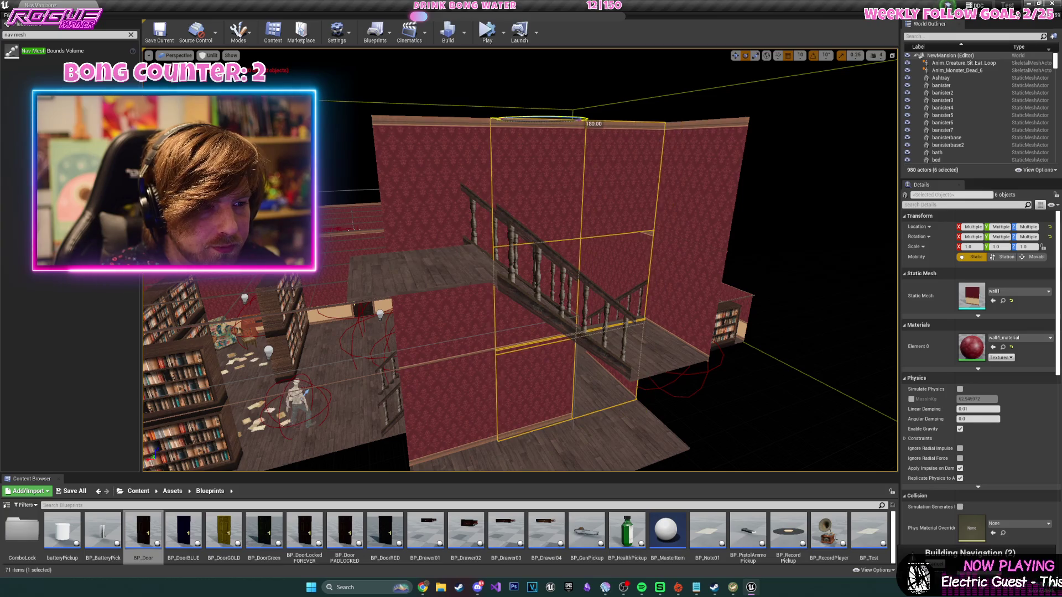
mouse_move(390, 125)
mouse_down()
mouse_move(387, 104)
mouse_move(589, 111)
mouse_move(600, 140)
mouse_move(588, 118)
mouse_move(476, 124)
mouse_up()
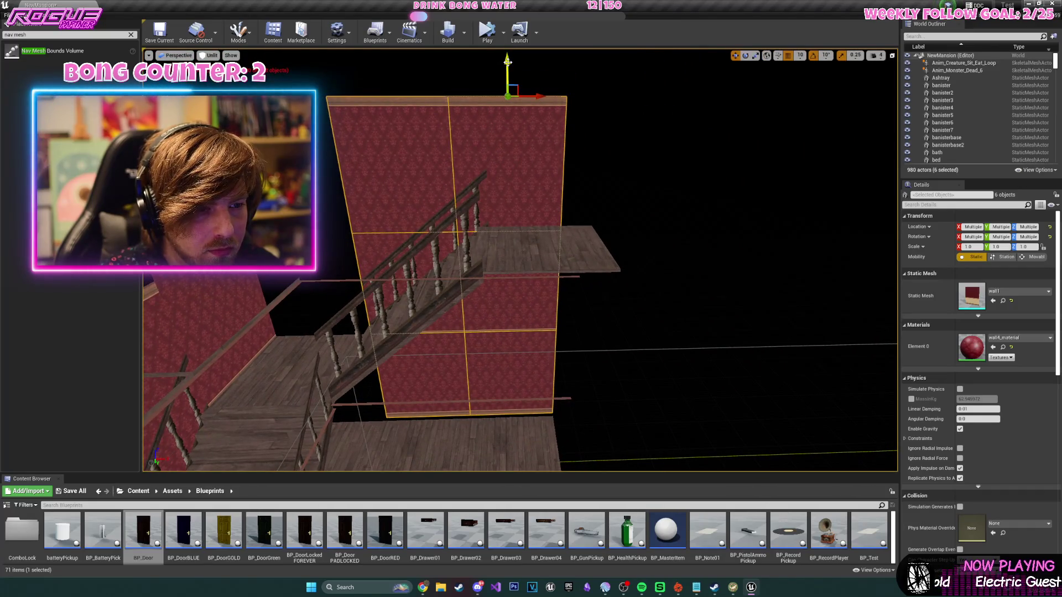
drag(508, 67, 515, 75)
key(Delete)
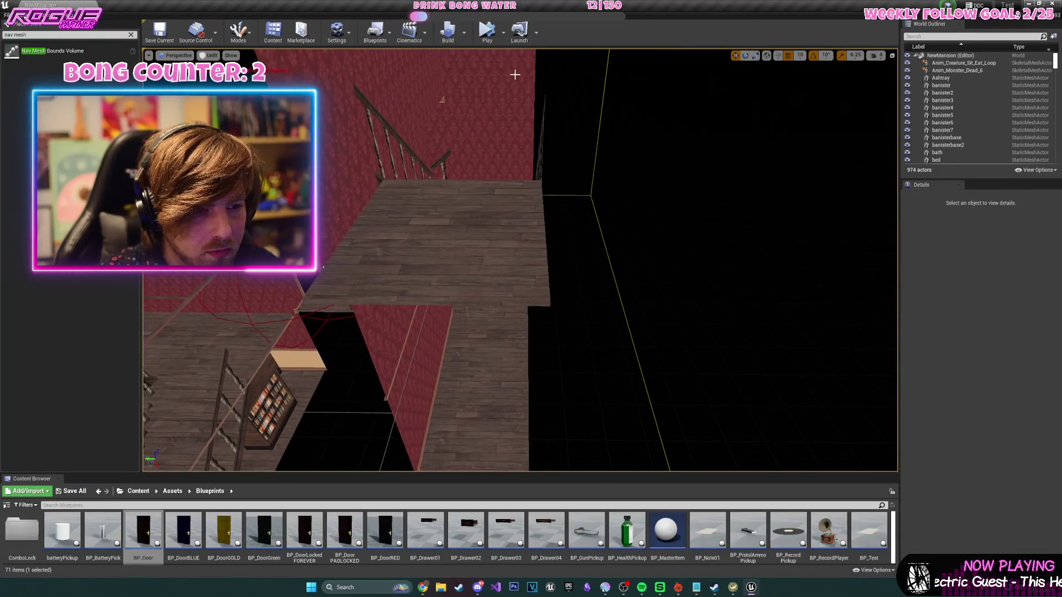
key(ctrl+z)
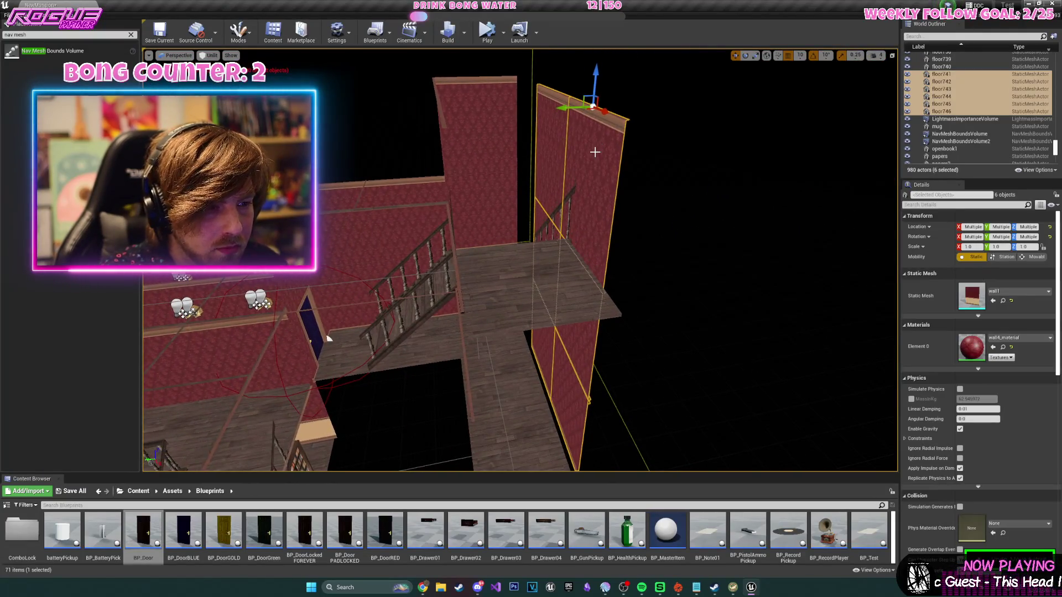
key(f)
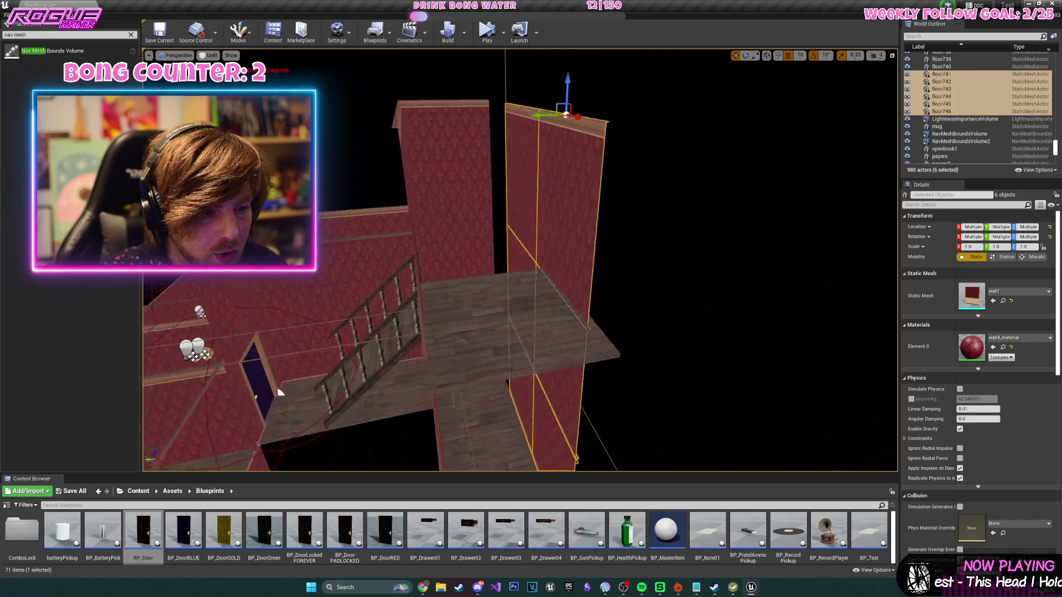
click(942, 104)
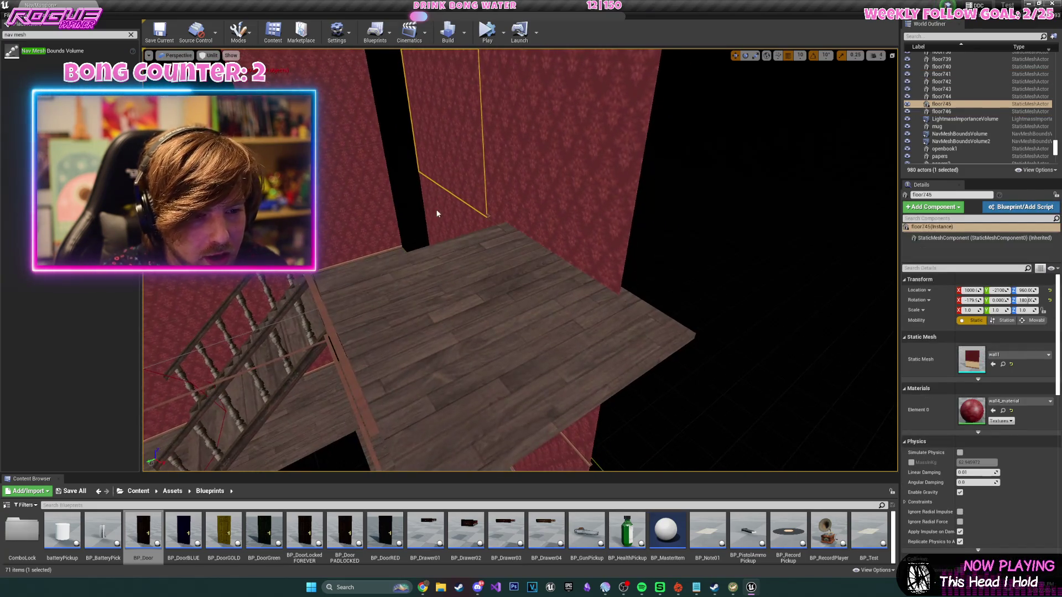
ctrl+click(437, 214)
key(f)
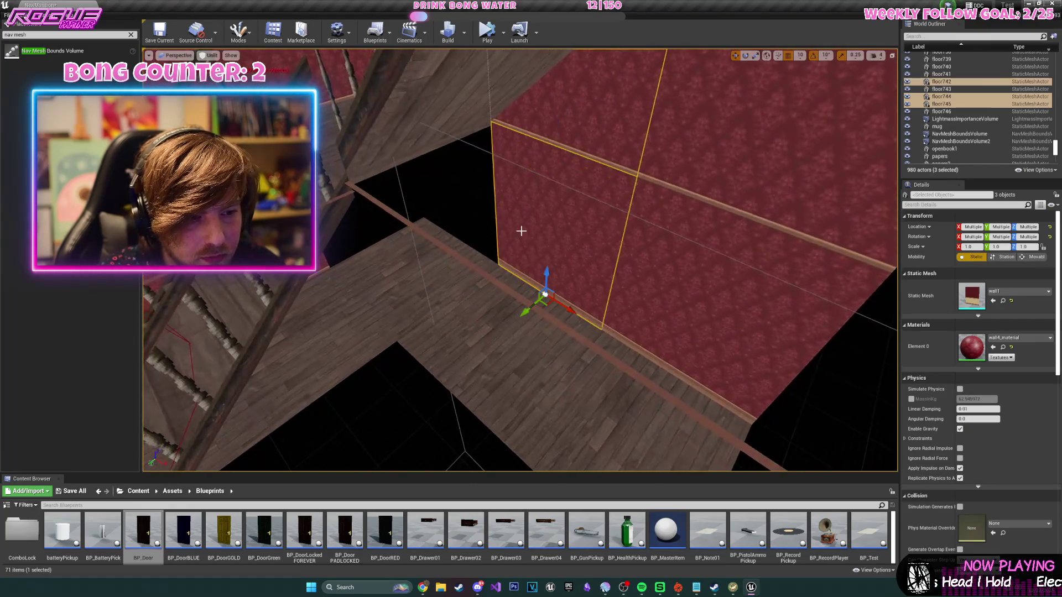
ctrl+click(586, 343)
key(f)
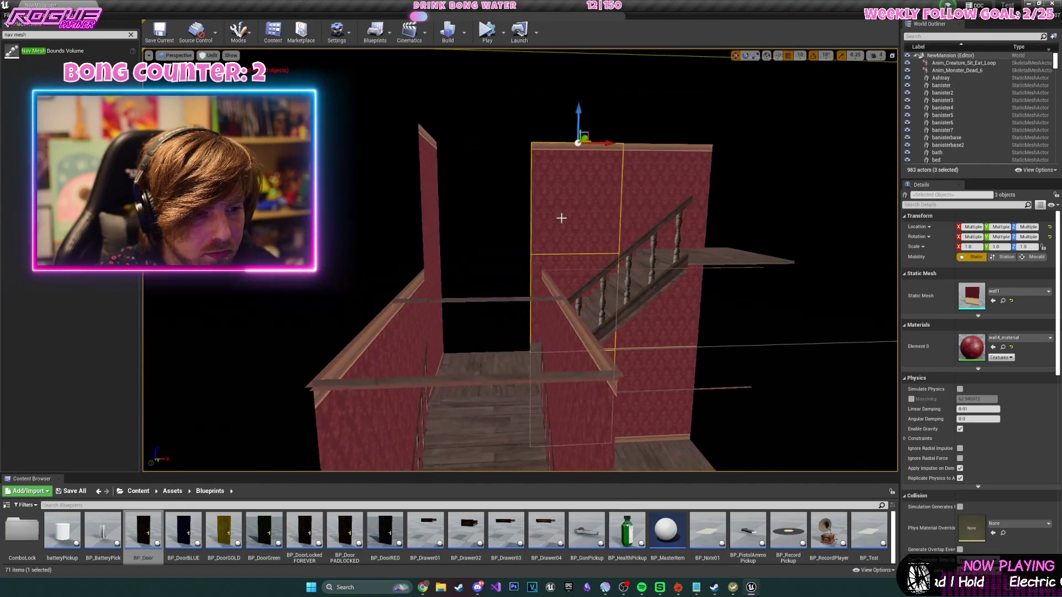
mouse_move(514, 152)
mouse_down()
mouse_move(520, 175)
mouse_move(543, 186)
mouse_move(502, 325)
mouse_up()
click(502, 324)
ctrl+click(463, 317)
ctrl+click(412, 289)
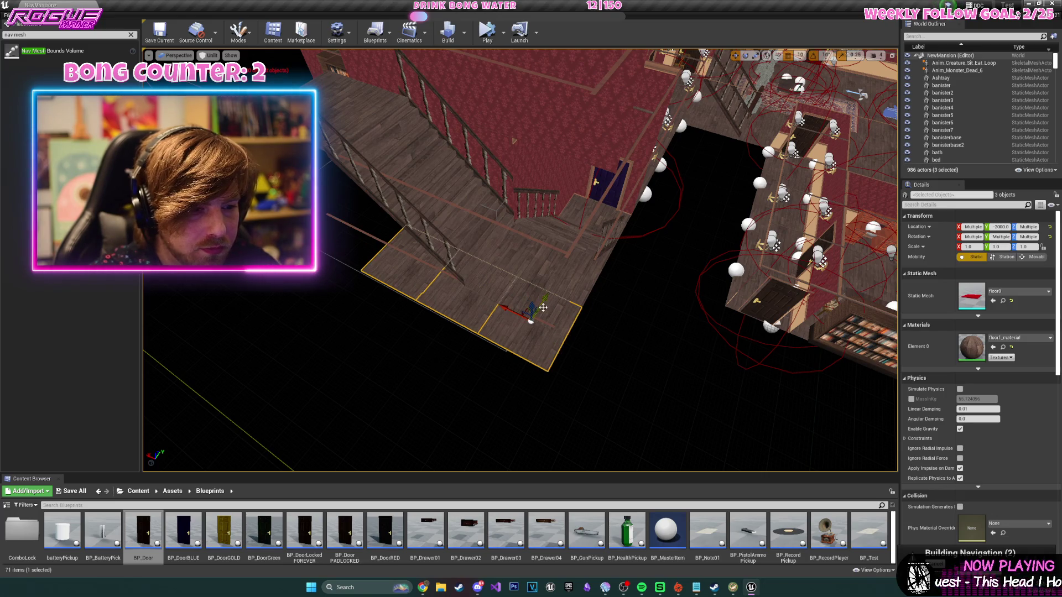
mouse_move(549, 163)
mouse_down()
mouse_move(548, 177)
mouse_move(560, 138)
mouse_up()
- Move the doorway piece onto the upper stair landing
drag(450, 188, 477, 111)
scroll(541, 197, up, 2)
click(540, 197)
drag(418, 199, 494, 287)
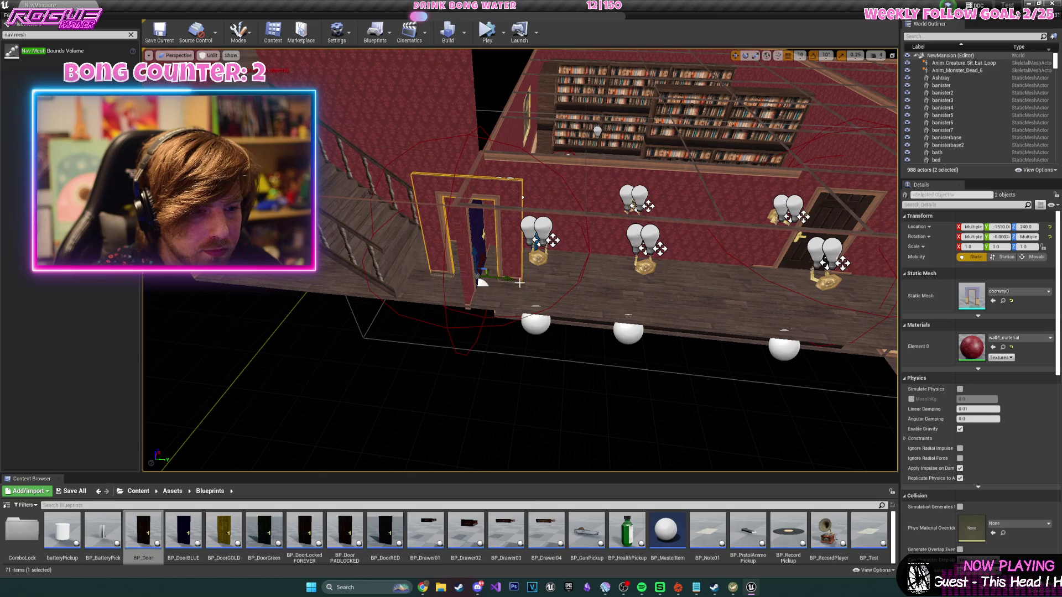
drag(494, 287, 494, 287)
scroll(381, 302, down, 10)
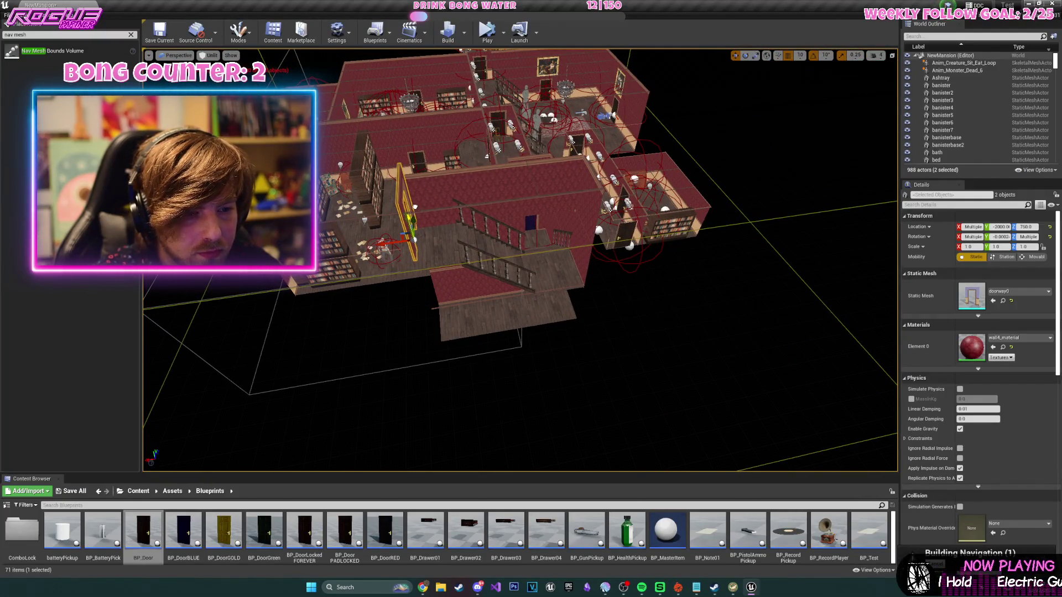
- Nudge the doorway 10 units along X so it sits flush with the walls
key(f)
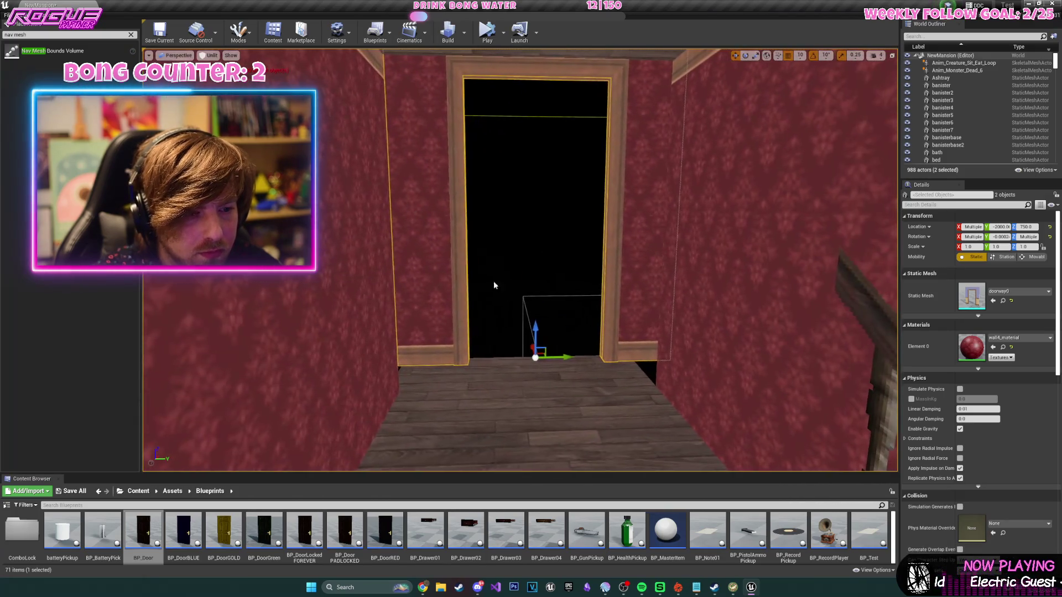
mouse_move(541, 327)
mouse_down()
mouse_move(540, 337)
mouse_move(534, 330)
mouse_up()
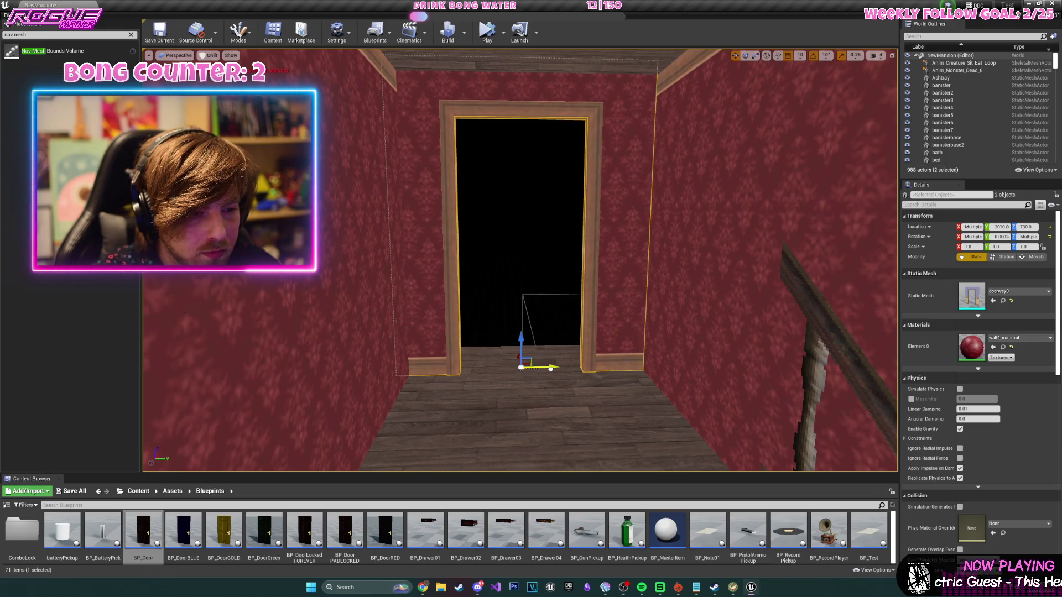
mouse_move(560, 368)
mouse_down()
mouse_move(587, 366)
mouse_move(465, 338)
mouse_up()
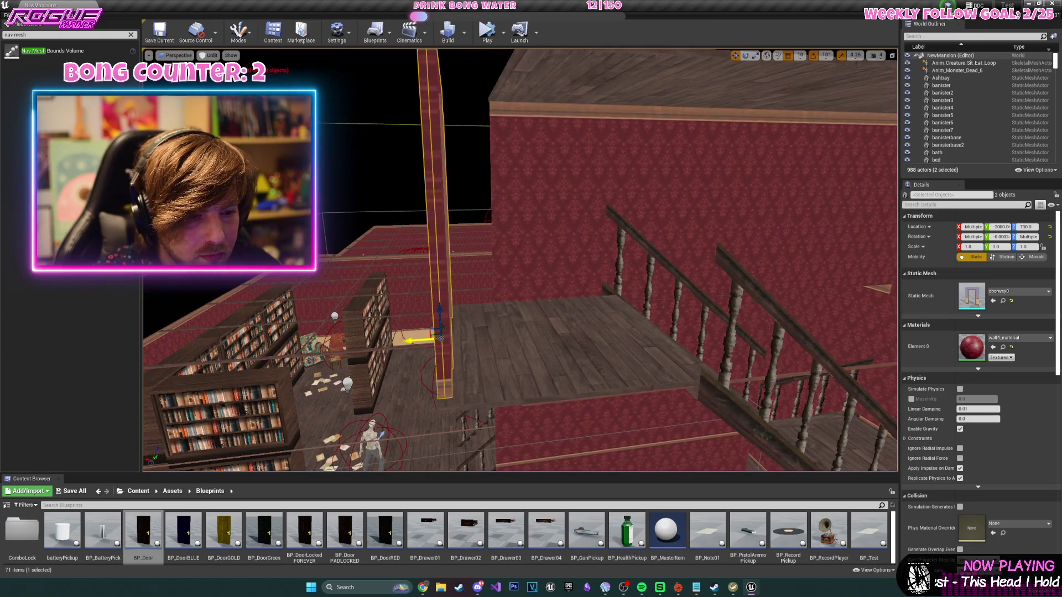
key(f)
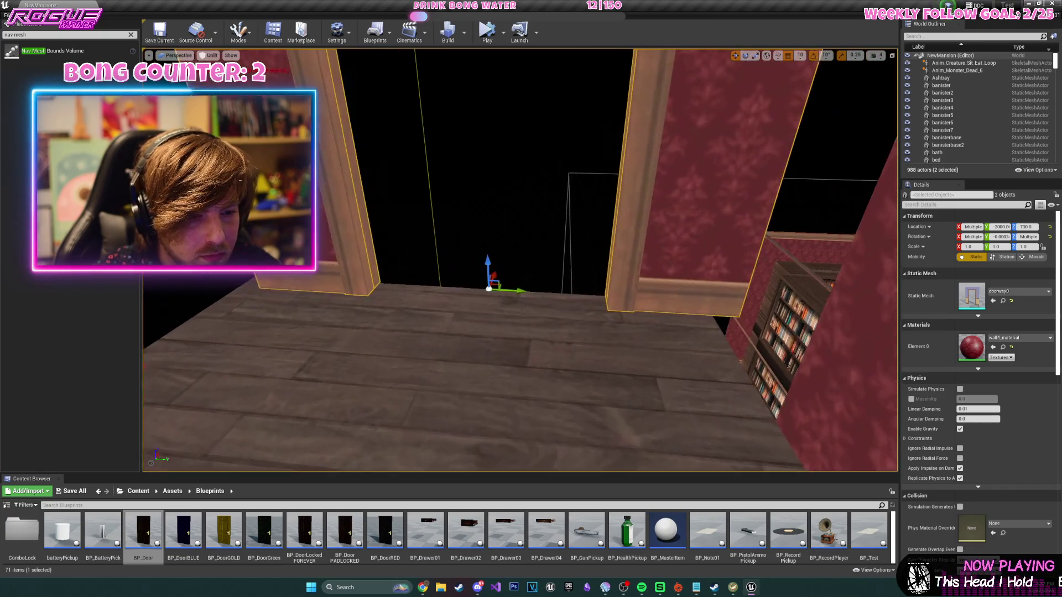
drag(507, 248, 448, 249)
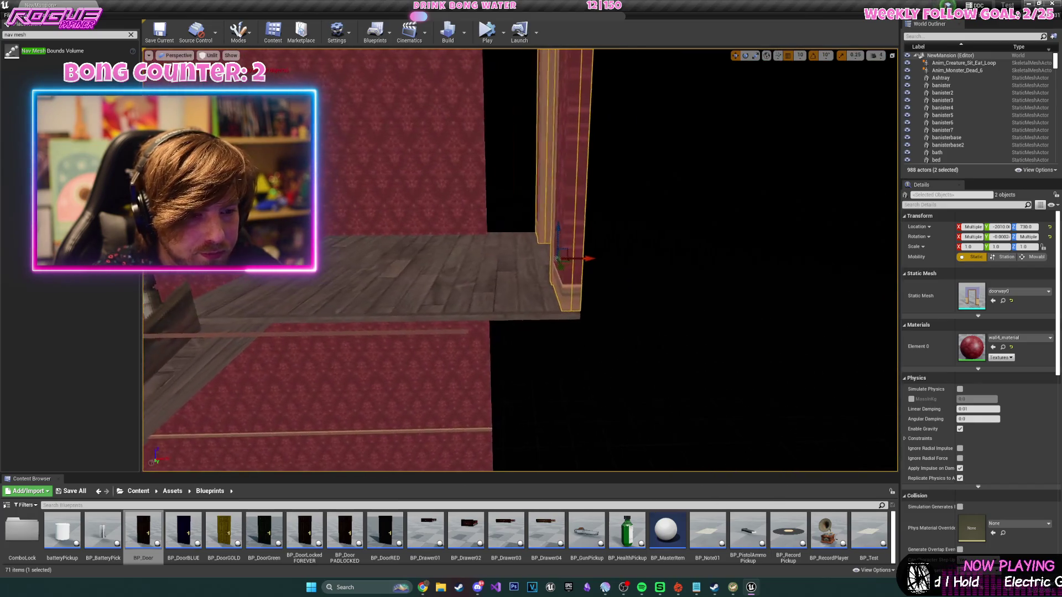
mouse_move(604, 265)
mouse_down()
mouse_move(629, 264)
mouse_move(545, 258)
mouse_move(560, 256)
mouse_move(540, 230)
mouse_move(464, 182)
mouse_up()
- Slide the two walls beside the doorway and shift floor750 10 units in X
click(559, 256)
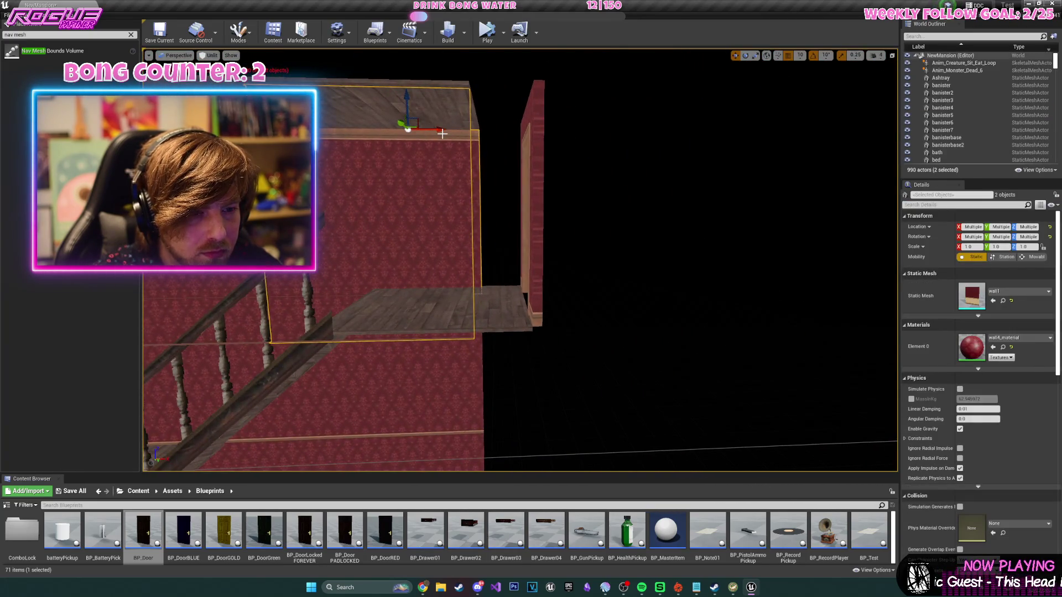
drag(540, 143, 616, 163)
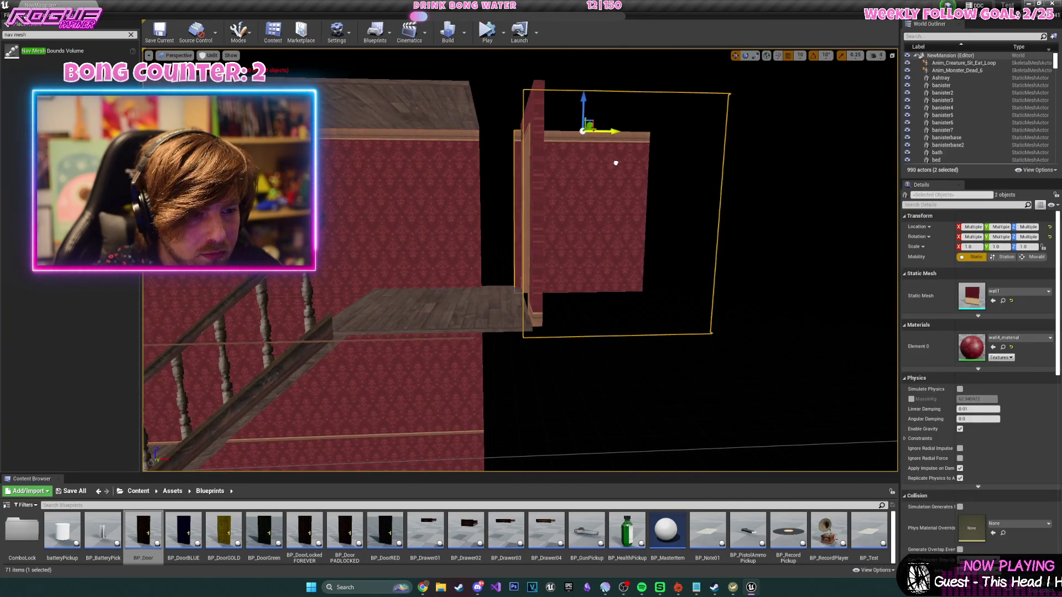
click(445, 107)
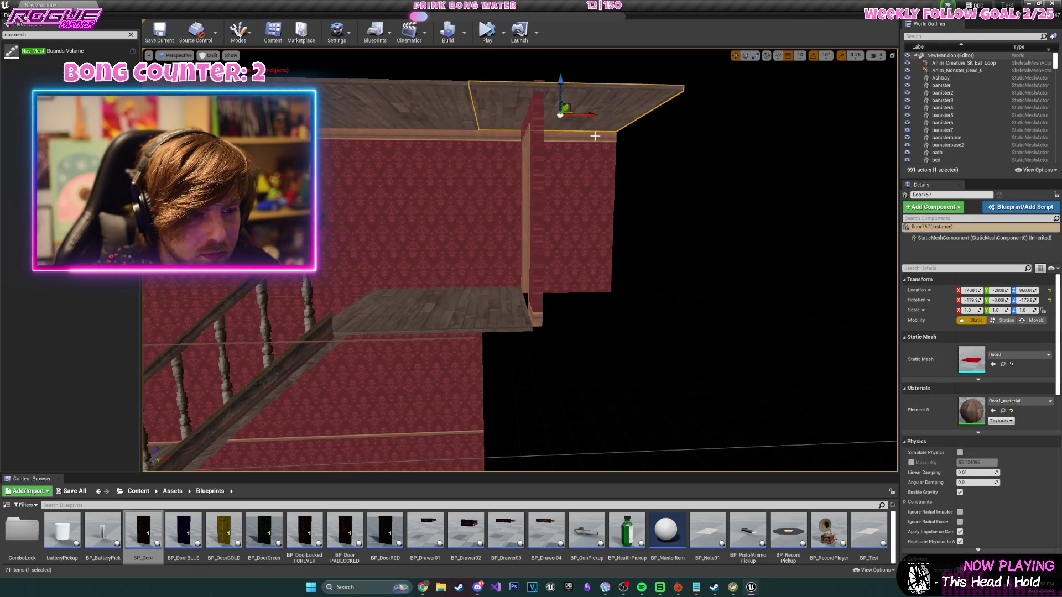
drag(630, 318, 622, 317)
drag(536, 125, 537, 125)
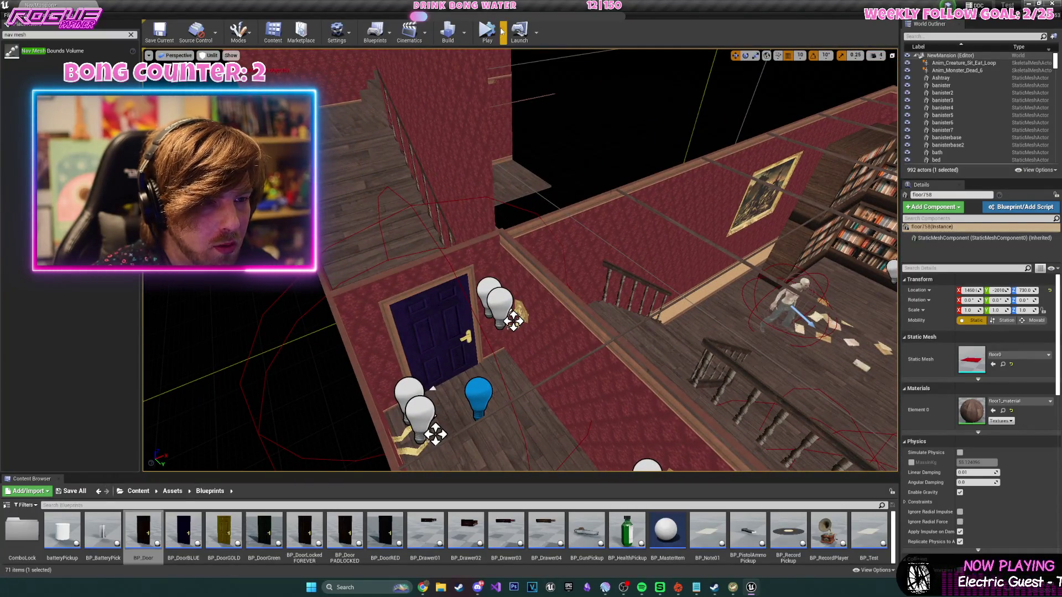
click(520, 56)
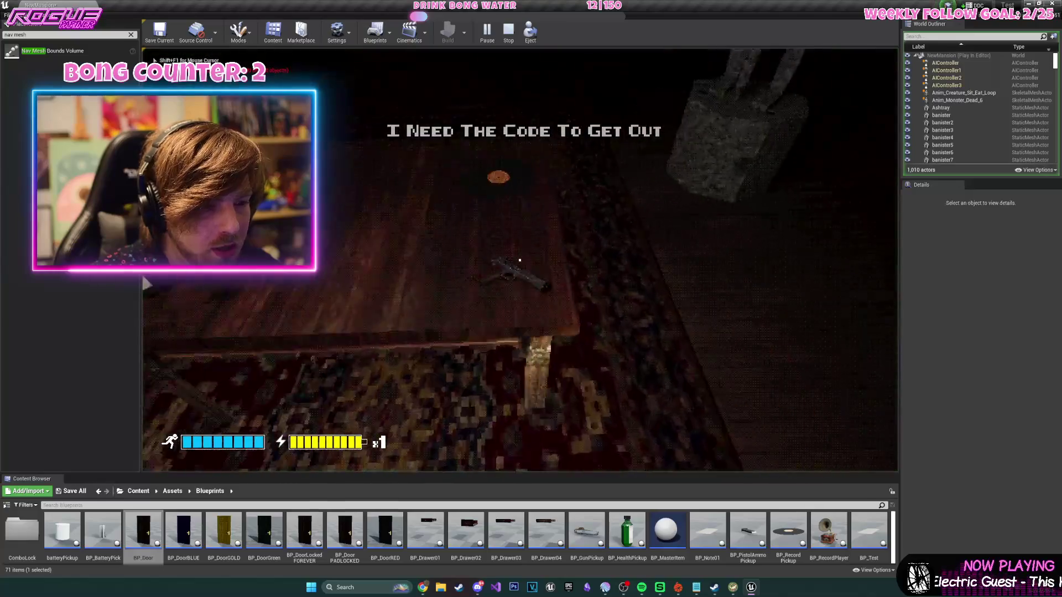
- Pick up the gun and blue key and shoot the zombie in the dining room
key(e)
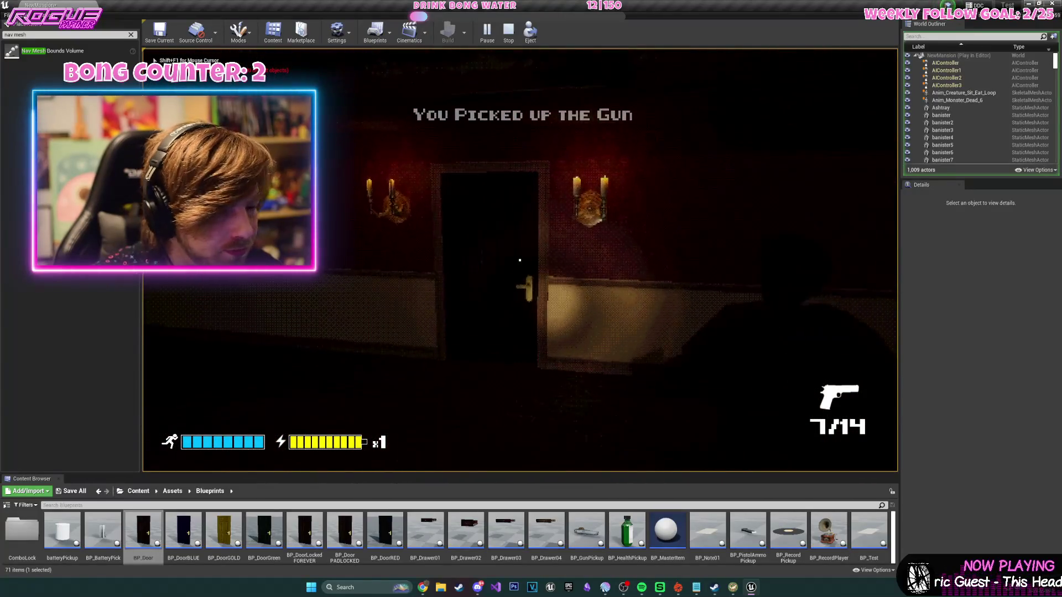
key(w)
key(e)
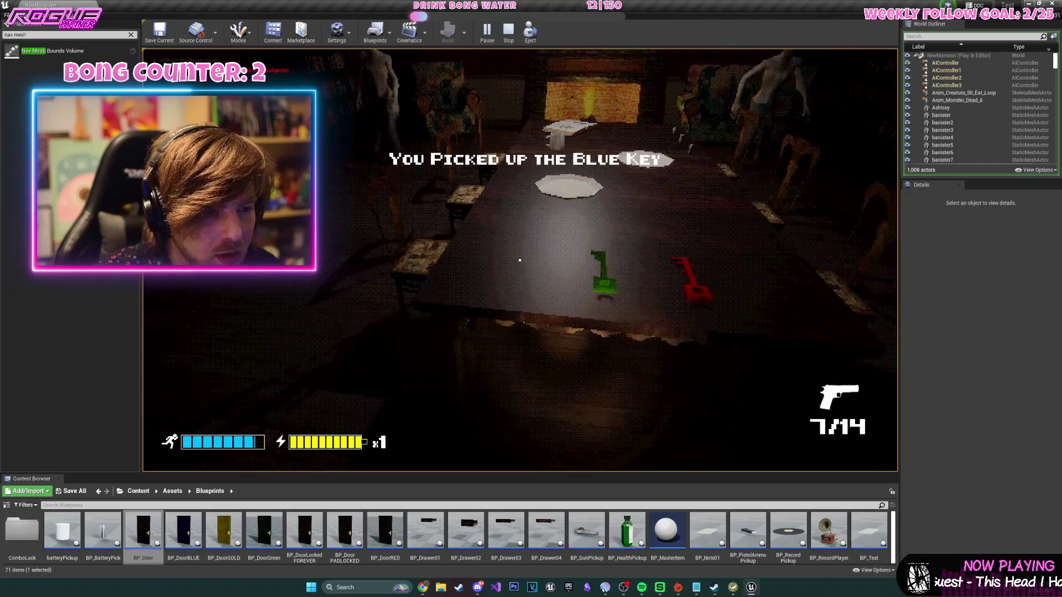
click(520, 260)
click(520, 260)
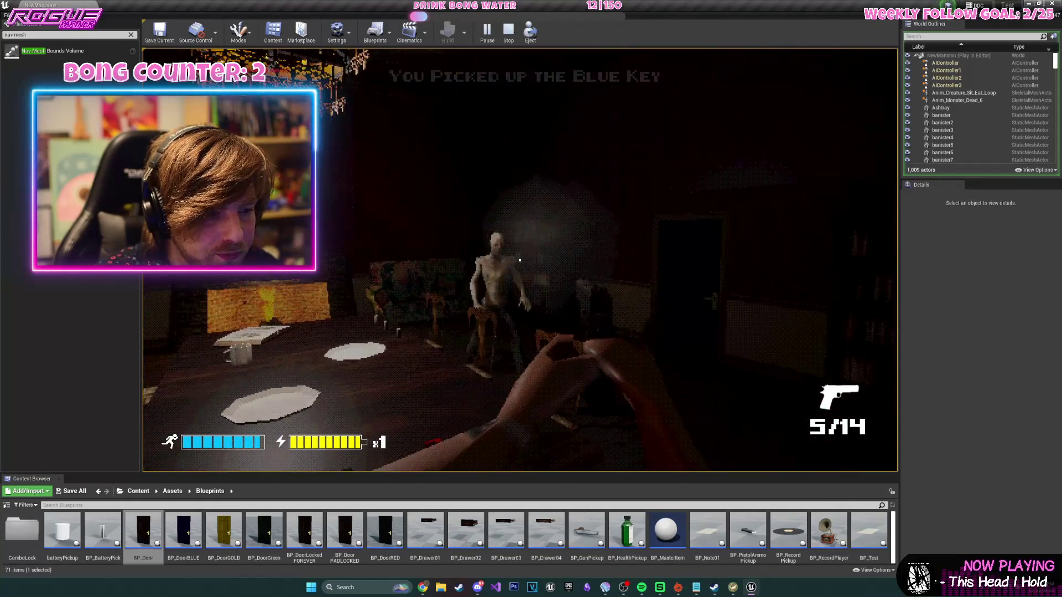
click(520, 260)
- Enter the library, shoot its zombie, sprint toward the staircase, then stop the playtest
key(w)
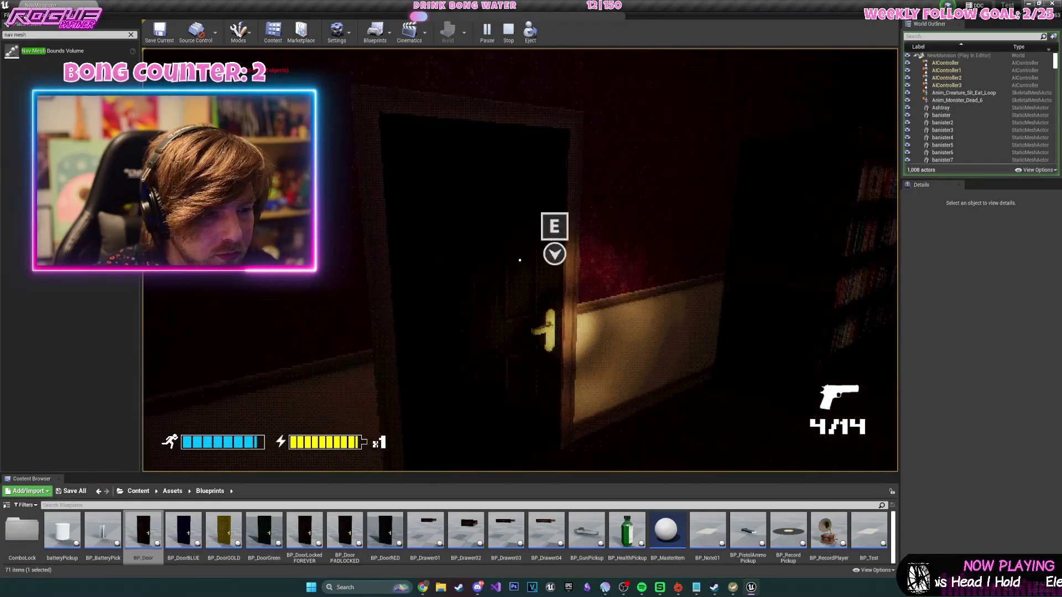
key(e)
click(520, 260)
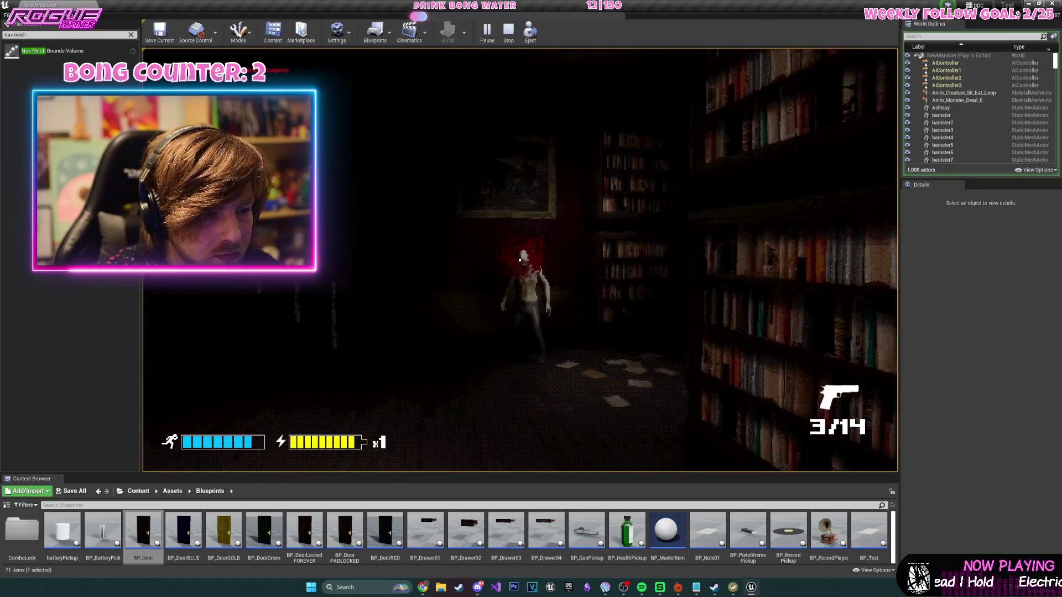
key(shift+w)
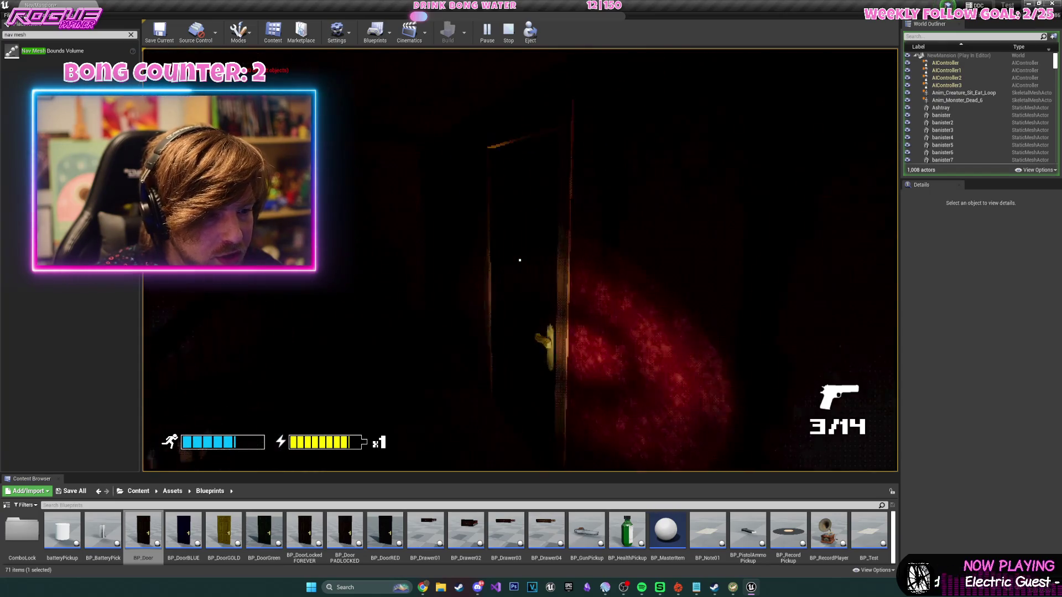
key(w)
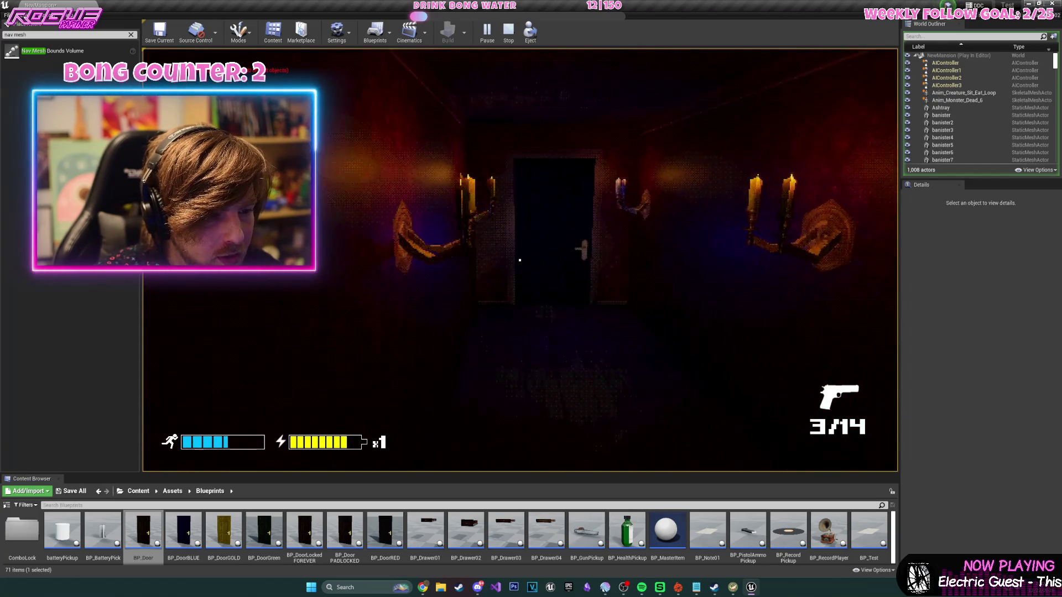
key(shift+w)
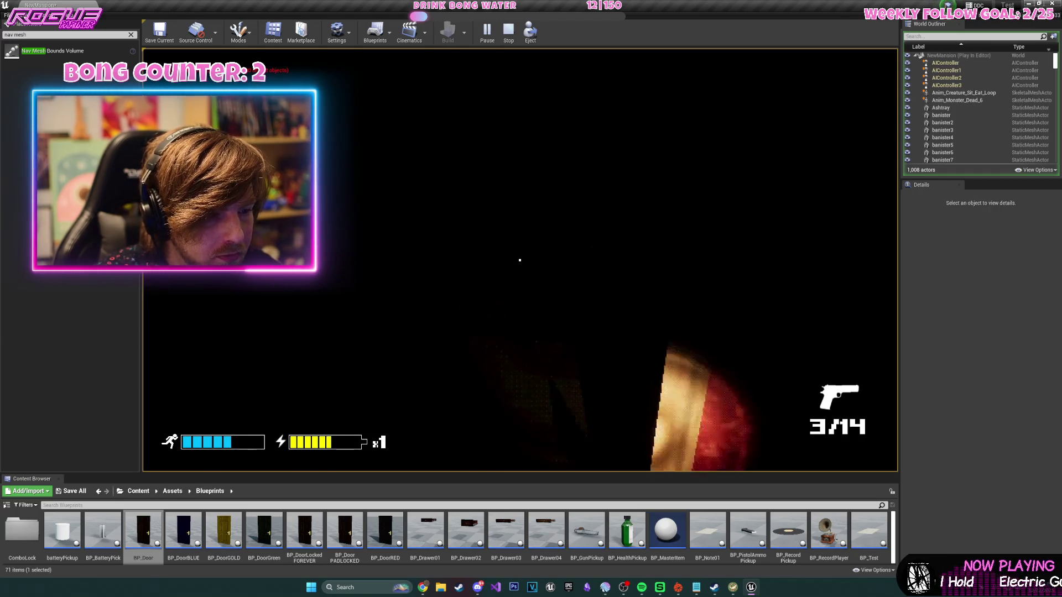
key(Escape)
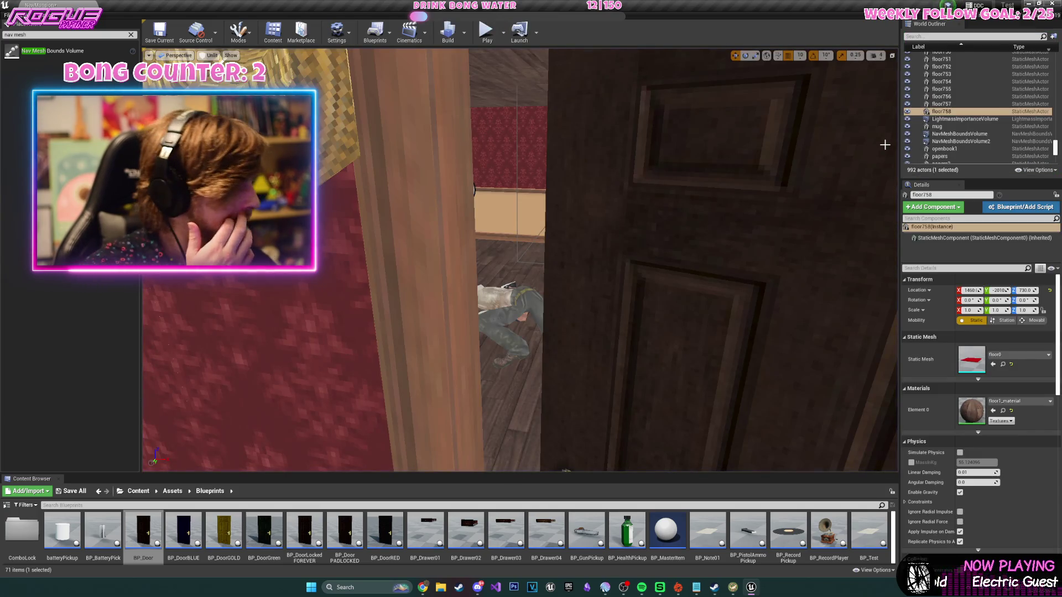
- Select the corridor wall pieces and slide them further along the upstairs corridor
drag(744, 229, 744, 229)
drag(738, 149, 738, 149)
key(f)
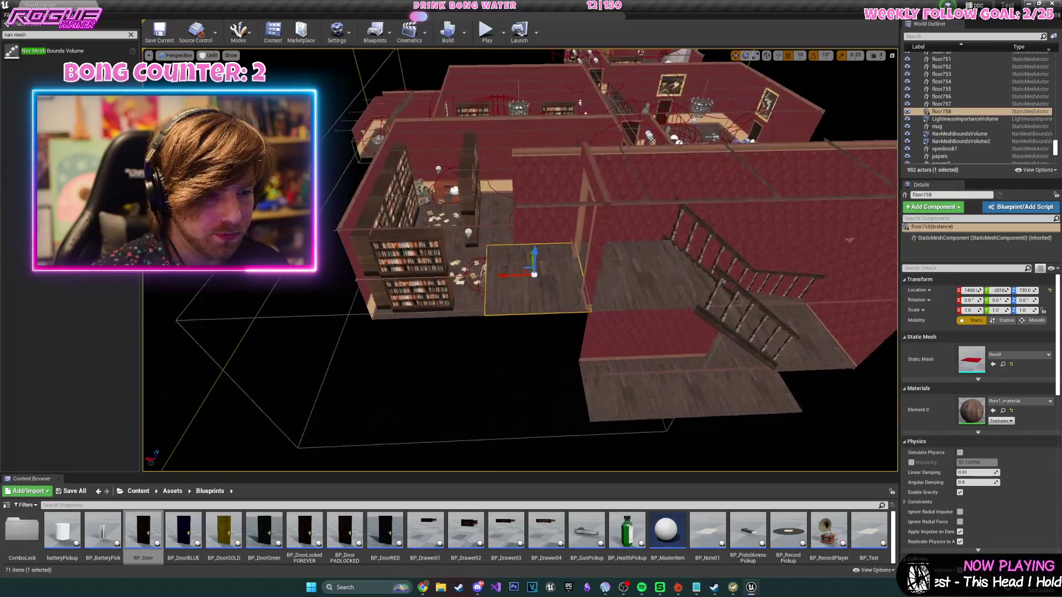
ctrl+click(590, 193)
drag(590, 192, 645, 192)
drag(557, 236, 557, 237)
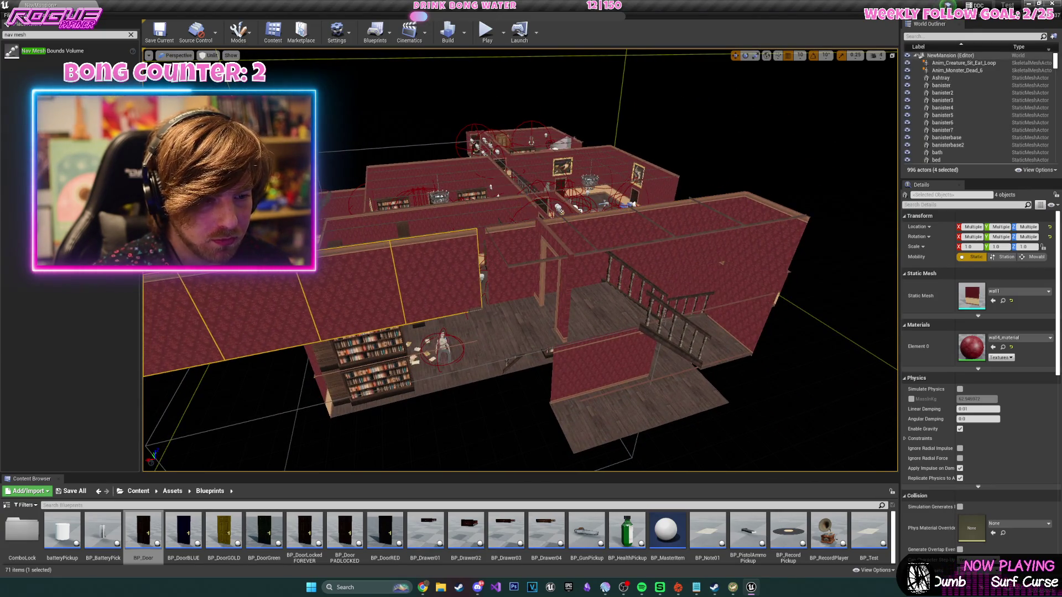
drag(142, 306, 374, 374)
click(421, 359)
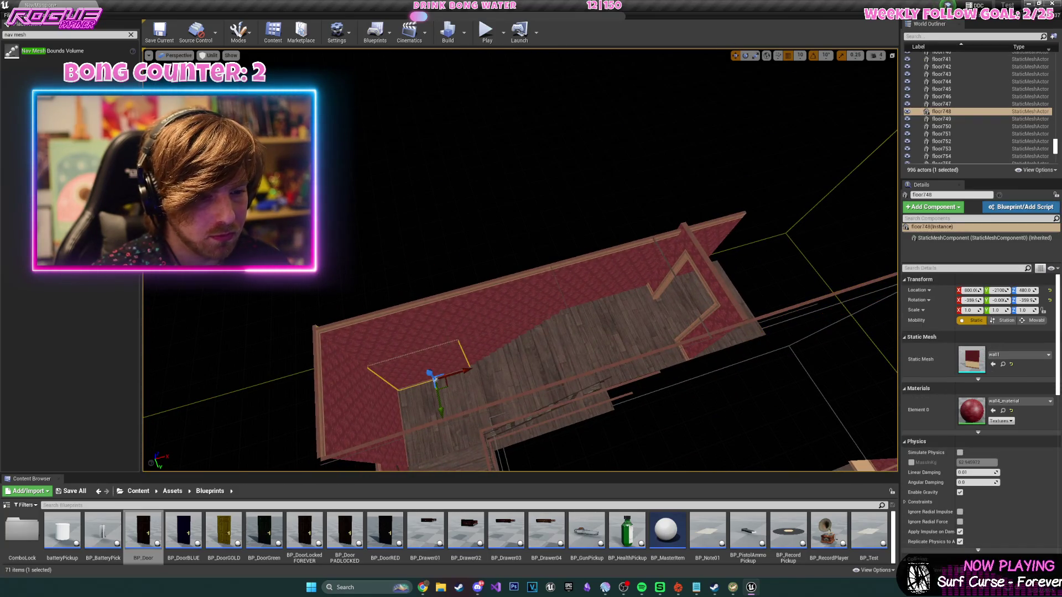
click(547, 294)
ctrl+click(707, 234)
drag(707, 234, 784, 214)
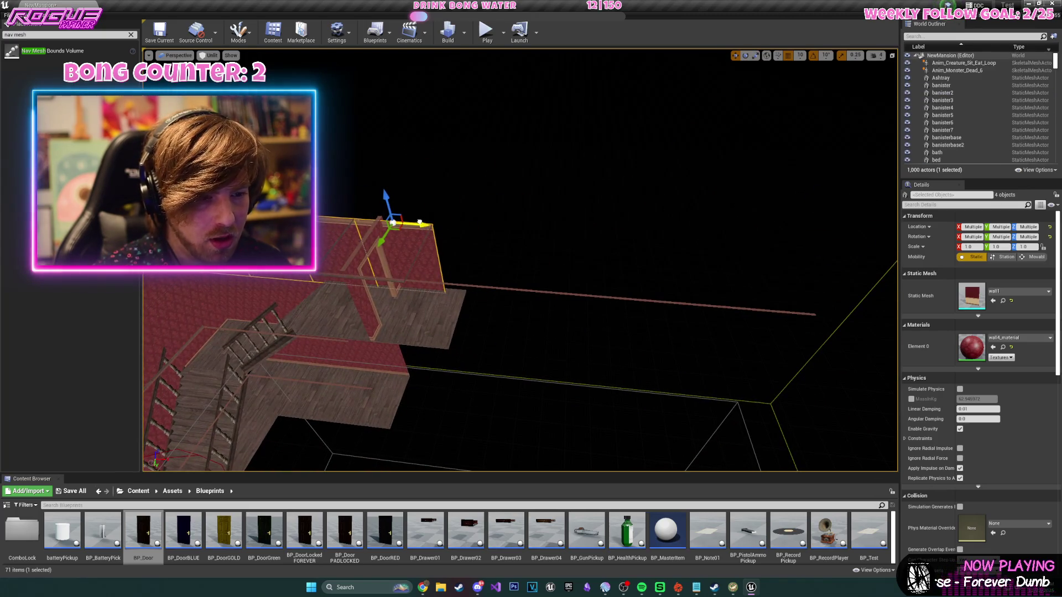
drag(420, 222, 814, 270)
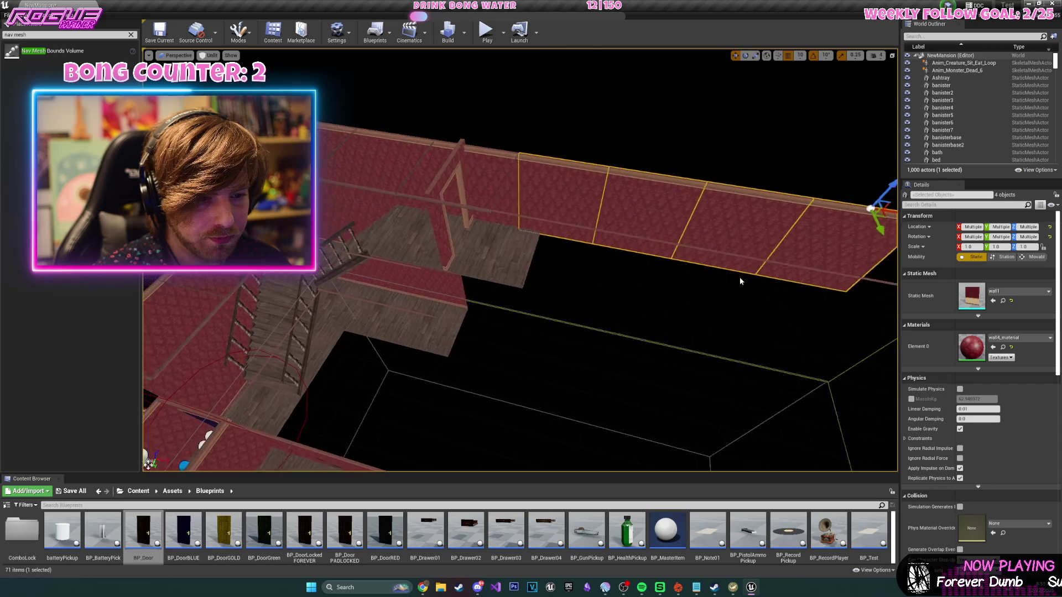
- Move the two corridor floor pieces along the corridor
click(434, 245)
mouse_move(544, 254)
mouse_down()
mouse_move(738, 285)
mouse_move(935, 294)
mouse_up()
key(f)
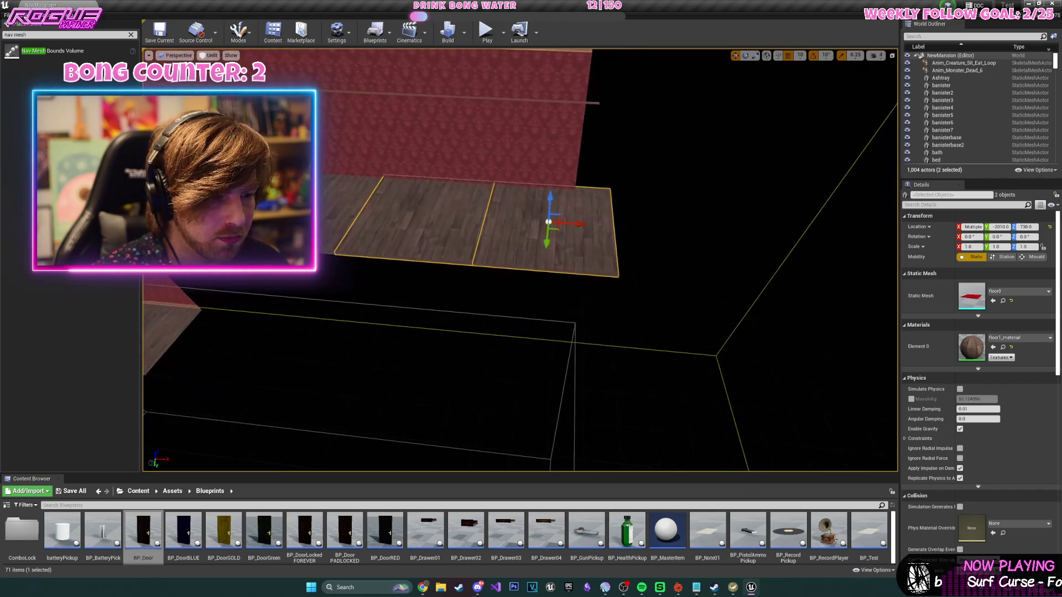
scroll(551, 254, down, 3)
- Rotate a copy of a corridor wall piece into place
click(550, 256)
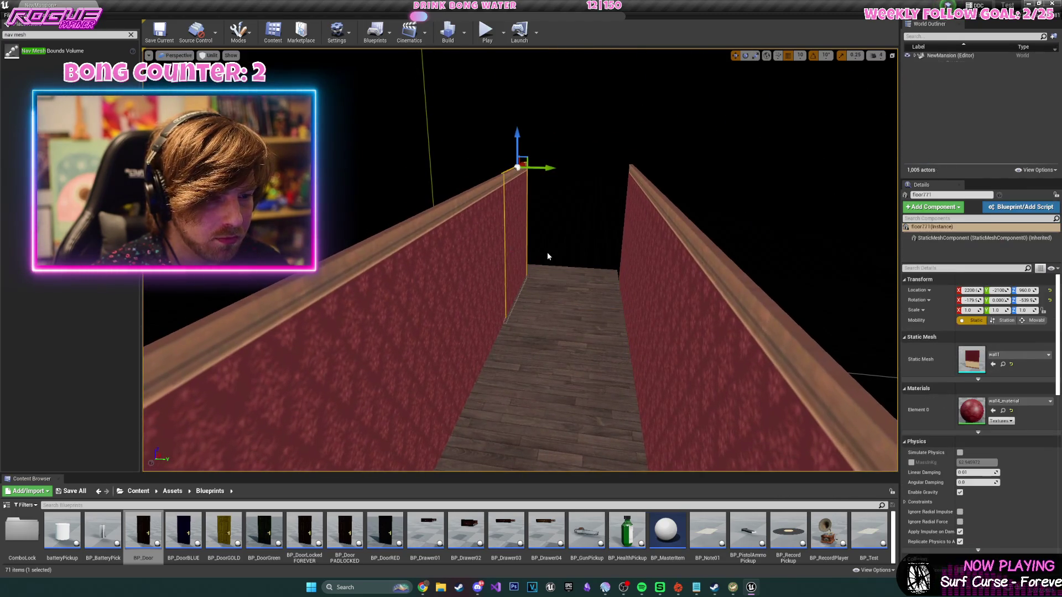
key(e)
drag(529, 176, 605, 173)
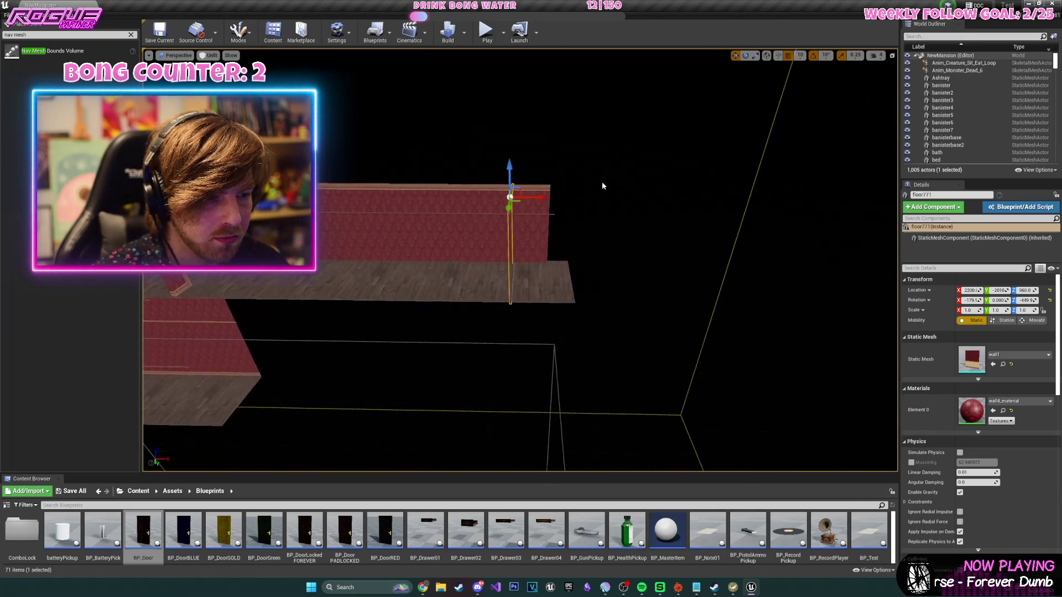
- Duplicate the floor tiles at the corridor end
mouse_move(580, 201)
mouse_down()
mouse_move(787, 250)
mouse_move(541, 257)
mouse_up()
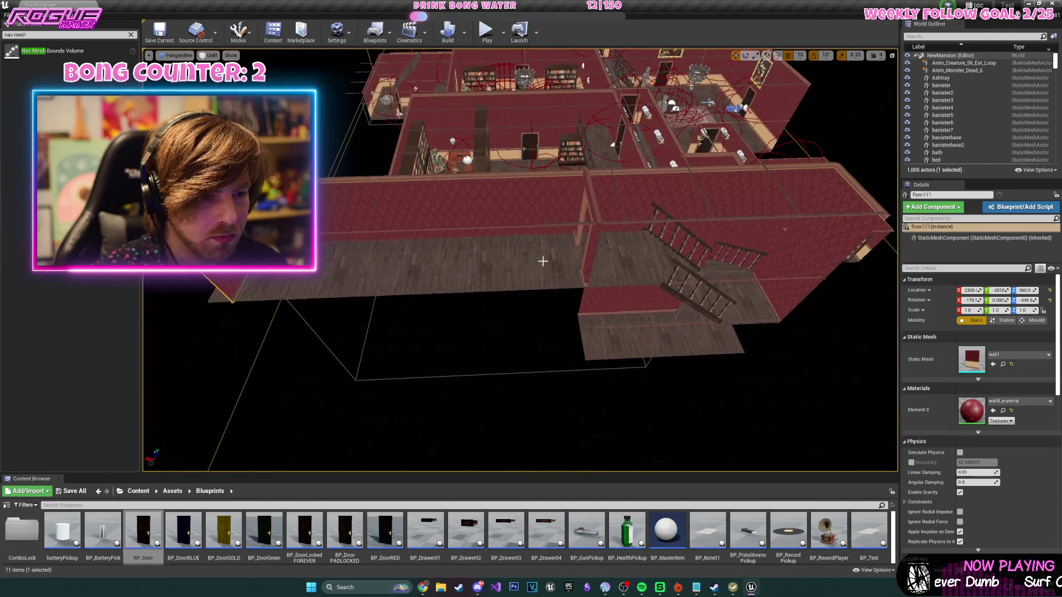
ctrl+click(475, 265)
ctrl+click(383, 271)
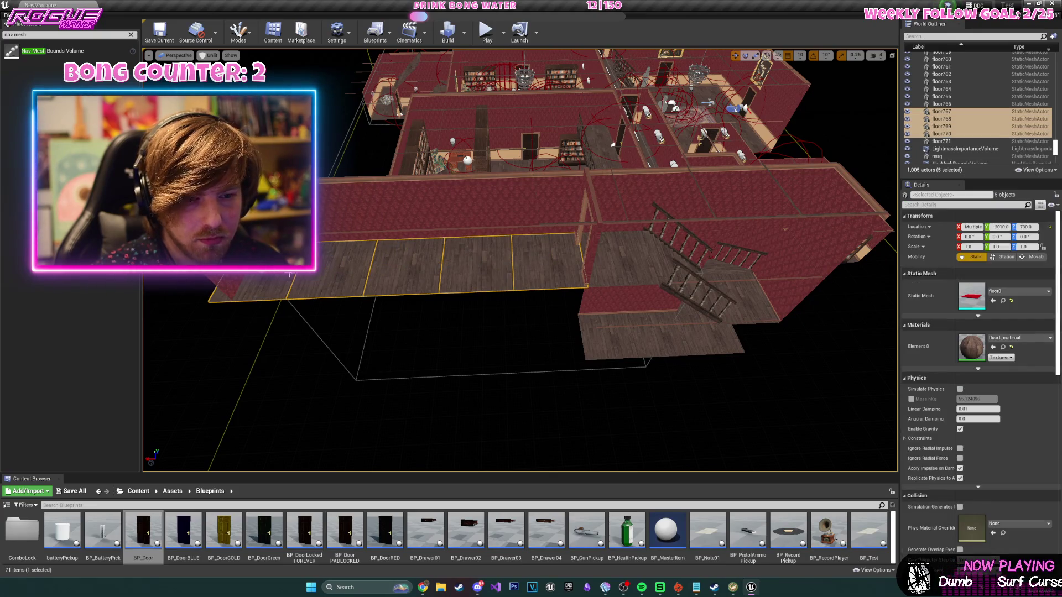
key(ctrl+w)
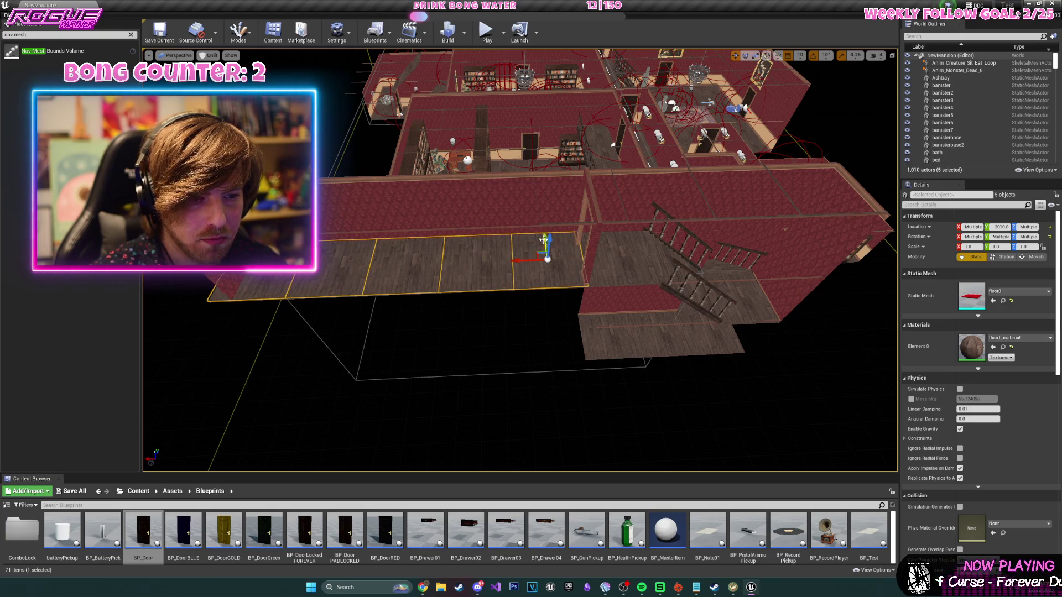
- Fly through the extended corridor to inspect it and save NewMansion.umap
key(w)
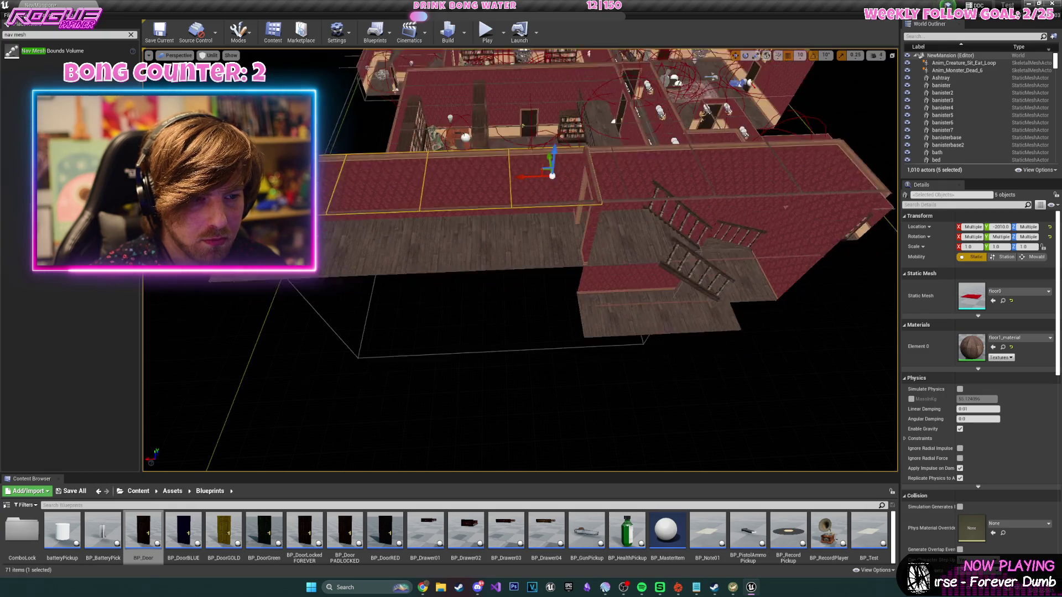
key(w)
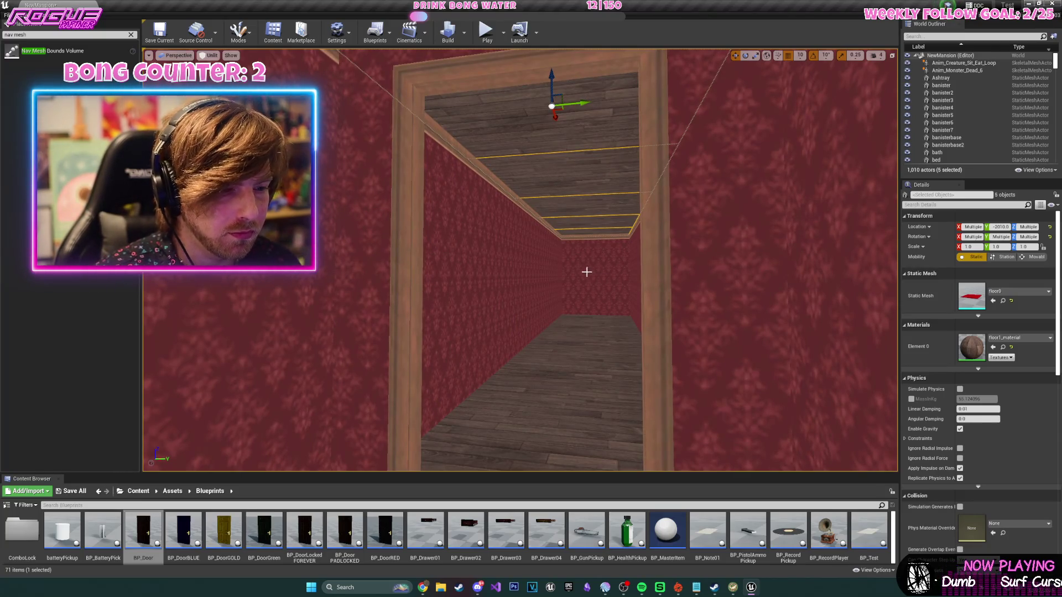
key(s)
key(ctrl+s)
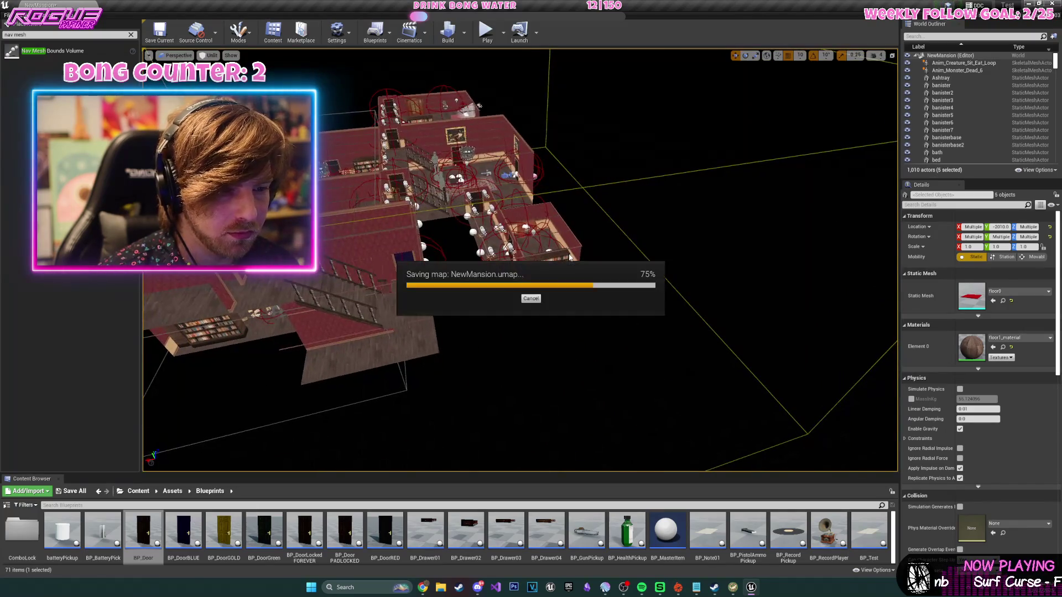
key(w)
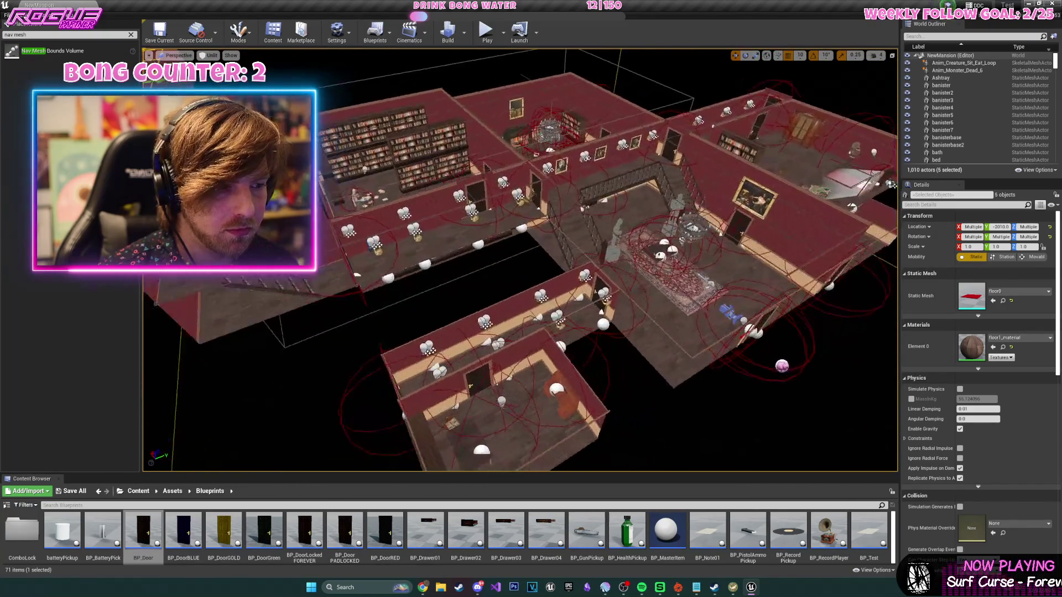
key(s)
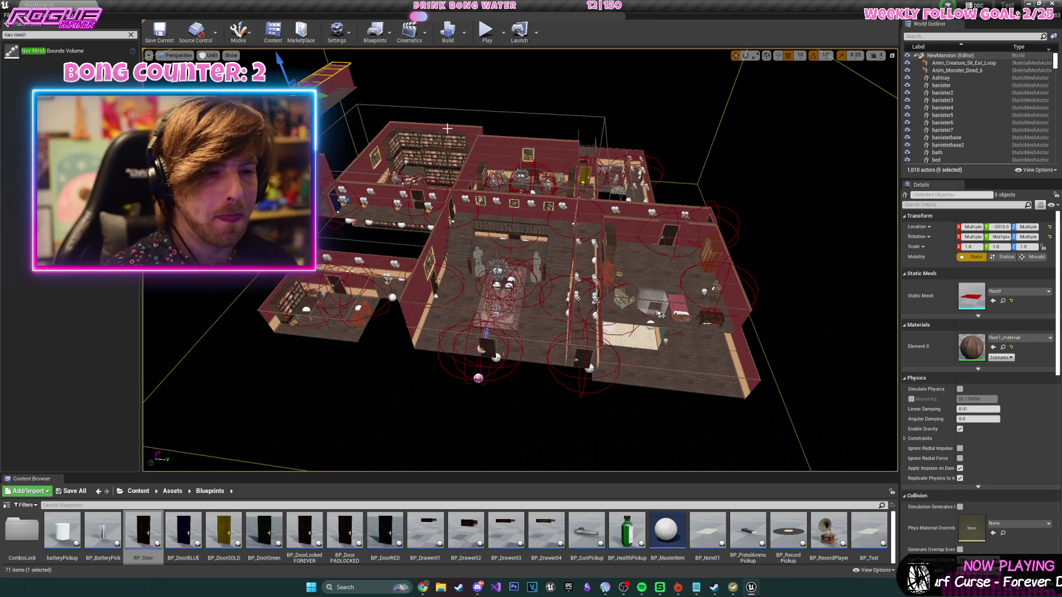
scroll(447, 128, up, 10)
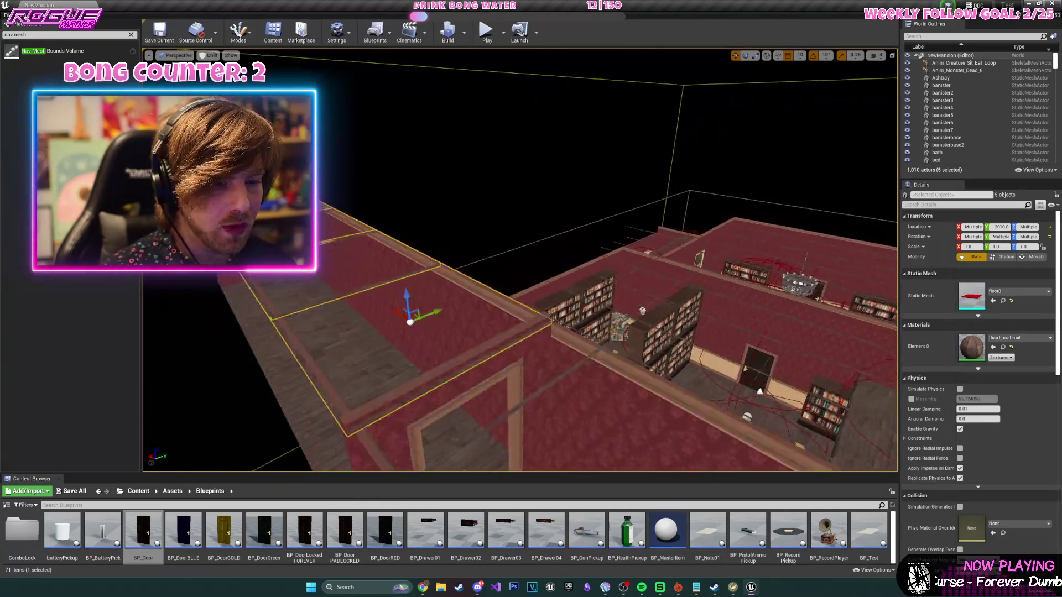
scroll(520, 260, up, 5)
- Swap the corridor wall's mesh to doorway0, turn it around and drop it to floor level
click(415, 249)
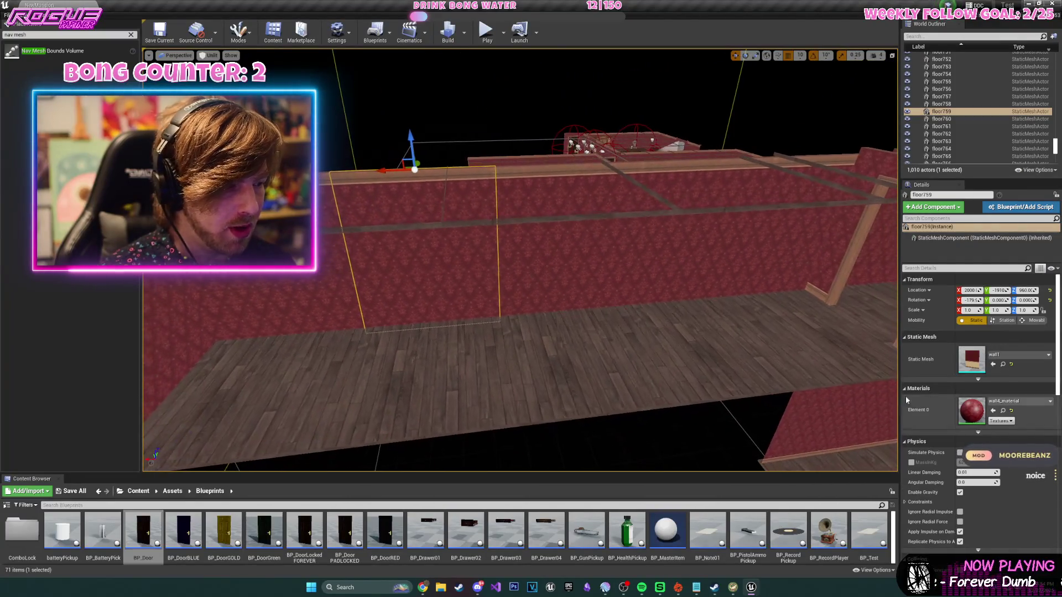
click(1017, 356)
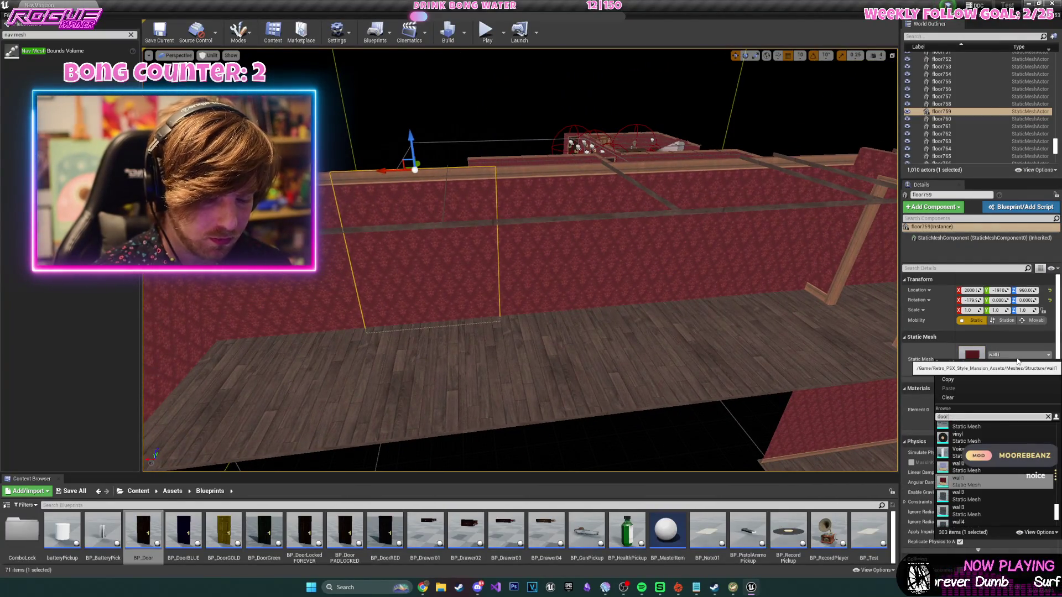
text(wa)
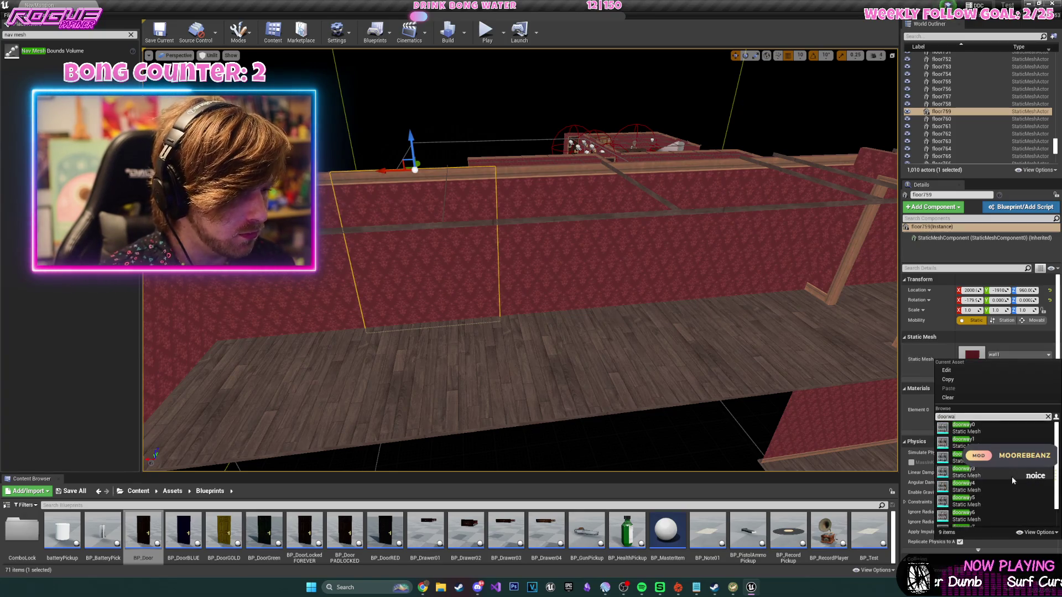
click(1001, 434)
mouse_move(443, 138)
mouse_down()
mouse_move(449, 121)
mouse_move(431, 290)
mouse_up()
key(w)
key(f)
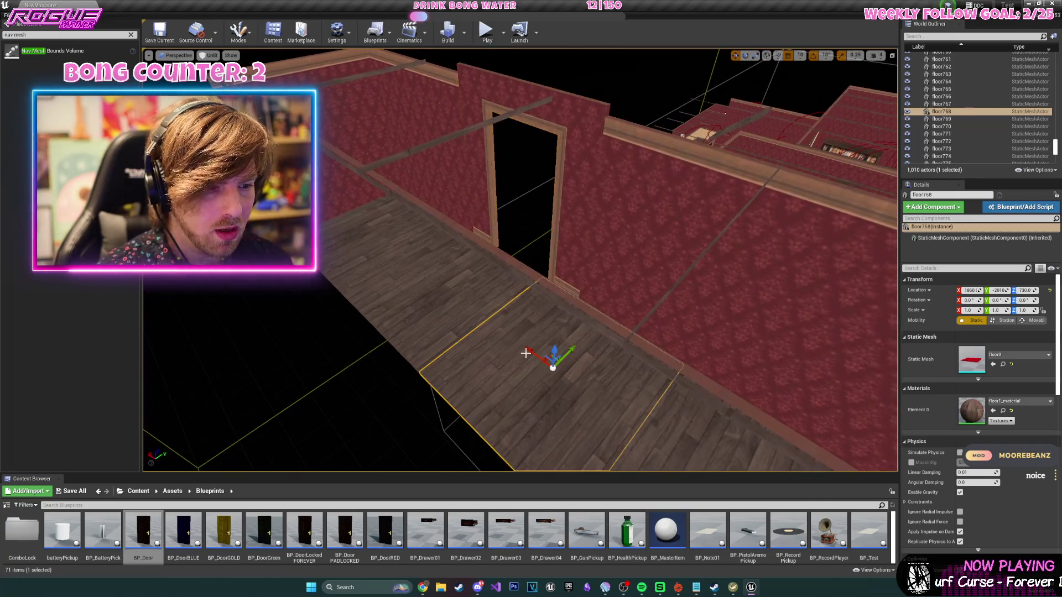
- Slide the floor pieces past the doorway outward and duplicate them further out
ctrl+click(397, 254)
drag(385, 223, 460, 144)
mouse_move(475, 97)
mouse_down()
mouse_move(588, 194)
mouse_move(572, 198)
mouse_up()
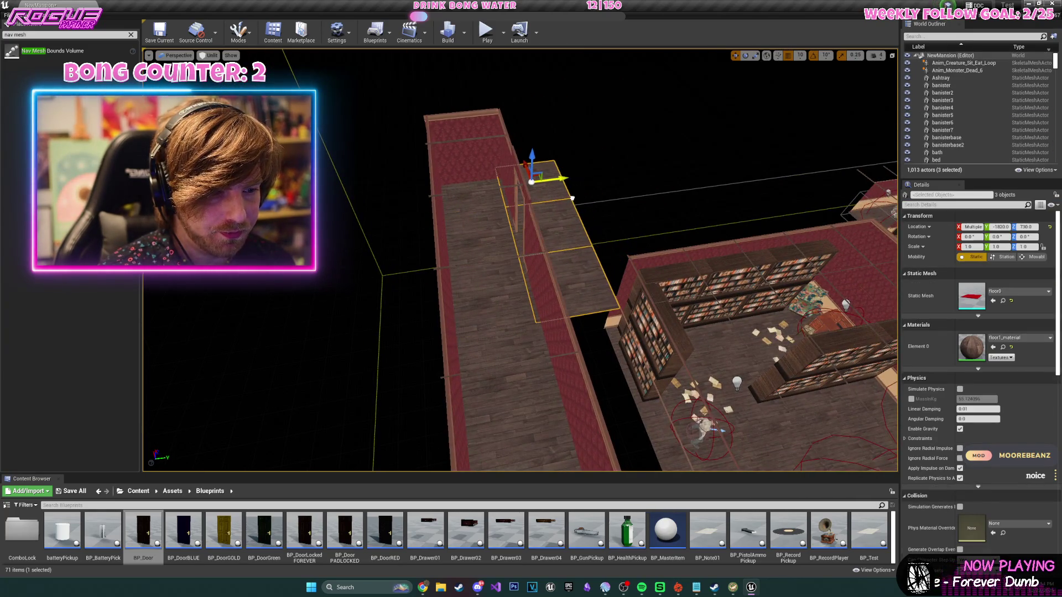
key(f)
mouse_move(657, 149)
mouse_down()
mouse_move(594, 136)
mouse_move(556, 197)
mouse_move(597, 221)
mouse_move(772, 213)
mouse_move(680, 220)
mouse_up()
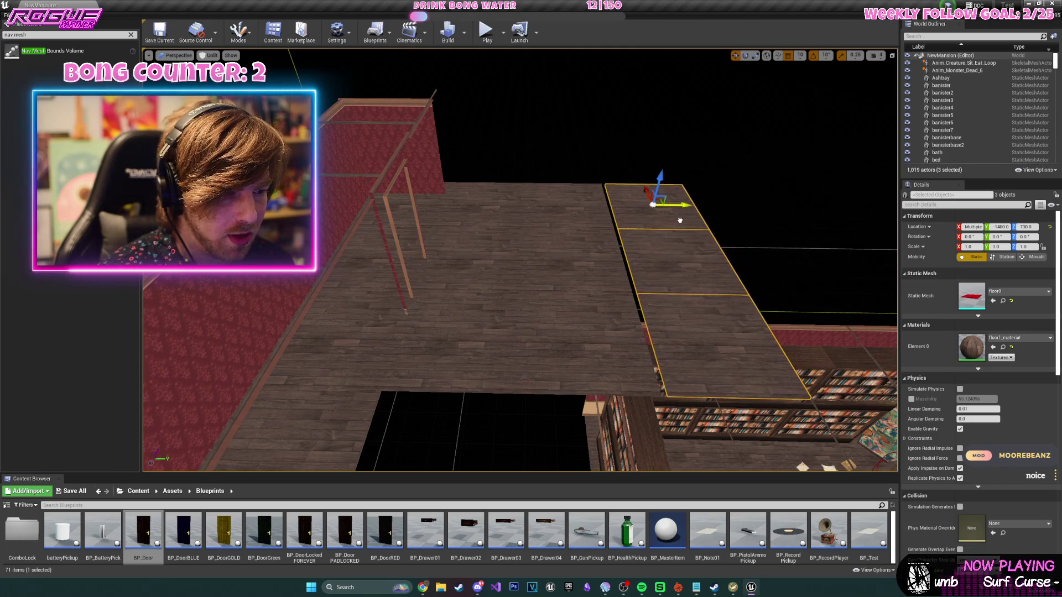
- Duplicate the doorway wall and rotate the copy to face the new room
click(616, 237)
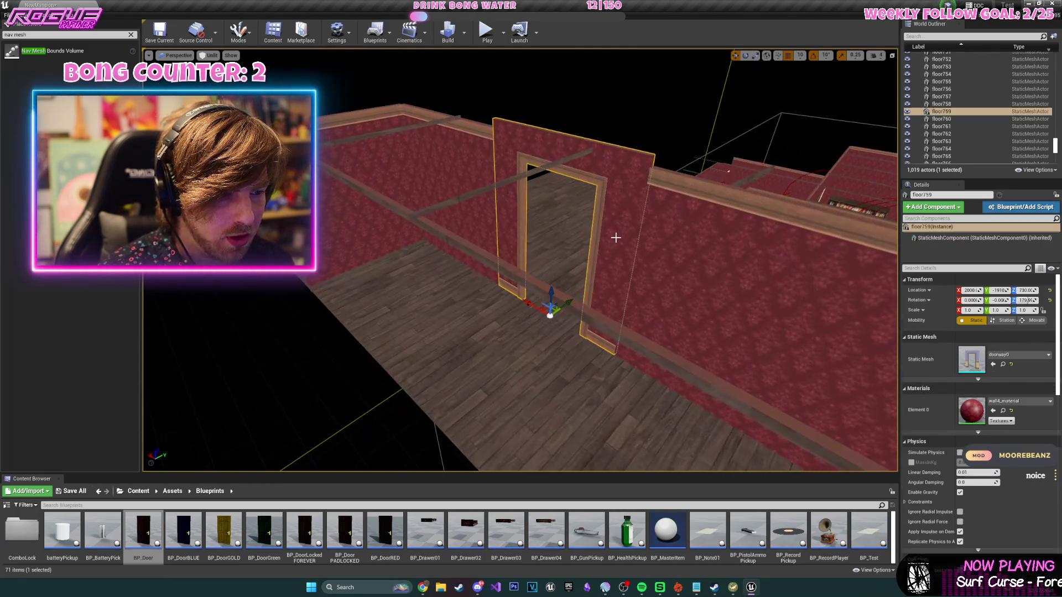
key(ctrl+w)
key(e)
mouse_move(560, 349)
mouse_down()
mouse_move(596, 336)
mouse_move(533, 315)
mouse_move(526, 285)
mouse_move(611, 254)
mouse_up()
ctrl+click(617, 261)
mouse_move(655, 210)
mouse_down()
mouse_move(442, 138)
mouse_move(477, 272)
mouse_move(479, 255)
mouse_up()
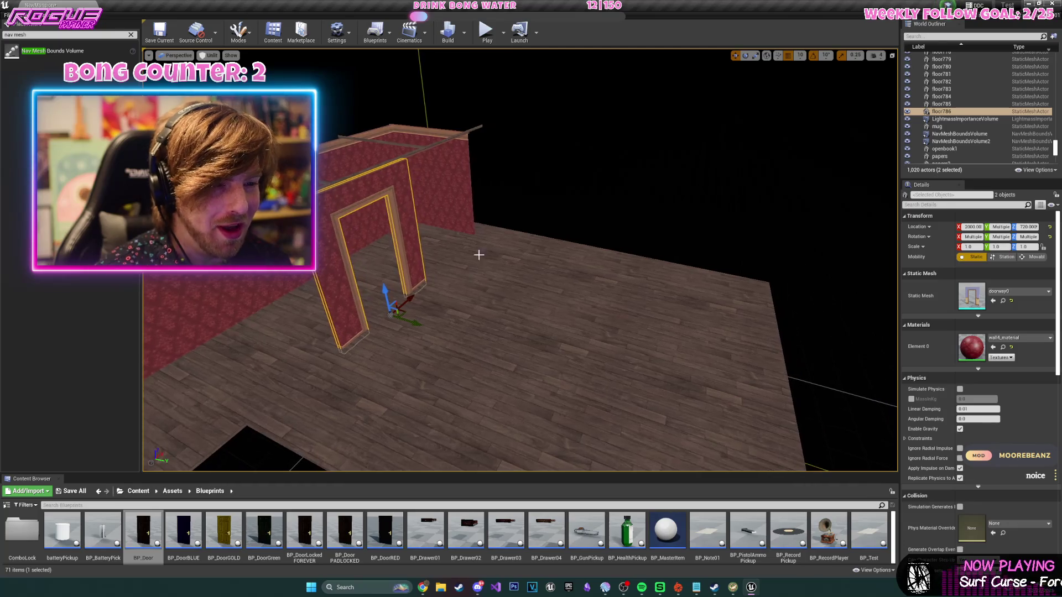
- Move the top wall into line with the doorway and duplicate the three wall pieces
click(454, 138)
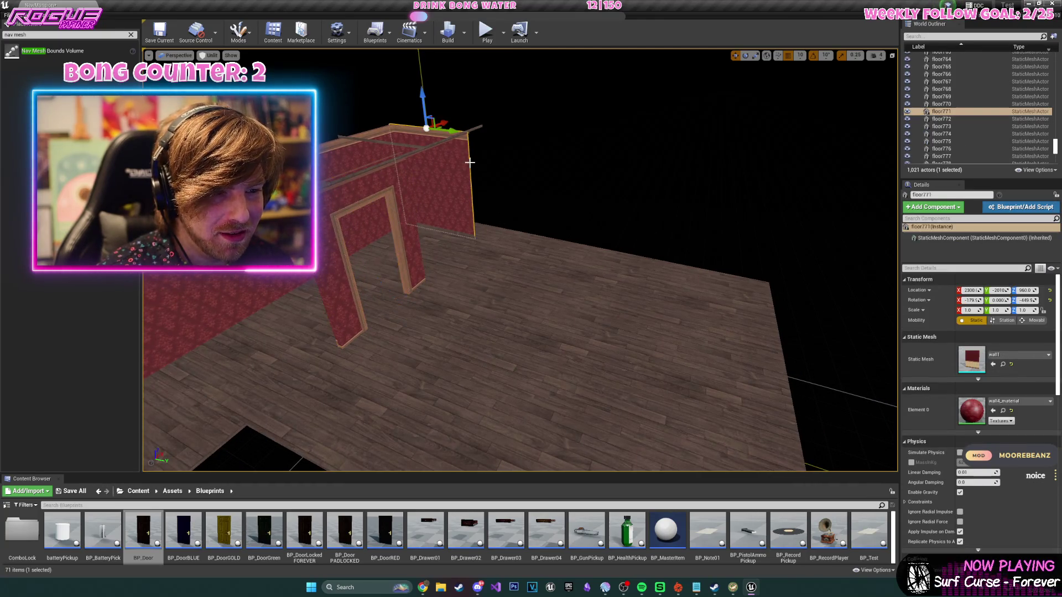
mouse_move(453, 138)
mouse_down()
mouse_move(578, 158)
mouse_move(544, 162)
mouse_move(780, 187)
mouse_up()
scroll(759, 217, down, 3)
key(ctrl+v)
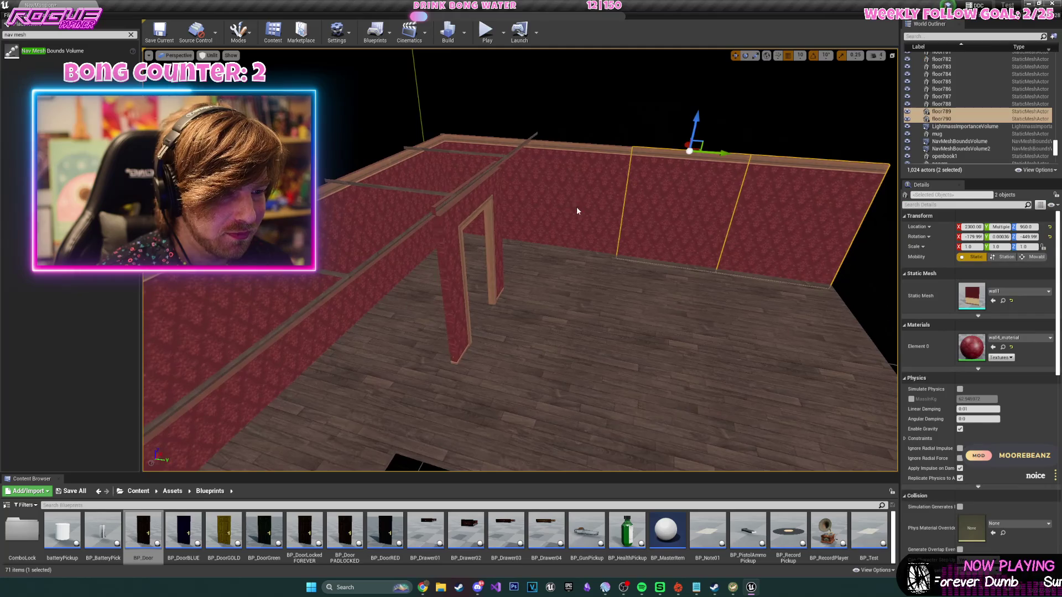
scroll(640, 228, down, 5)
- Turn the three copied walls to line the room's far side, then pick two floor tiles
key(e)
drag(553, 127, 587, 113)
key(w)
key(f)
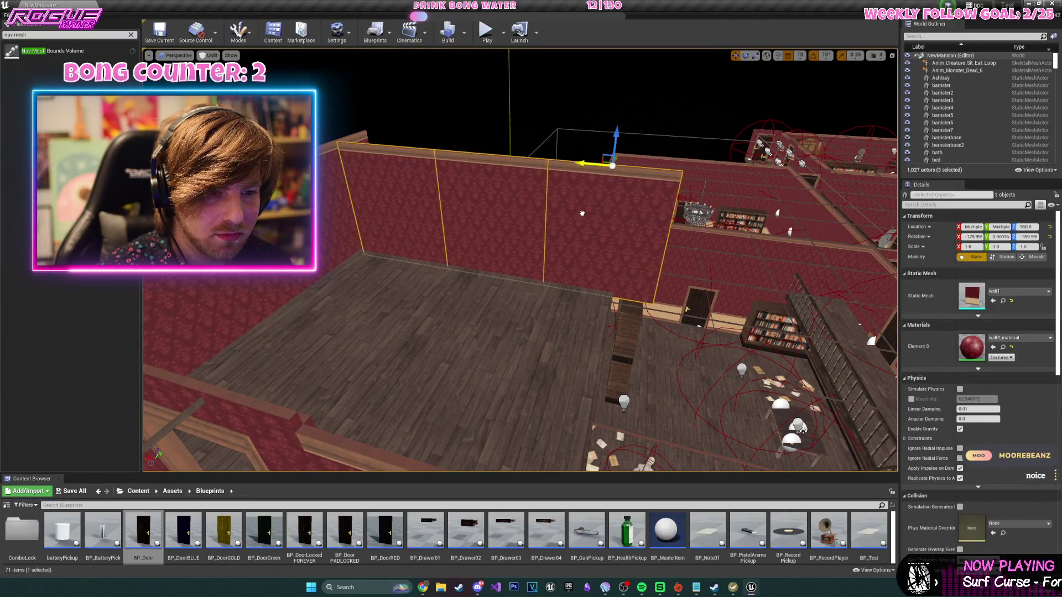
mouse_move(579, 214)
mouse_down()
mouse_move(597, 211)
mouse_move(578, 213)
mouse_up()
ctrl+click(614, 209)
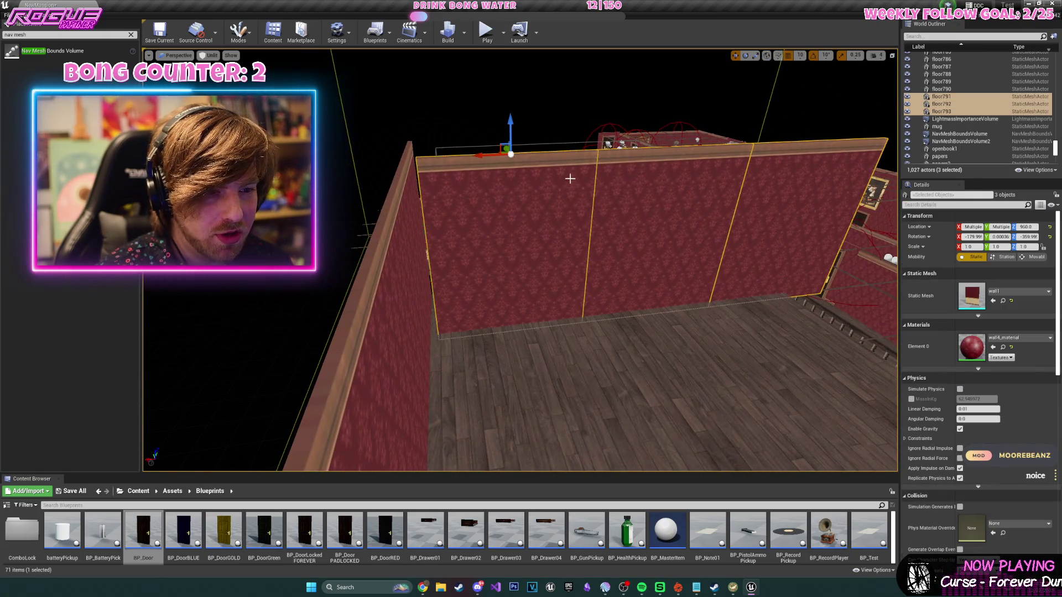
mouse_move(517, 177)
mouse_down()
mouse_move(545, 150)
mouse_move(613, 143)
mouse_move(581, 161)
mouse_move(599, 166)
mouse_up()
click(599, 166)
ctrl+click(611, 254)
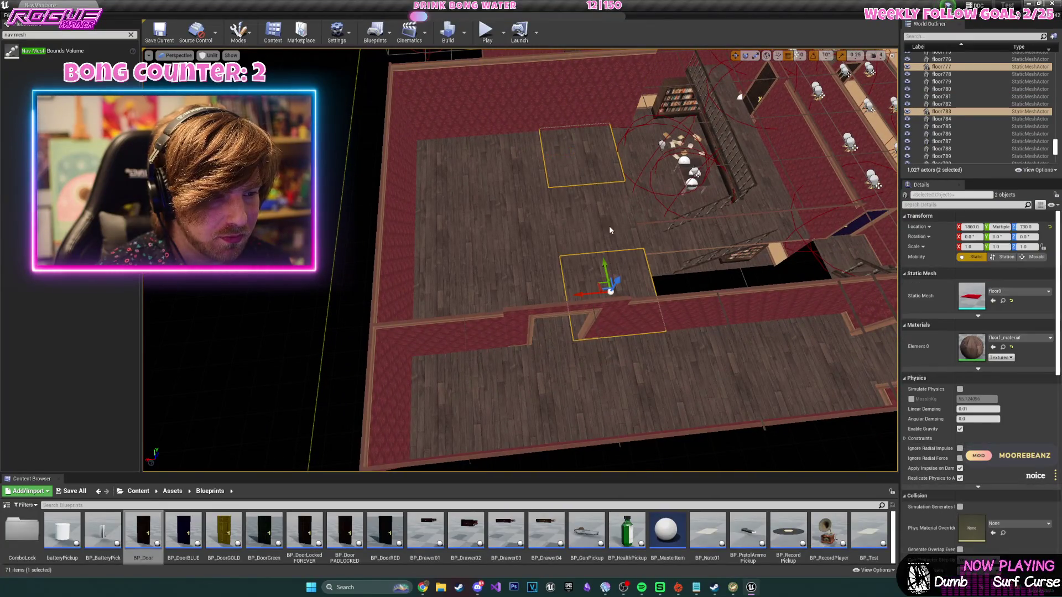
- Duplicate three floor tiles and move the copies to fill the room
ctrl+click(609, 216)
scroll(631, 230, up, 3)
key(ctrl+w)
mouse_move(493, 153)
mouse_down()
mouse_move(580, 155)
mouse_move(570, 165)
mouse_up()
- Duplicate the three wall pieces and turn the copies around 180 degrees
click(549, 96)
key(ctrl+w)
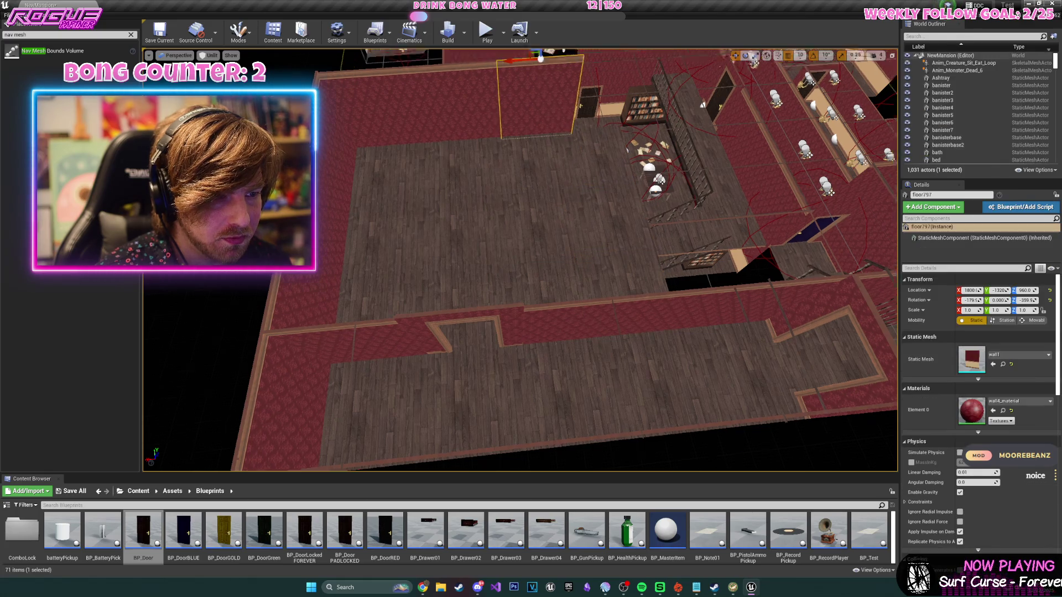
scroll(550, 95, down, 5)
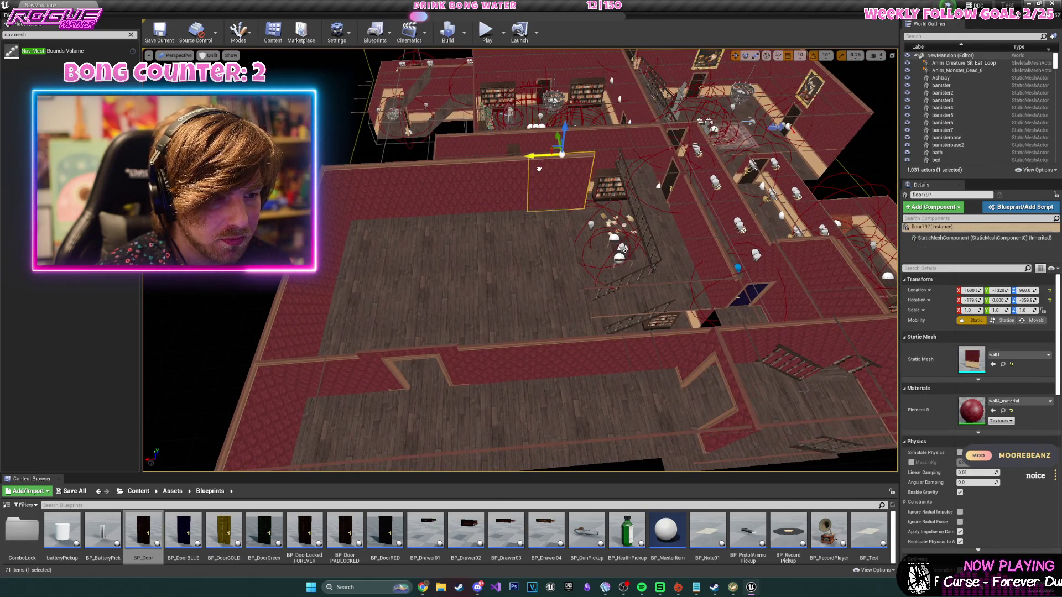
key(ctrl+v)
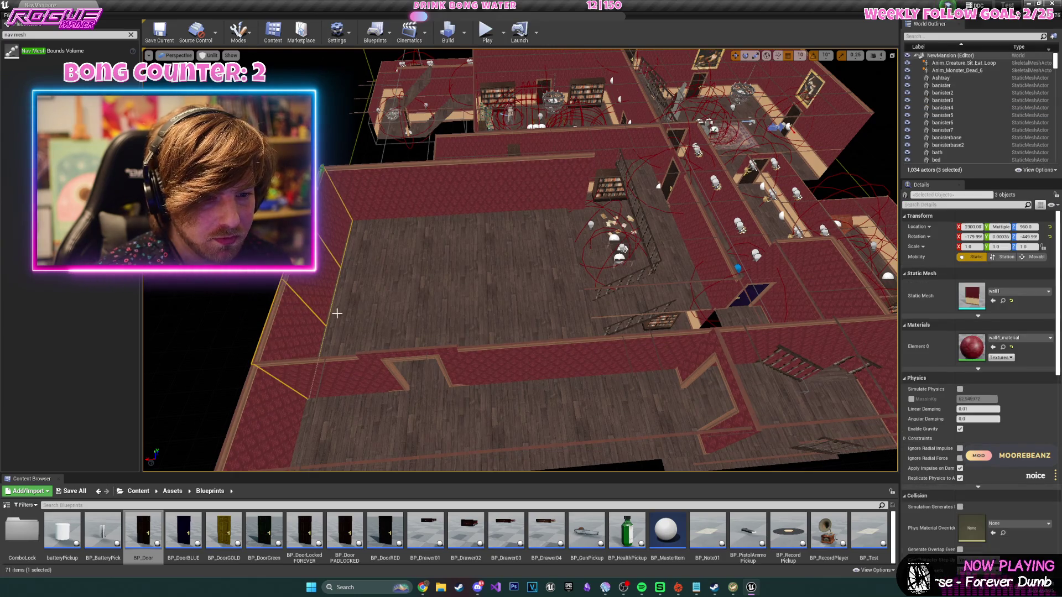
key(e)
drag(336, 206, 354, 177)
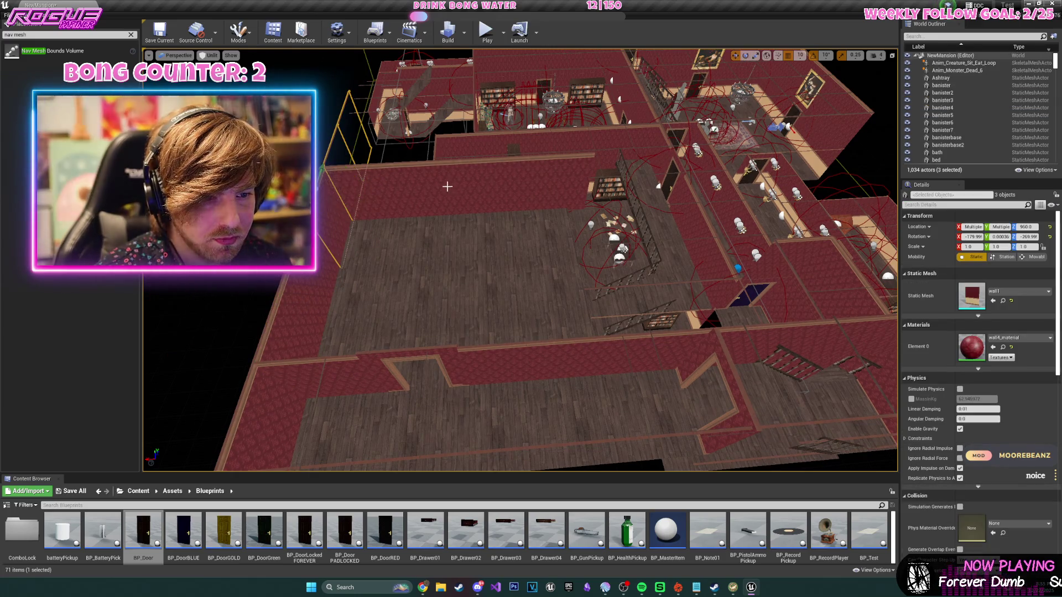
key(f)
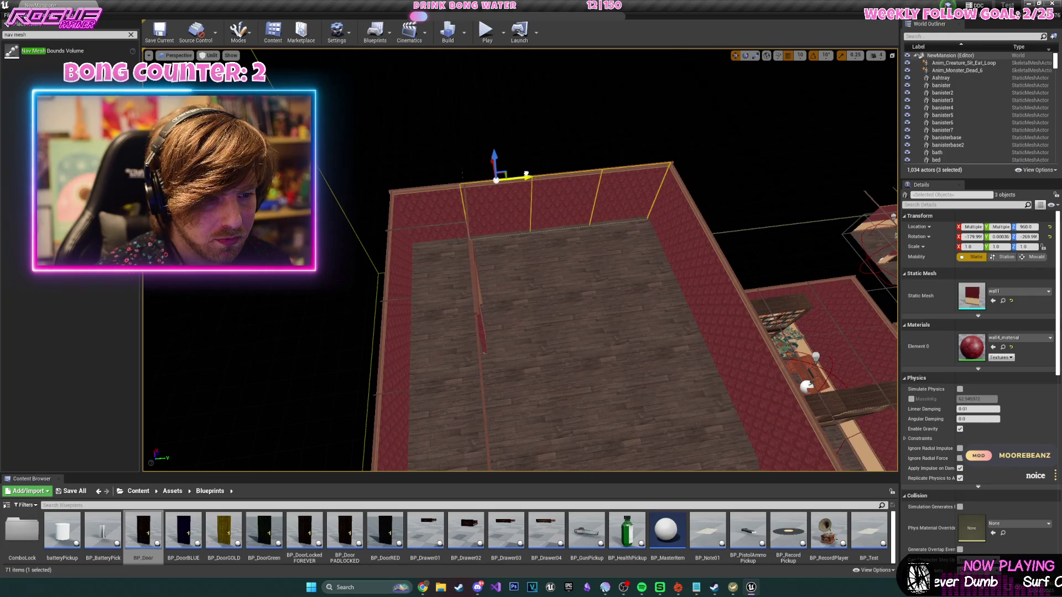
mouse_move(500, 179)
mouse_down()
mouse_move(399, 242)
mouse_move(657, 259)
mouse_move(653, 194)
mouse_up()
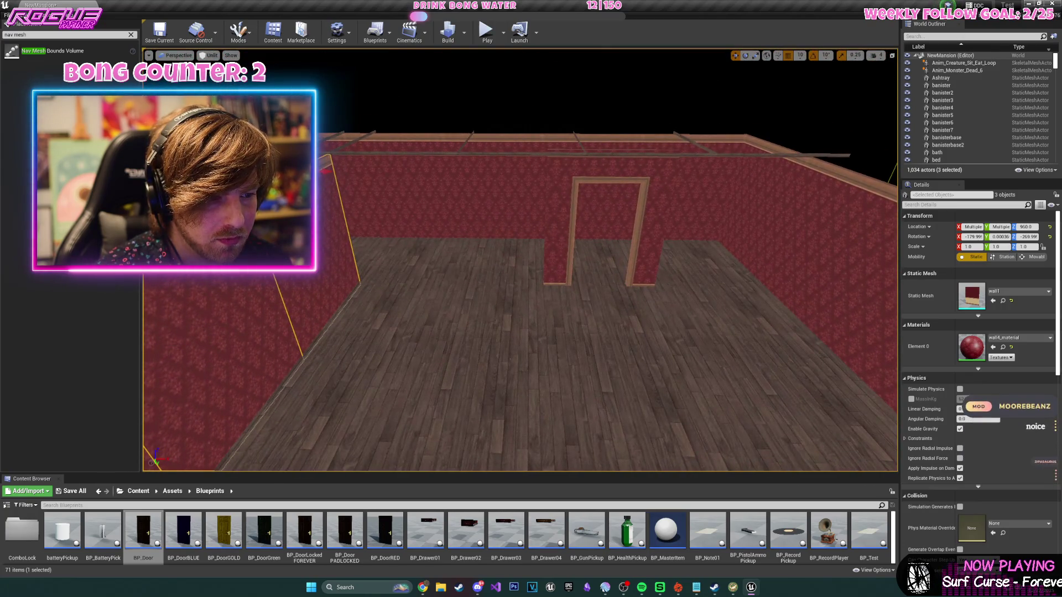
mouse_move(325, 242)
mouse_down()
mouse_move(399, 246)
mouse_move(373, 235)
mouse_up()
- Duplicate the walls again and slide the copies along the wall line beside the doorway
key(ctrl+w)
key(e)
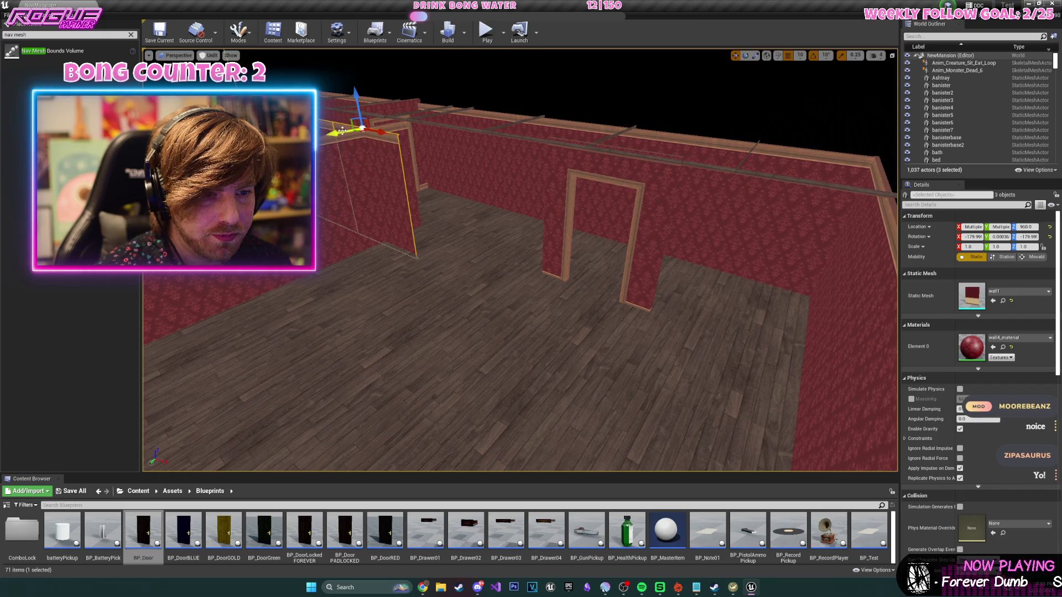
drag(394, 136, 507, 145)
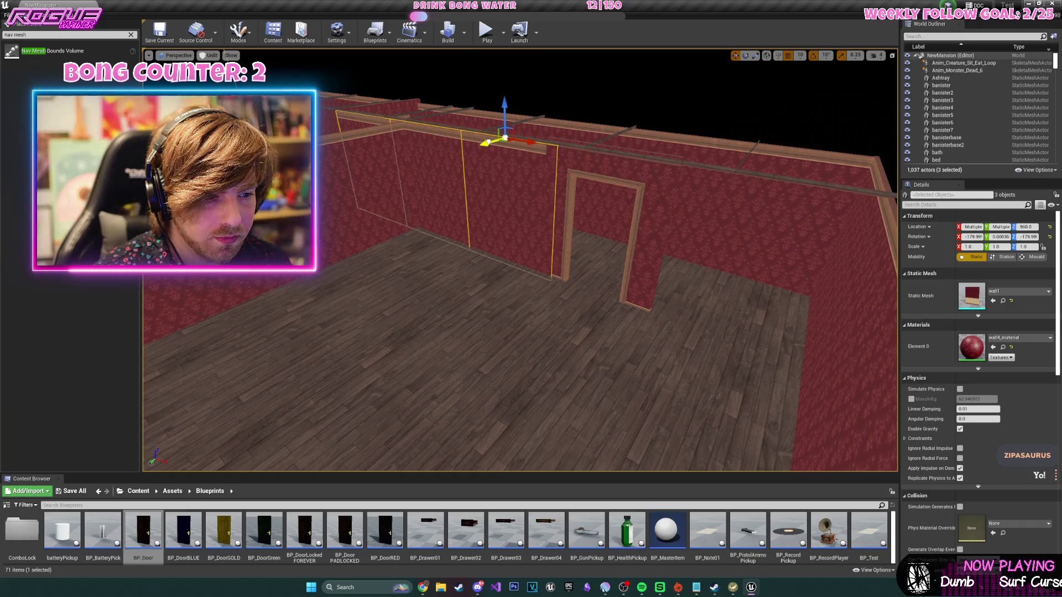
scroll(507, 146, up, 6)
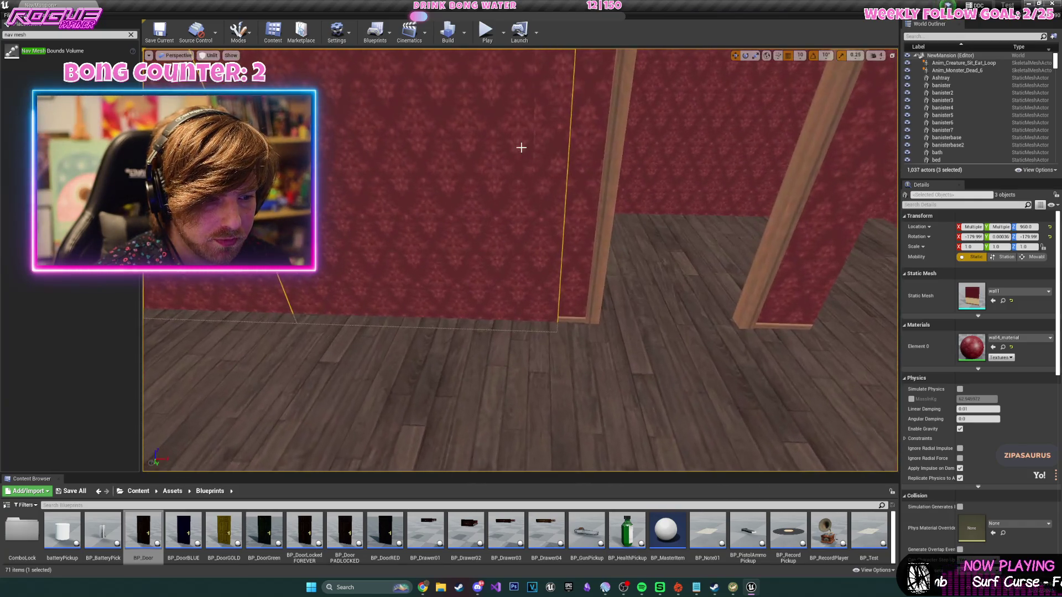
scroll(498, 138, down, 1)
drag(449, 137, 460, 139)
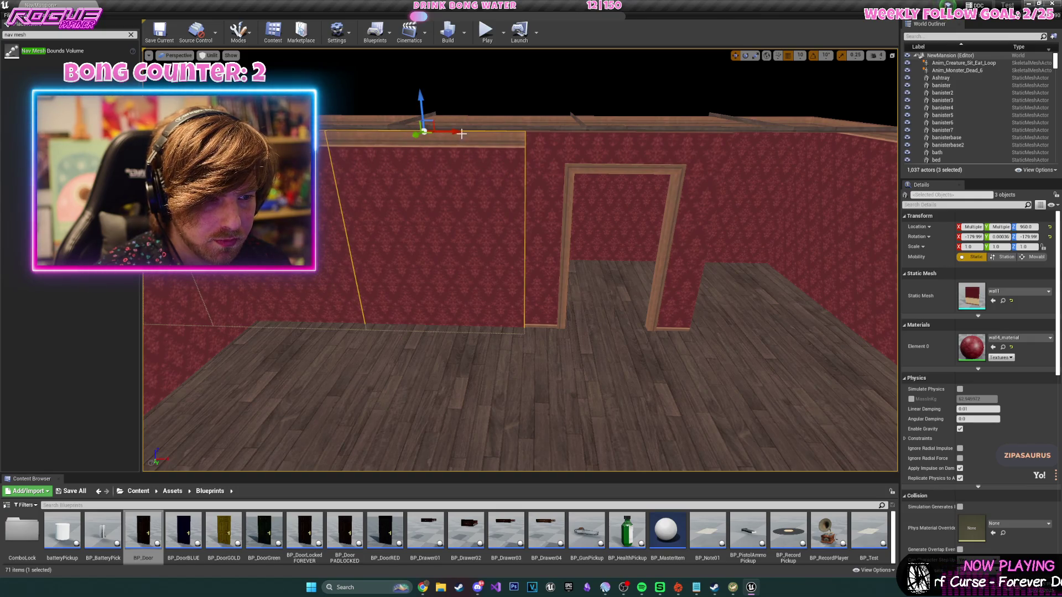
scroll(462, 134, down, 8)
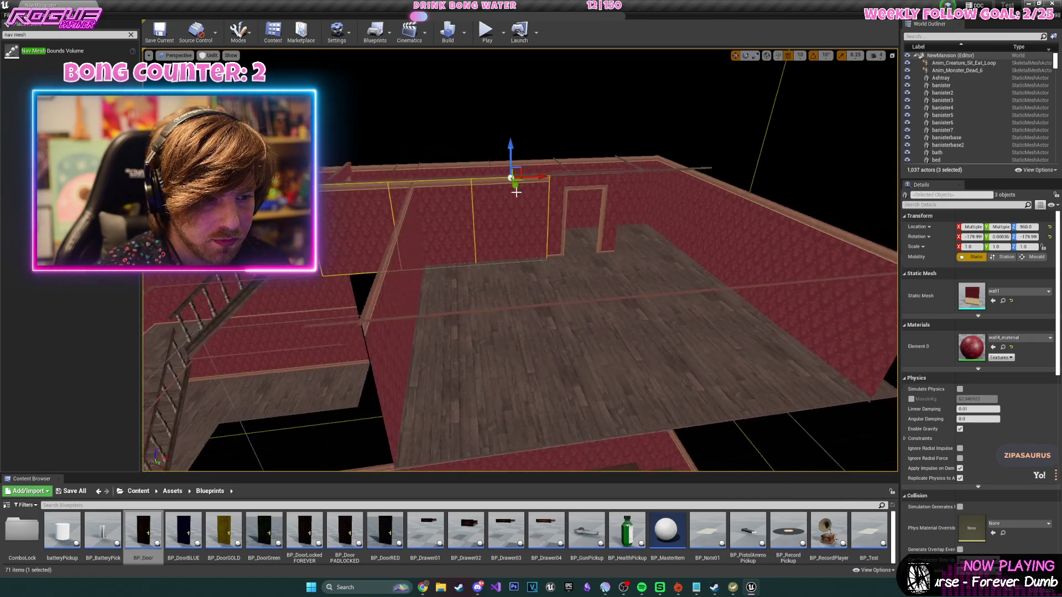
click(516, 192)
mouse_move(516, 192)
mouse_down()
mouse_move(667, 166)
mouse_move(659, 191)
mouse_up()
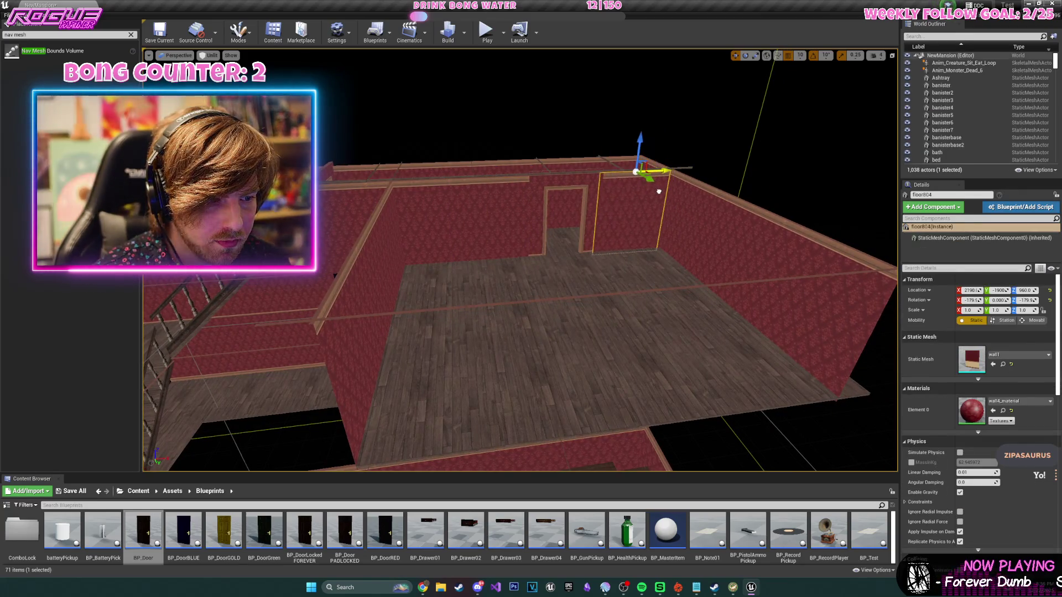
scroll(662, 191, up, 10)
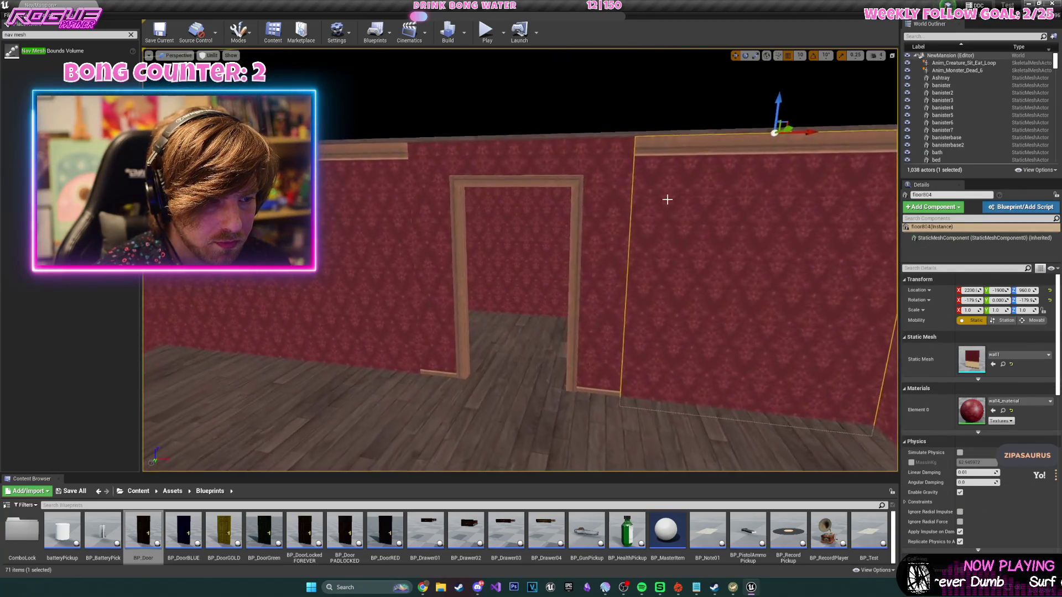
drag(655, 330, 624, 315)
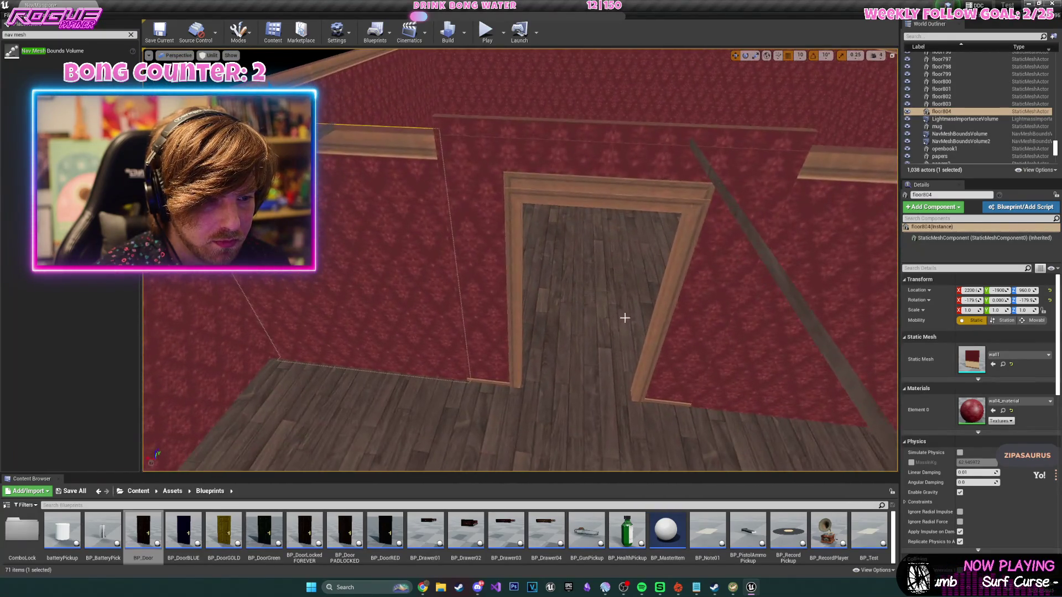
- Delete the two doorway panels
click(491, 227)
drag(491, 228, 490, 227)
drag(372, 162, 374, 151)
ctrl+click(372, 162)
key(Delete)
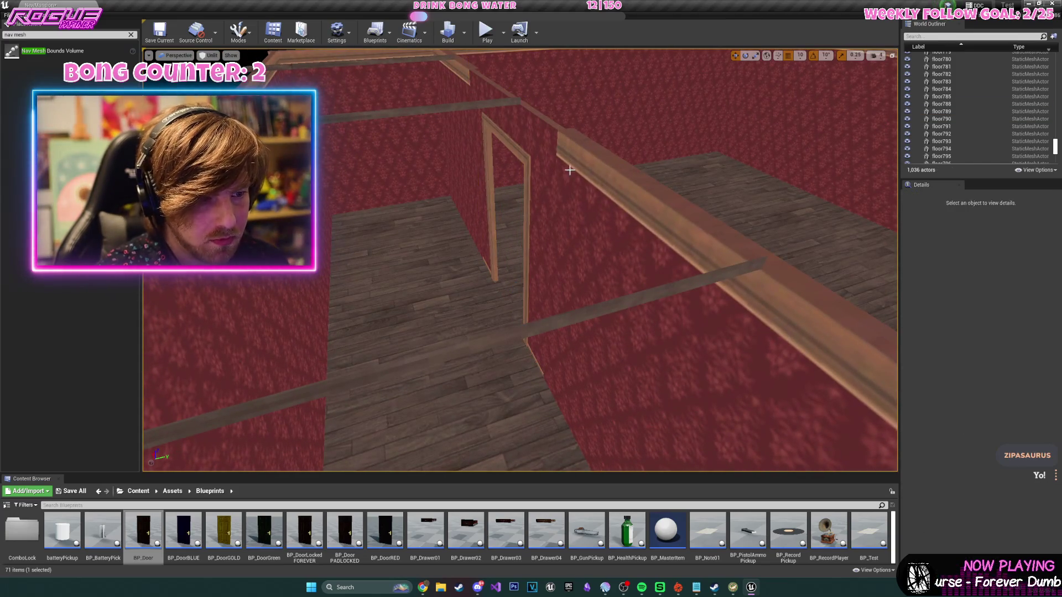
- Select the twelve floor tiles covering the new room
drag(546, 138, 547, 138)
drag(588, 311, 589, 310)
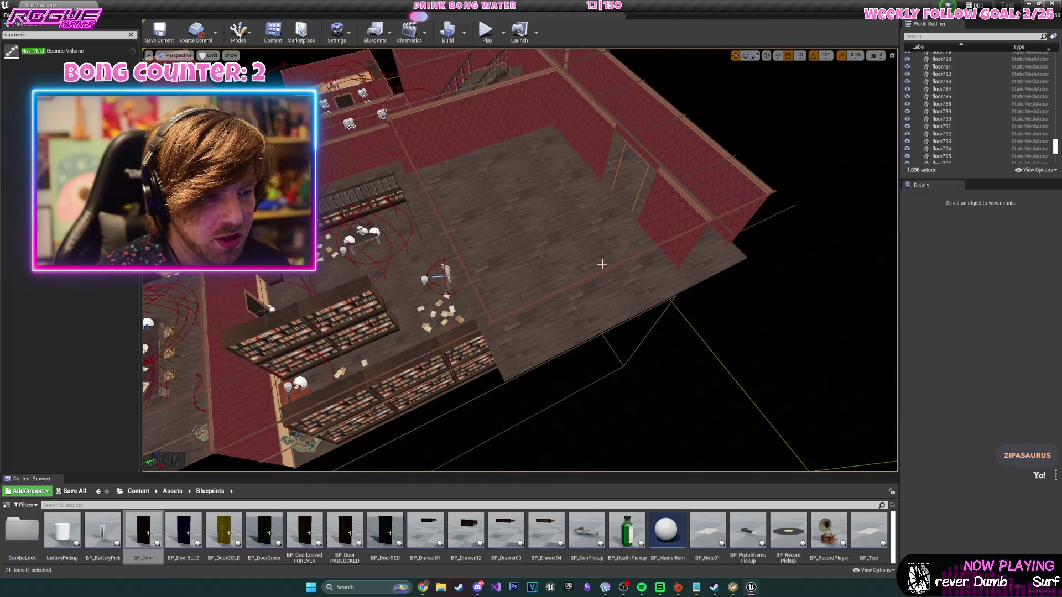
click(588, 311)
ctrl+click(571, 328)
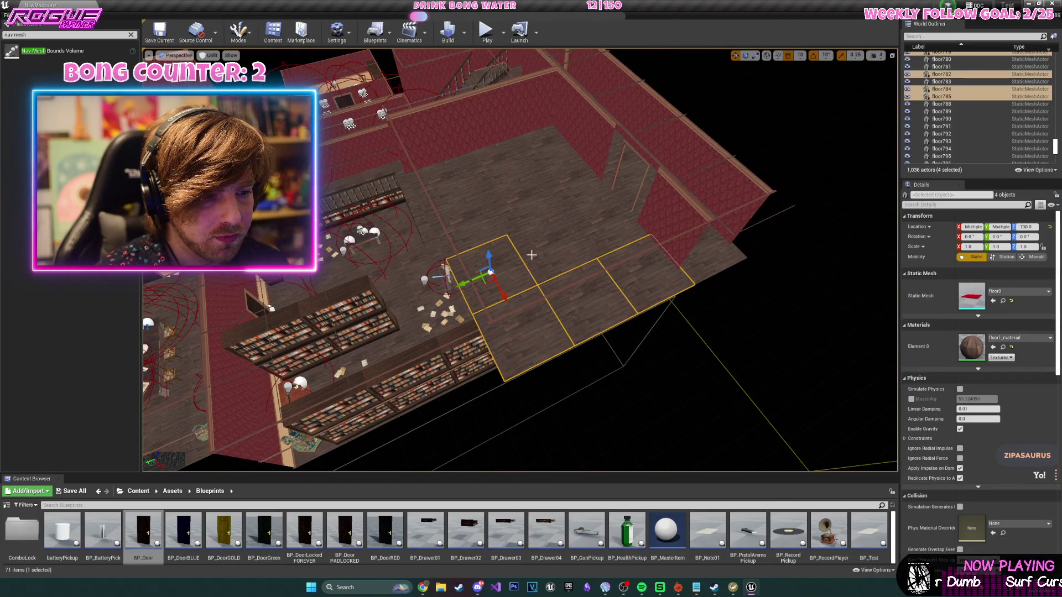
ctrl+click(587, 209)
ctrl+click(566, 189)
ctrl+click(460, 202)
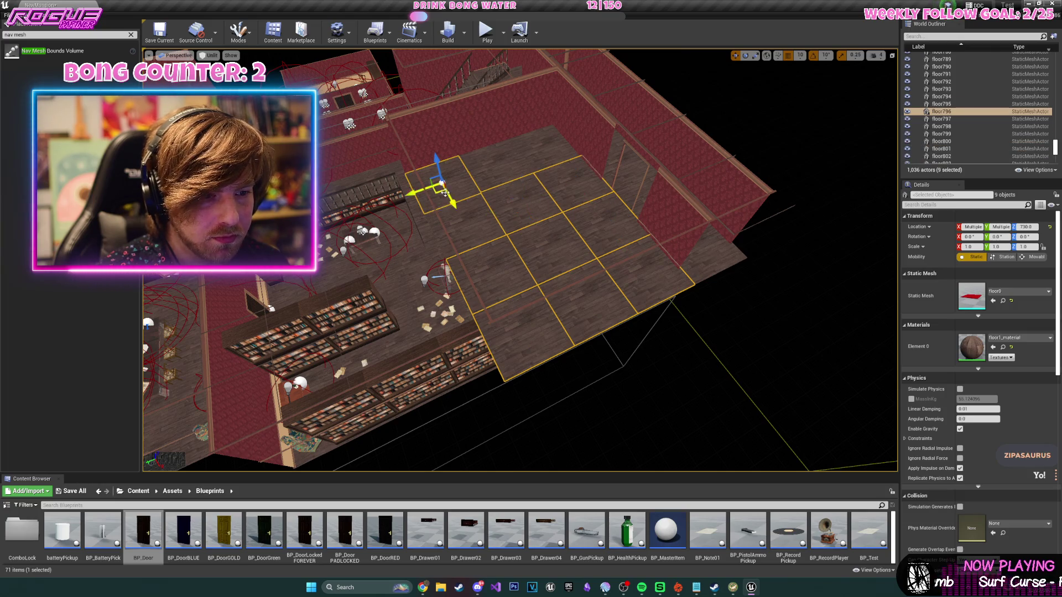
ctrl+click(486, 177)
ctrl+click(515, 155)
ctrl+click(545, 159)
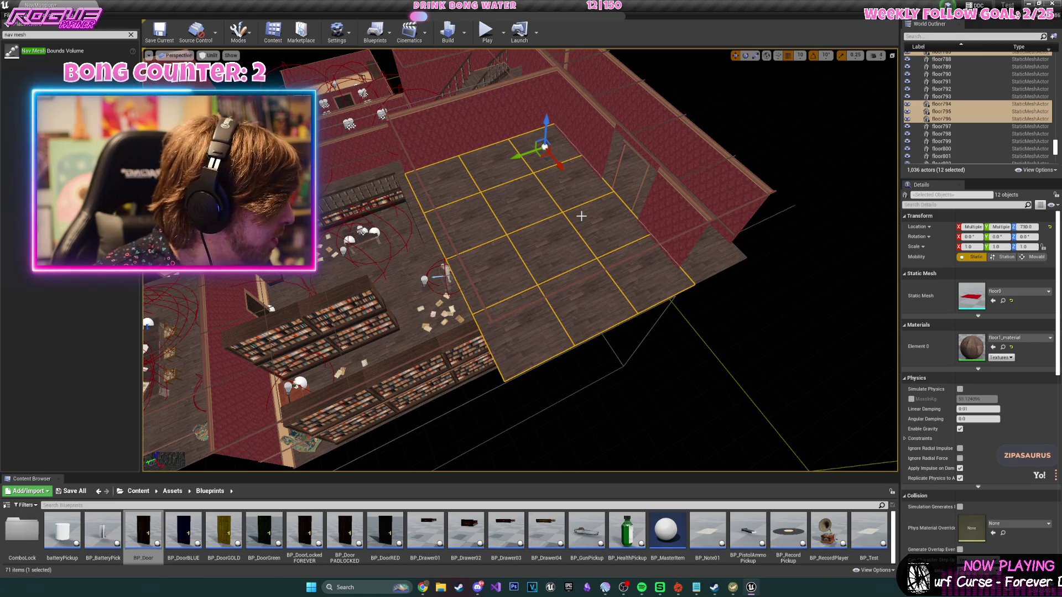
- Duplicate the twelve tiles, flip them upside down and lift them over the room as ceiling
key(ctrl+w)
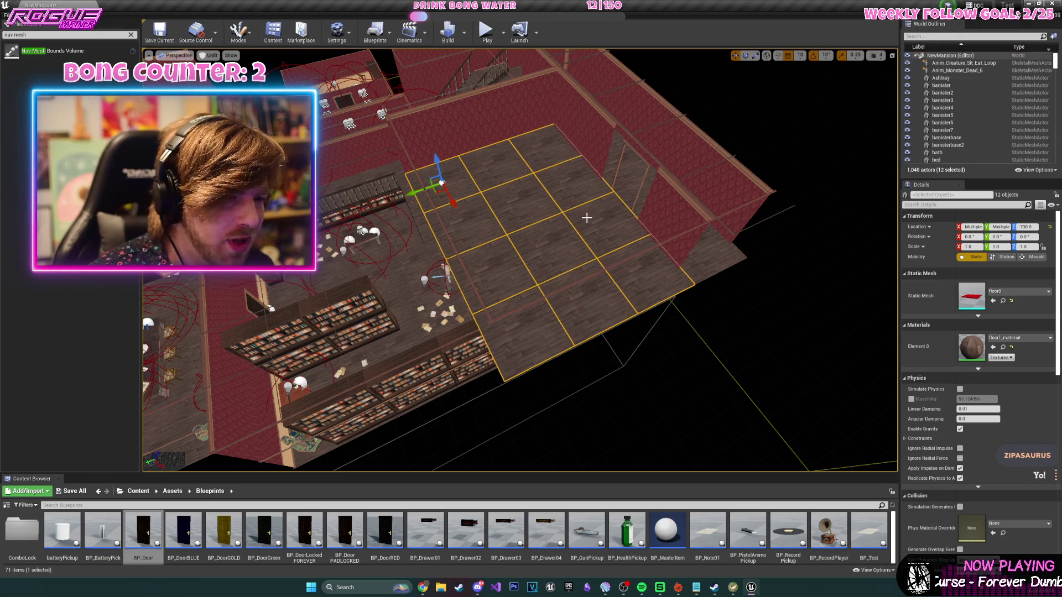
key(e)
mouse_move(421, 196)
mouse_down()
mouse_move(412, 204)
mouse_move(383, 181)
mouse_up()
mouse_move(330, 215)
mouse_down()
mouse_move(554, 214)
mouse_move(654, 302)
mouse_move(609, 235)
mouse_move(587, 260)
mouse_move(716, 247)
mouse_move(659, 289)
mouse_move(627, 351)
mouse_move(606, 352)
mouse_move(608, 339)
mouse_move(627, 341)
mouse_up()
- Inspect the new door frame from the side and save the current level
click(715, 248)
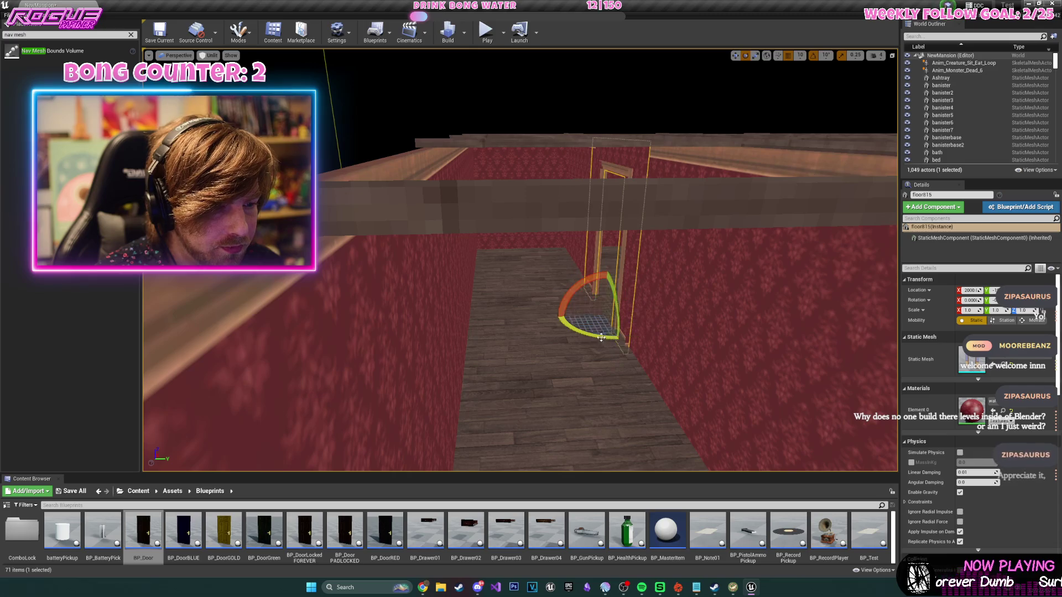
drag(626, 316, 498, 321)
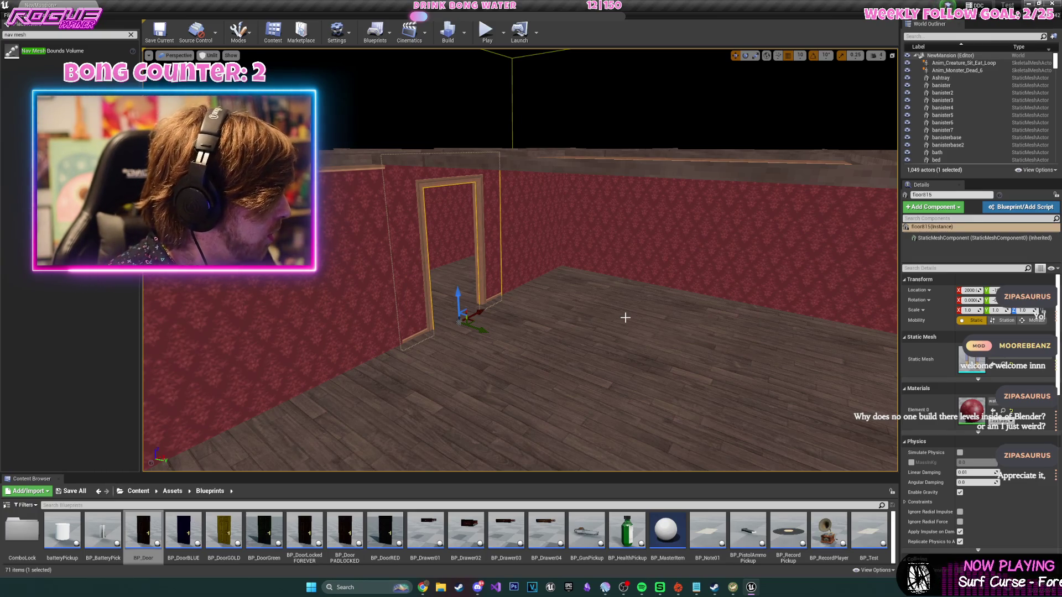
click(160, 31)
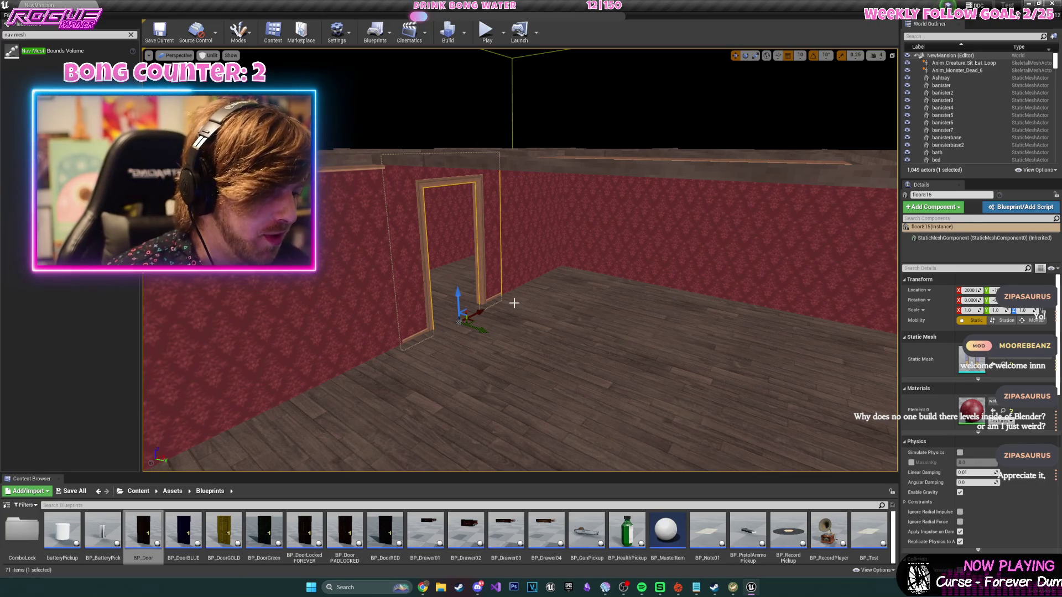
- Look down over the room and doorway, then close the actor placement panel
drag(515, 332, 516, 360)
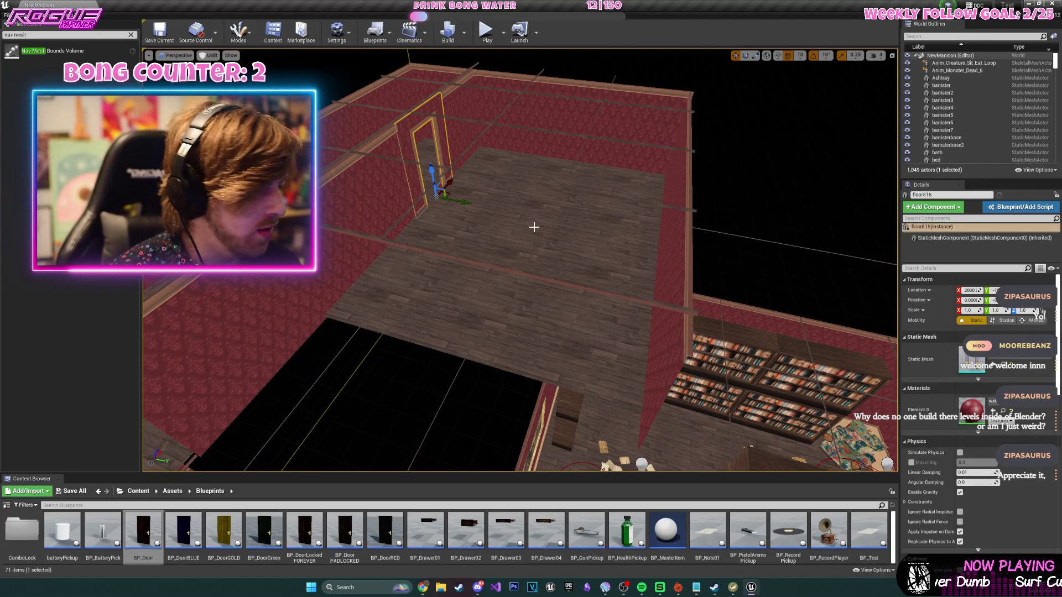
scroll(533, 226, up, 10)
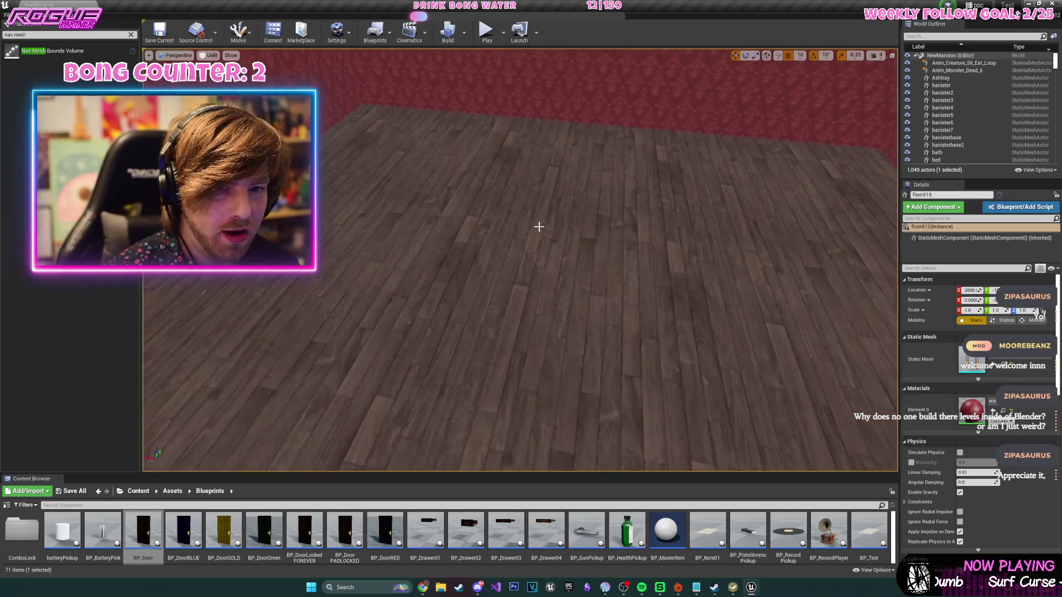
click(49, 23)
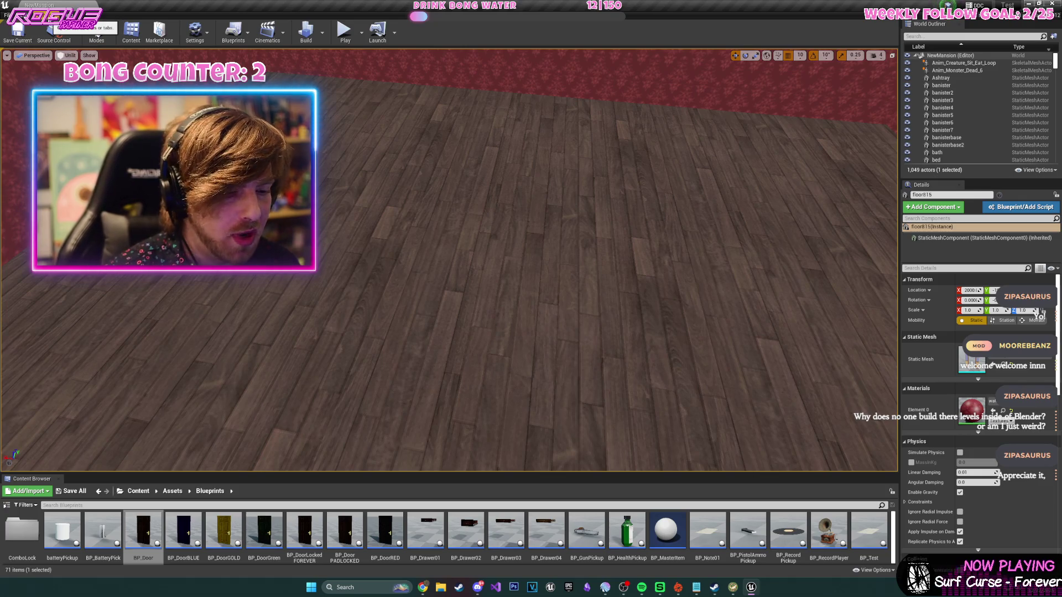
click(40, 15)
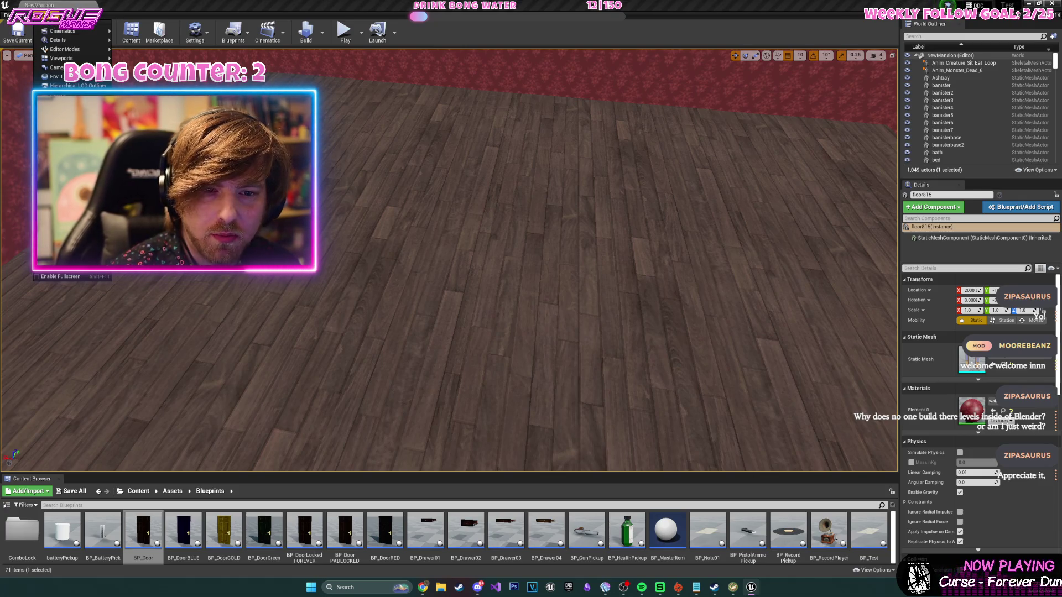
mouse_move(78, 51)
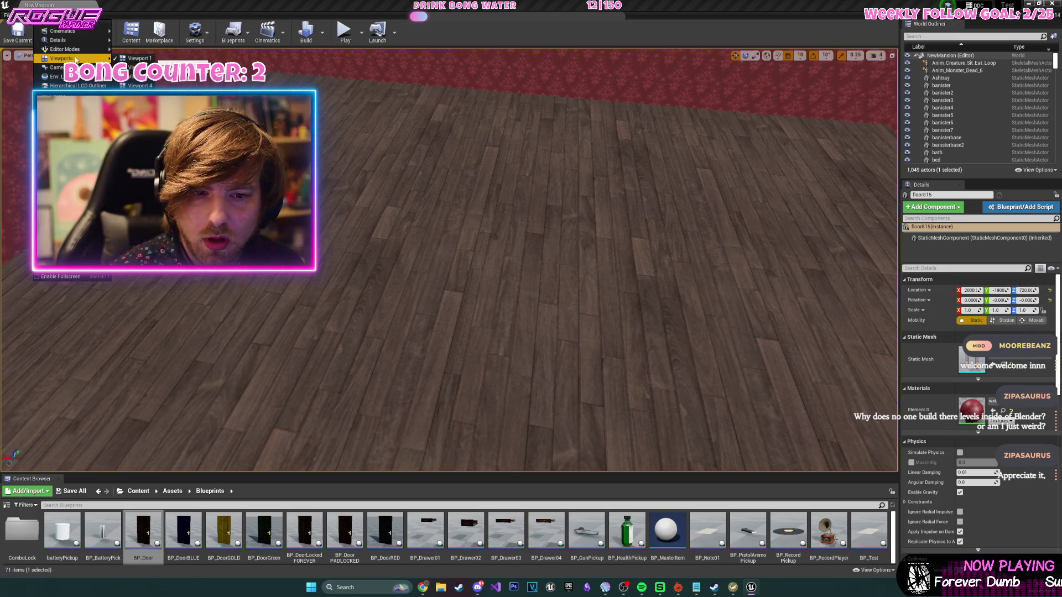
click(151, 59)
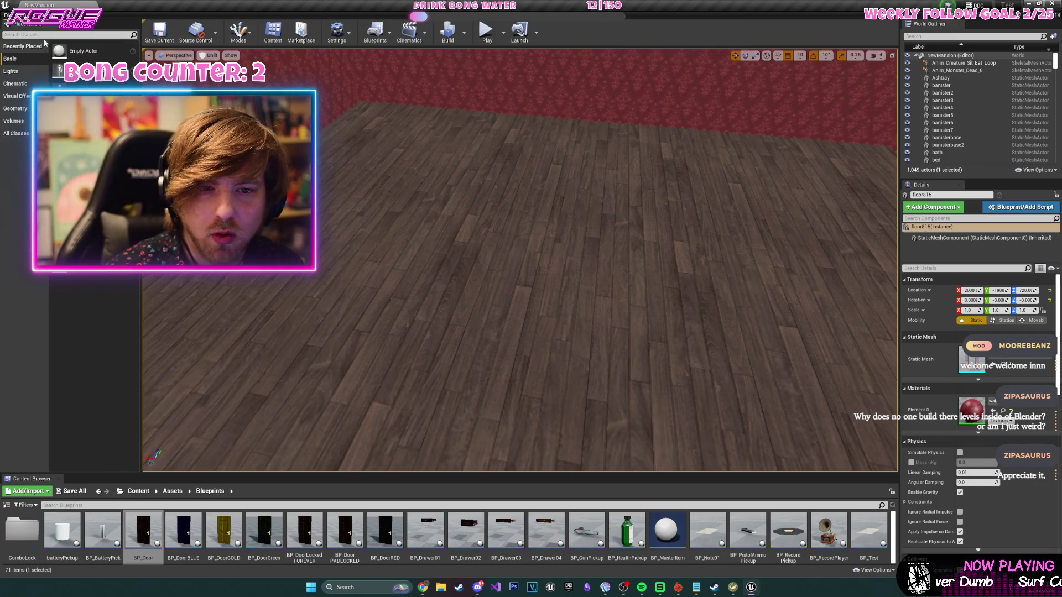
mouse_move(83, 167)
mouse_down()
mouse_move(482, 161)
mouse_move(437, 161)
mouse_move(531, 182)
mouse_move(477, 178)
mouse_move(555, 205)
mouse_up()
scroll(441, 173, down, 3)
key(r)
scroll(531, 183, up, 2)
scroll(525, 188, down, 3)
scroll(524, 199, up, 4)
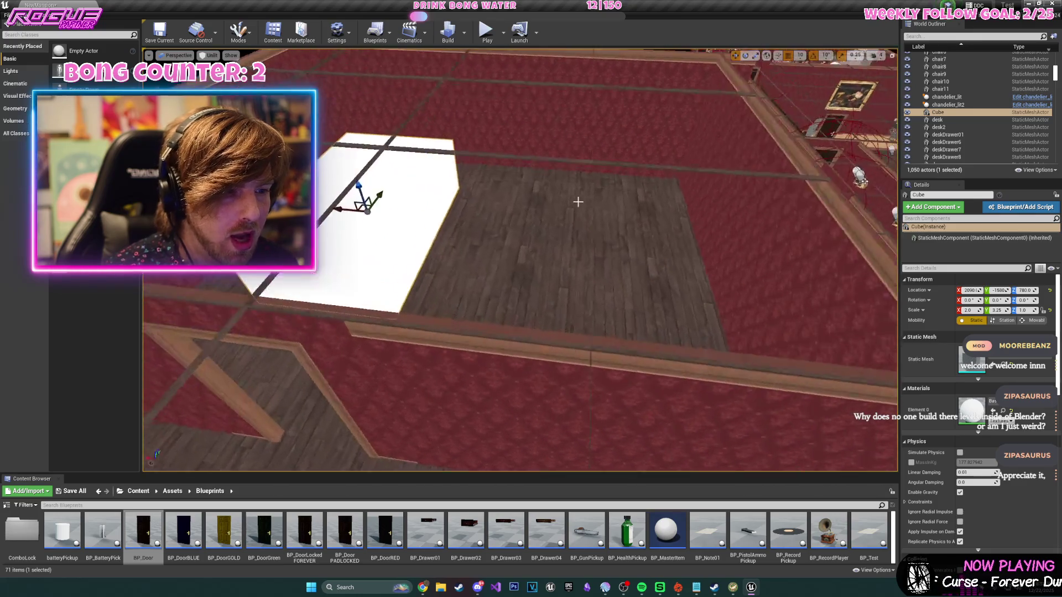
mouse_move(382, 219)
mouse_down()
mouse_move(692, 226)
mouse_move(711, 214)
mouse_move(703, 226)
mouse_move(714, 216)
mouse_move(743, 225)
mouse_move(759, 185)
mouse_up()
key(w)
ctrl+click(449, 214)
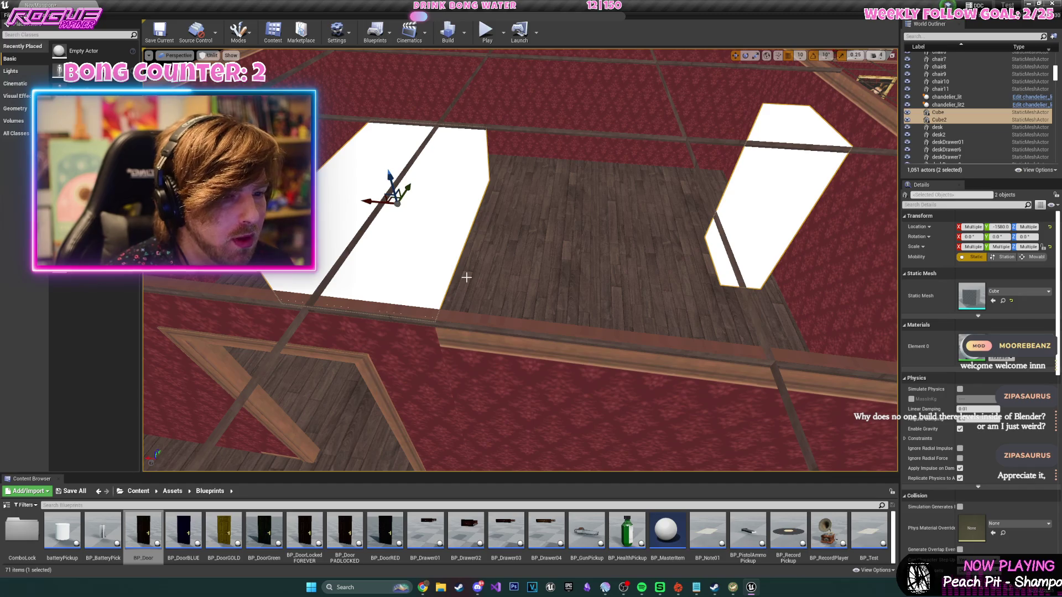
key(Delete)
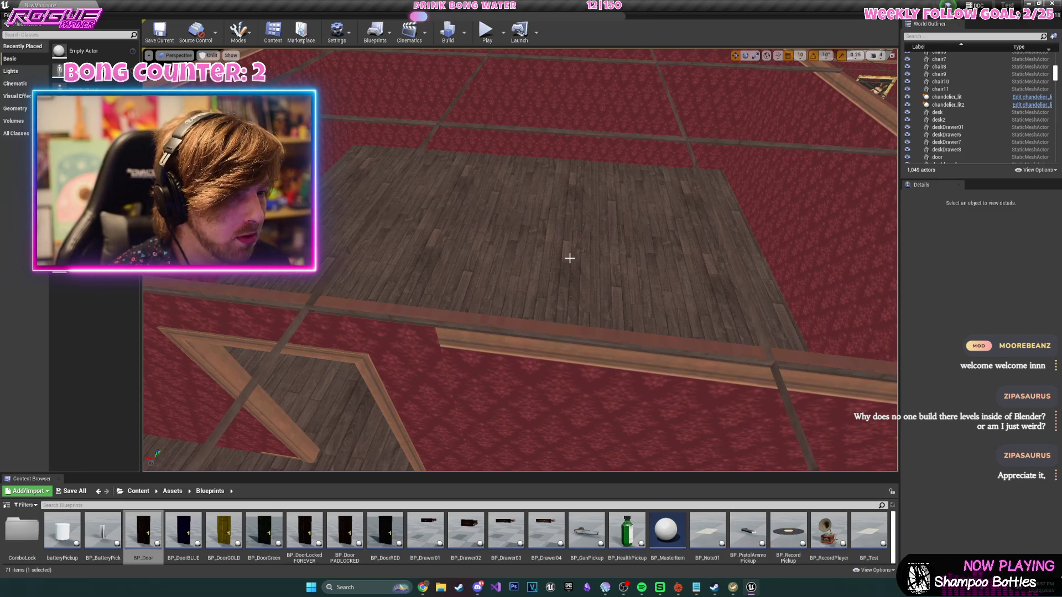
mouse_move(569, 255)
mouse_down()
mouse_move(558, 177)
mouse_move(564, 238)
mouse_up()
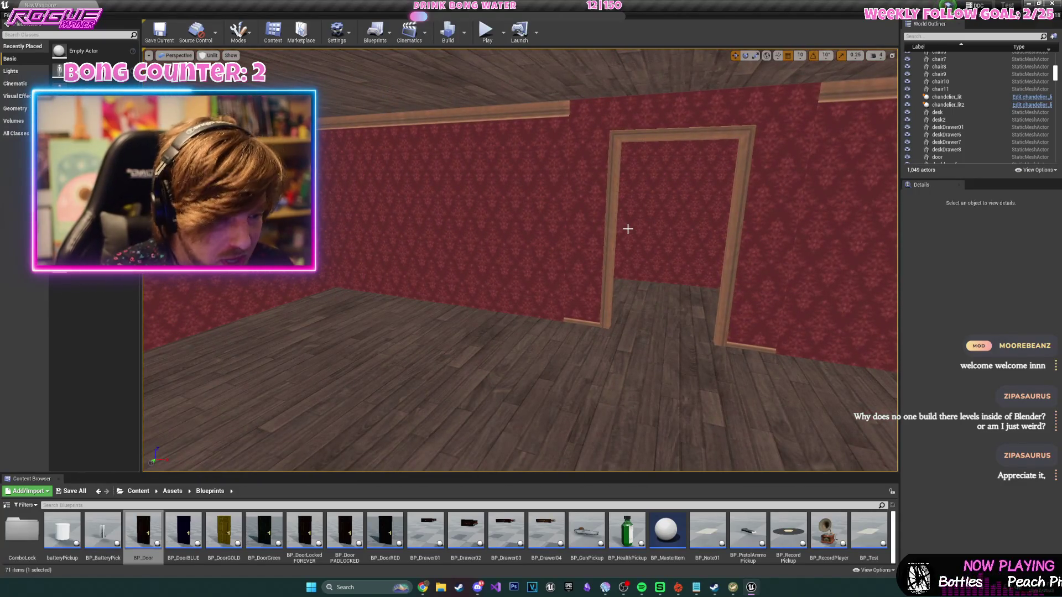
- Focus on floor815, then select the existing point light PointLight8
click(636, 310)
key(f)
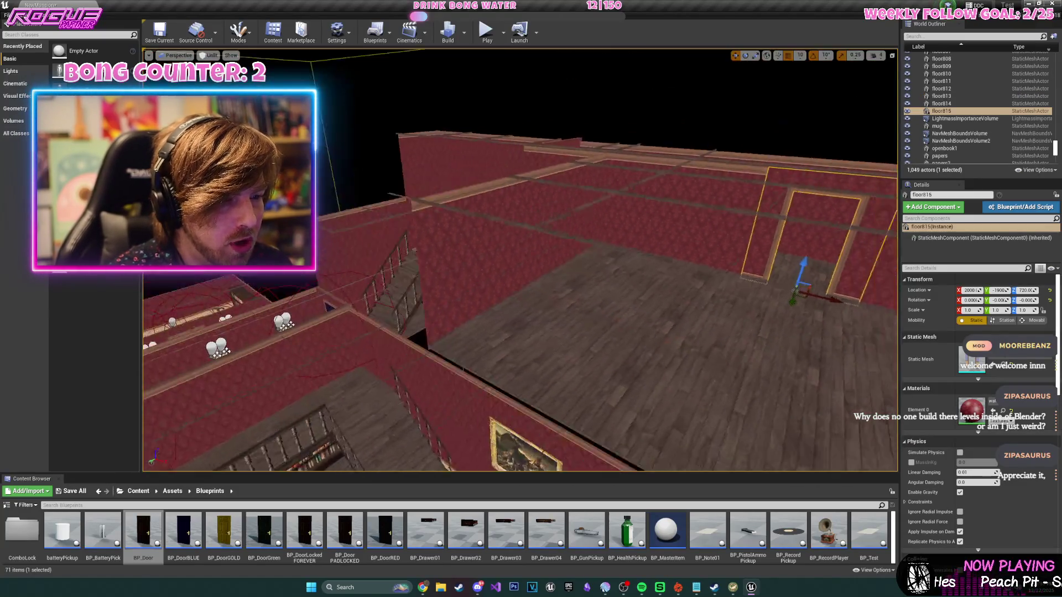
scroll(498, 191, down, 5)
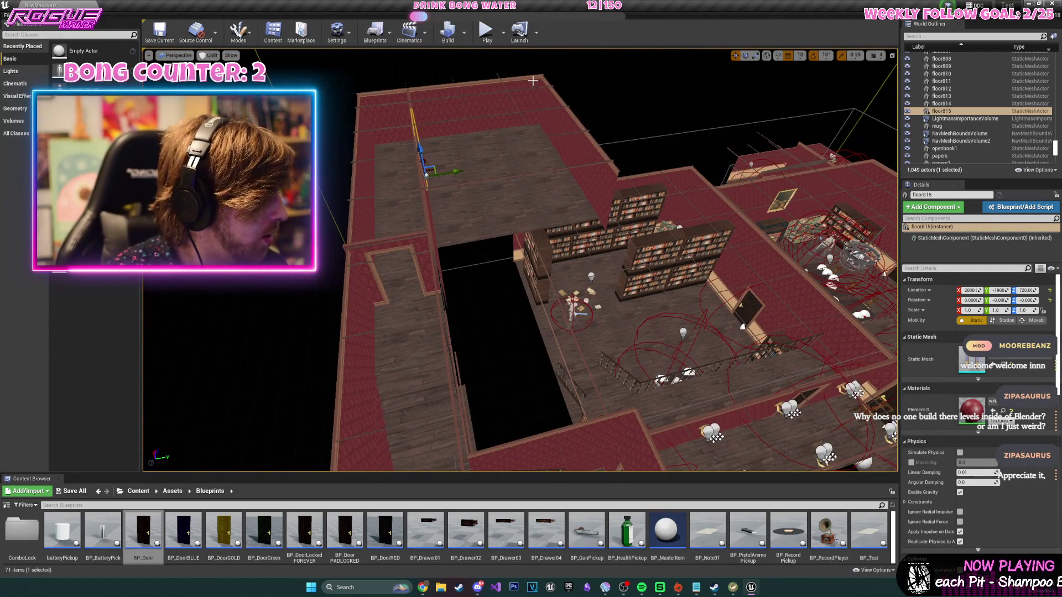
scroll(526, 136, up, 6)
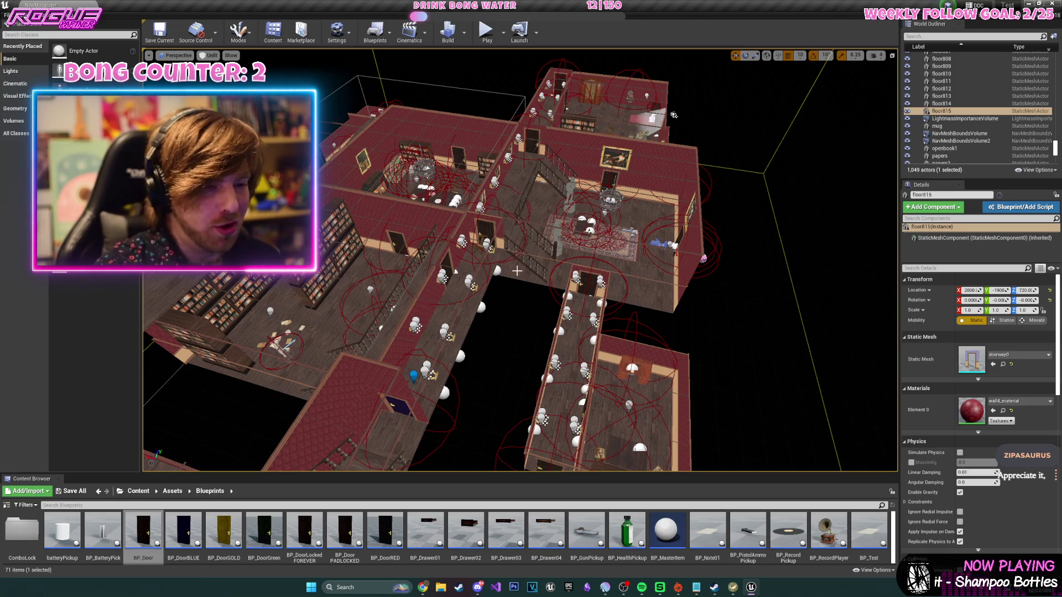
scroll(494, 244, up, 5)
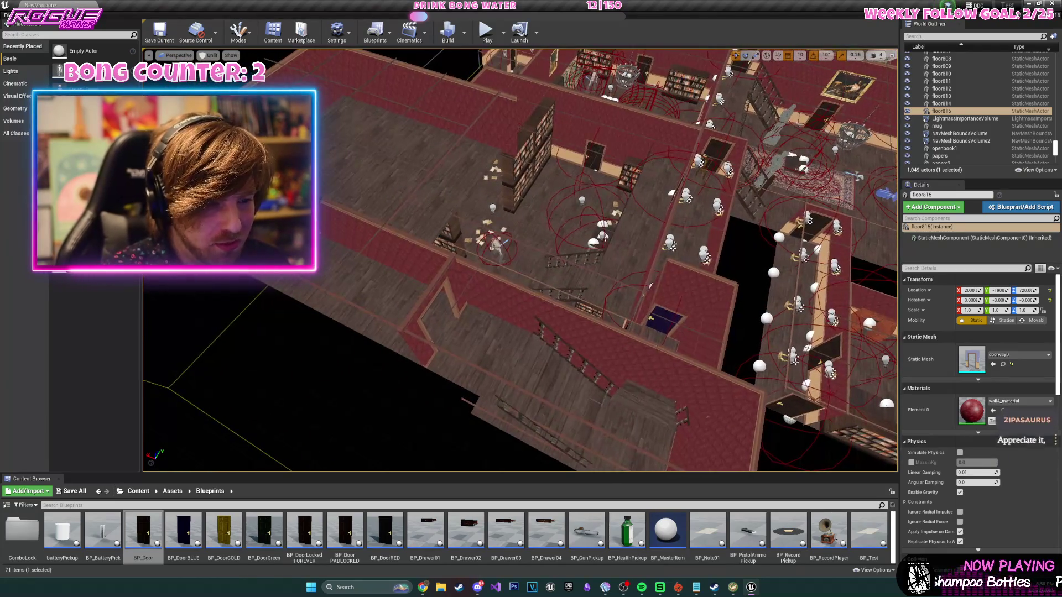
click(493, 209)
click(493, 208)
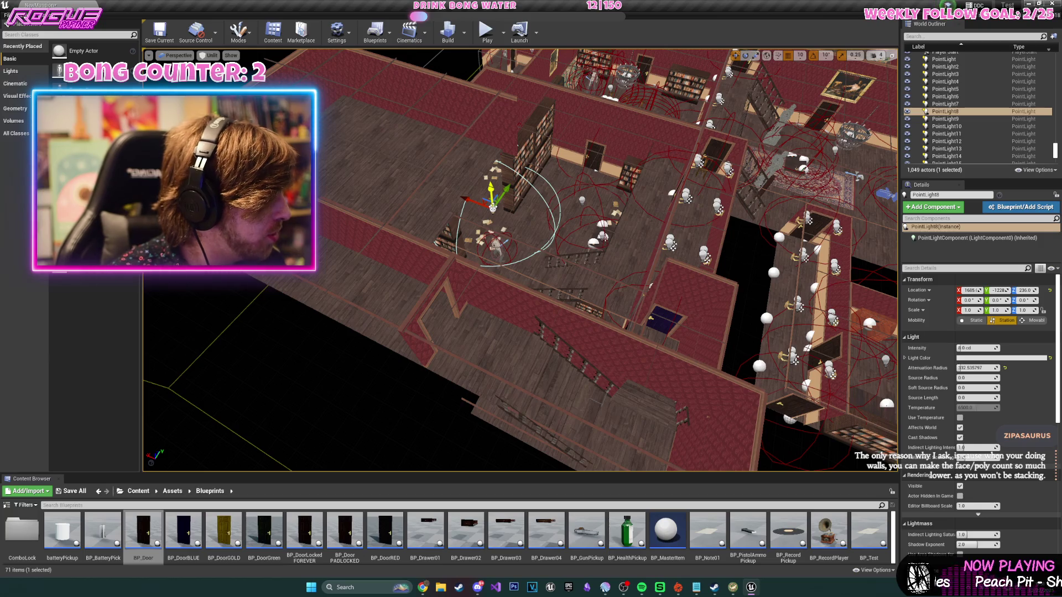
- Duplicate PointLight8 into the new room and briefly preview it in Lit mode
mouse_move(498, 209)
mouse_down()
mouse_move(470, 144)
mouse_move(360, 133)
mouse_up()
key(f)
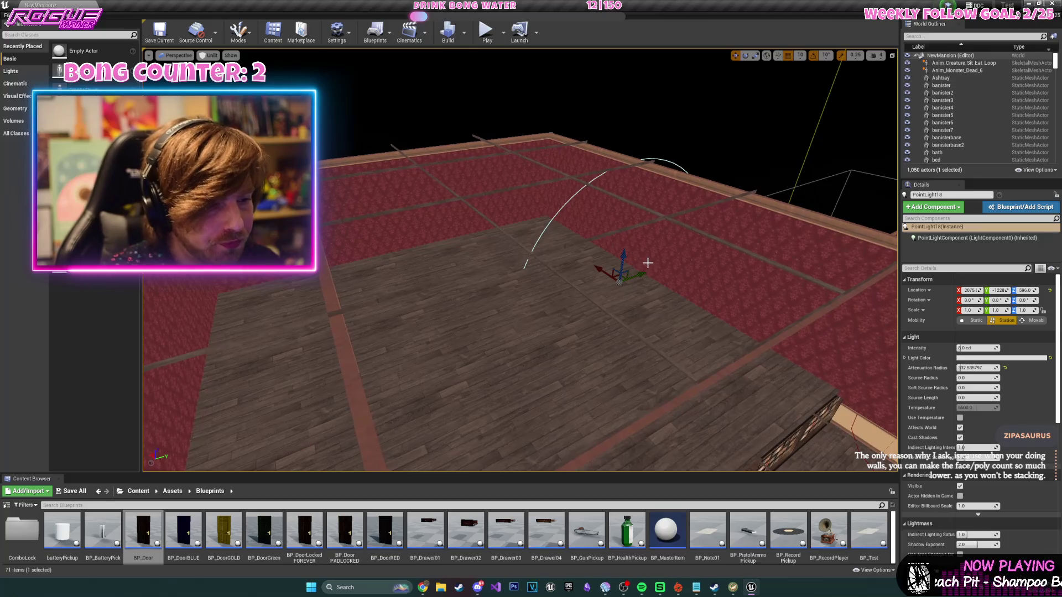
mouse_move(575, 294)
mouse_down()
mouse_move(506, 311)
mouse_move(497, 252)
mouse_move(489, 263)
mouse_up()
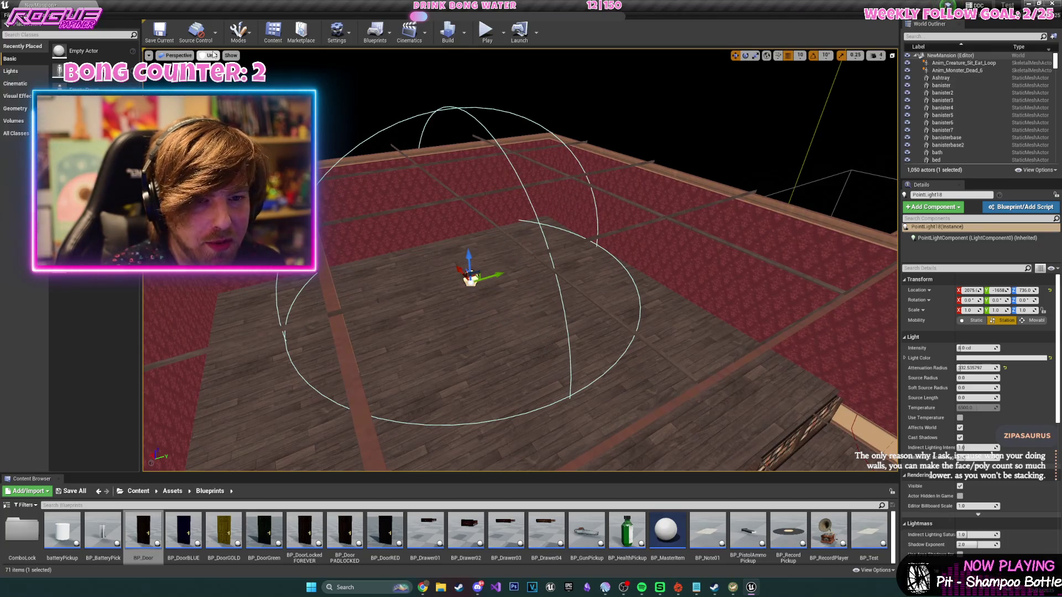
click(212, 55)
click(207, 73)
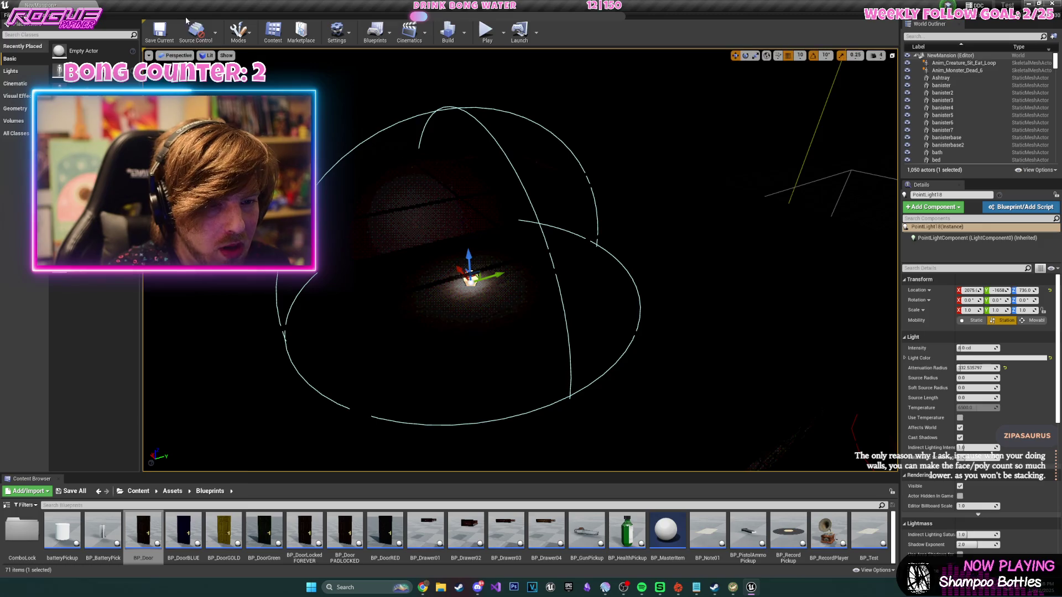
click(209, 55)
click(207, 83)
- Move the light copy across the room floor and preview the room lit only by lights
drag(388, 249, 439, 205)
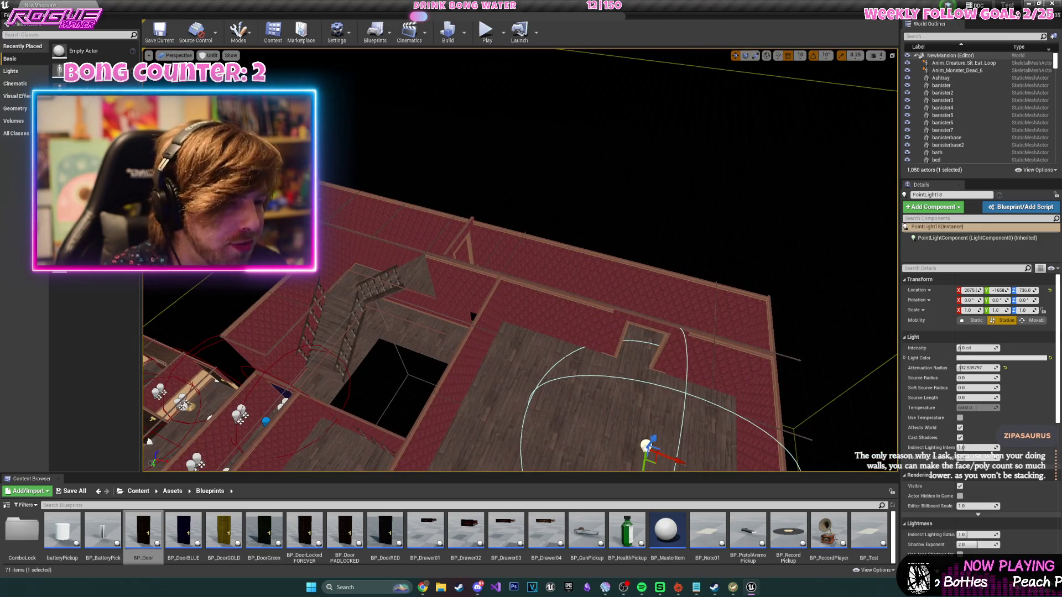
key(f)
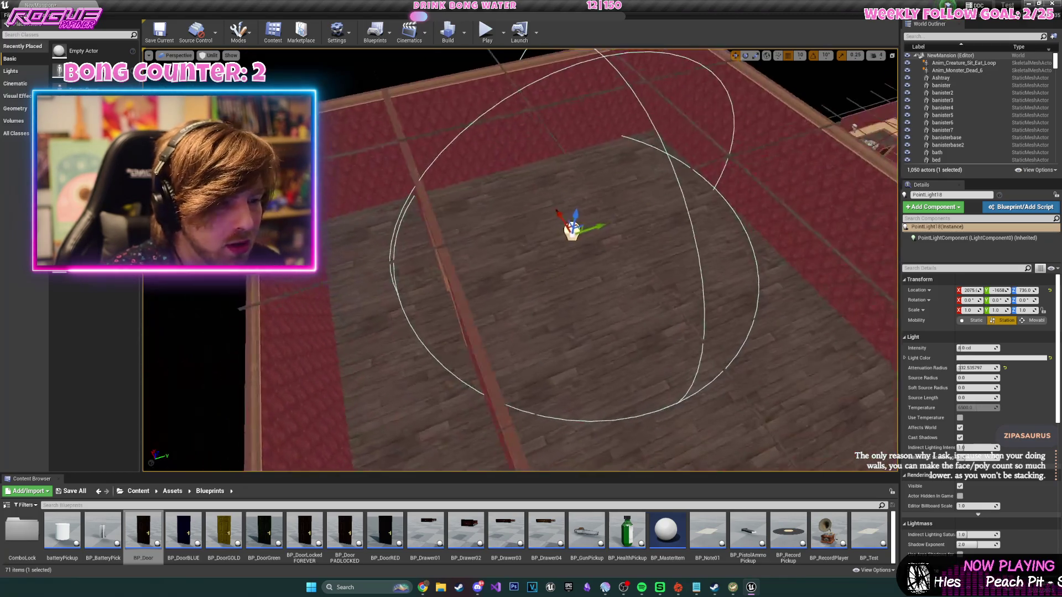
scroll(611, 220, down, 5)
mouse_move(570, 185)
mouse_down()
mouse_move(628, 207)
mouse_move(654, 203)
mouse_move(658, 183)
mouse_up()
scroll(658, 183, up, 3)
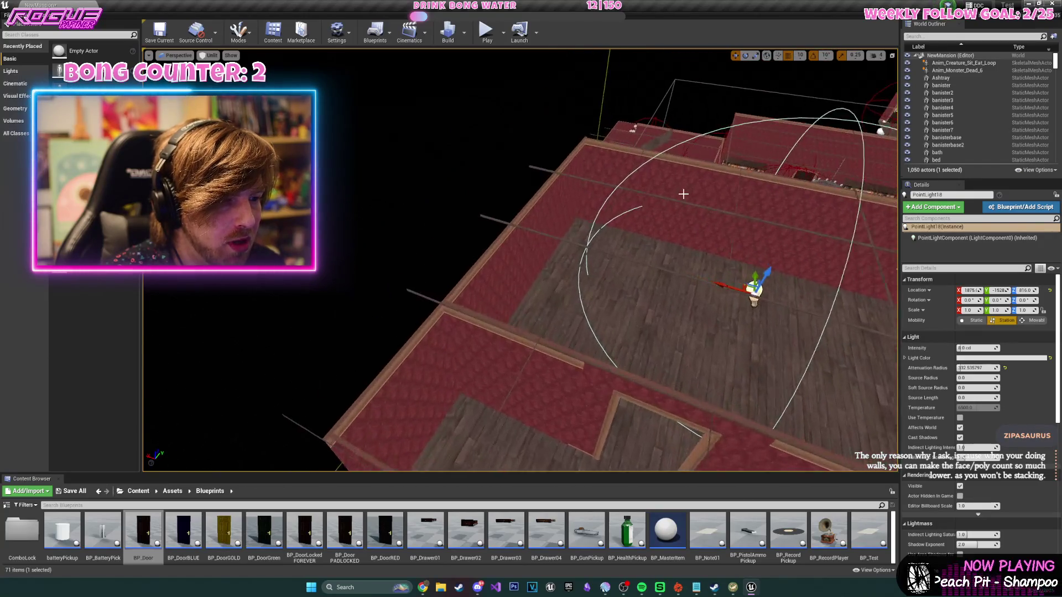
click(210, 56)
click(211, 72)
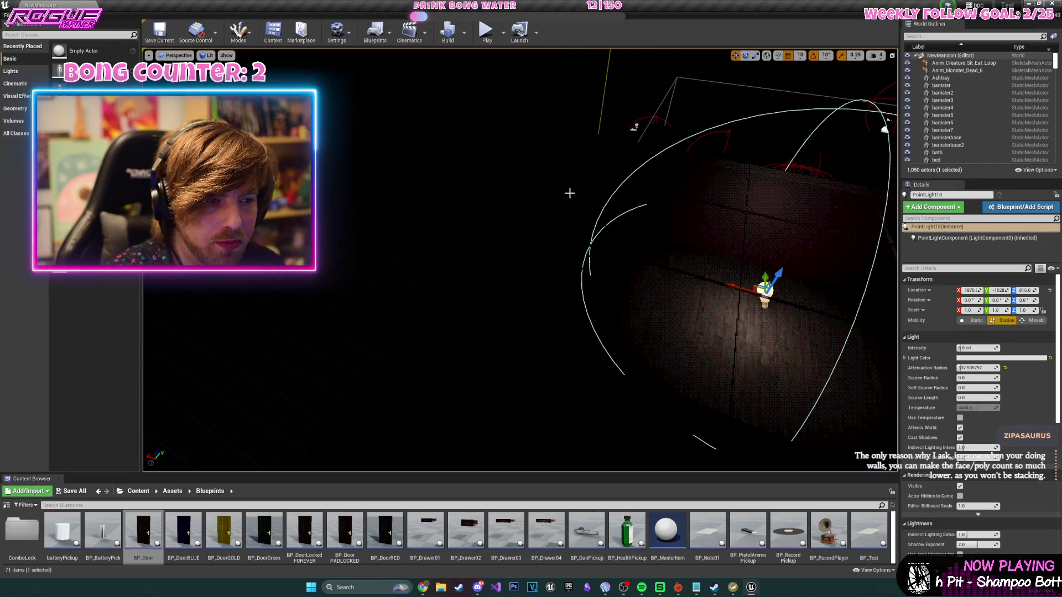
- Nudge and raise the light into position, return to Unlit view, and save NewMansion
drag(506, 254, 451, 260)
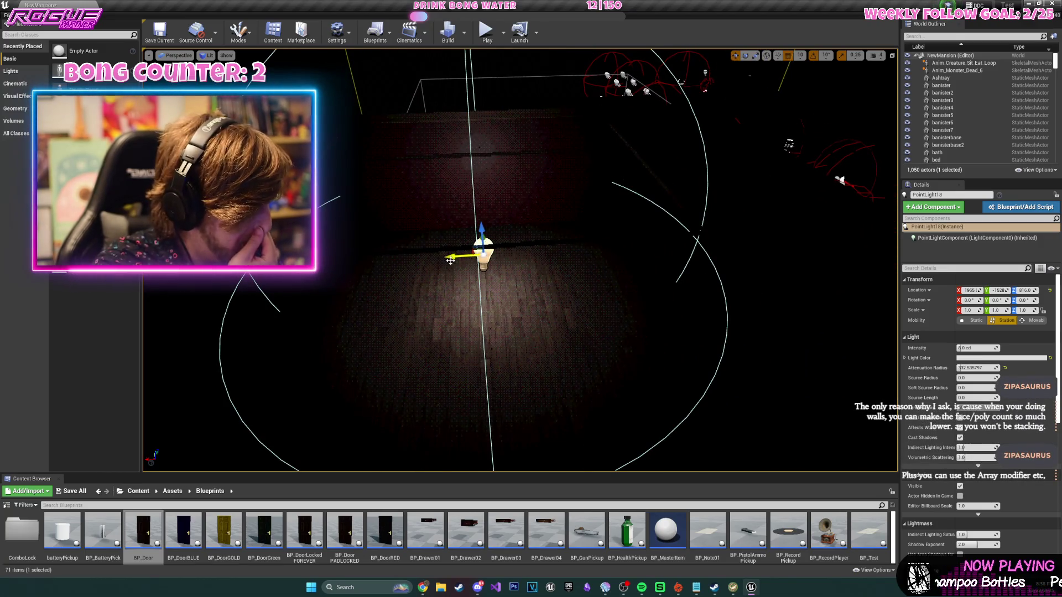
mouse_move(481, 235)
mouse_down()
mouse_move(481, 219)
mouse_move(517, 233)
mouse_move(454, 238)
mouse_up()
mouse_move(658, 332)
mouse_down()
mouse_move(666, 308)
mouse_move(553, 310)
mouse_up()
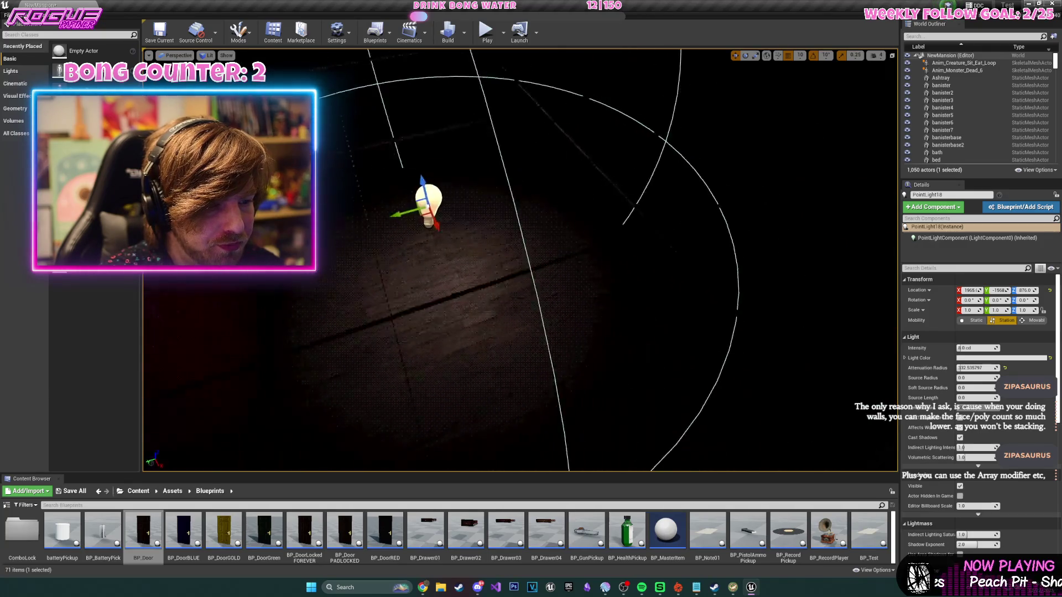
key(f)
key(alt+3)
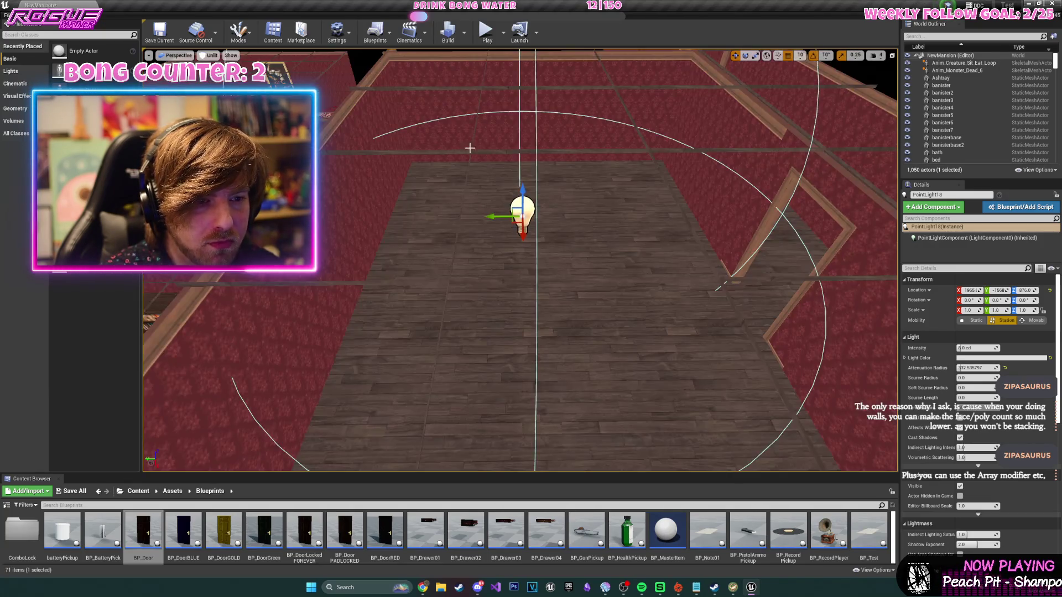
scroll(469, 148, down, 10)
key(ctrl+s)
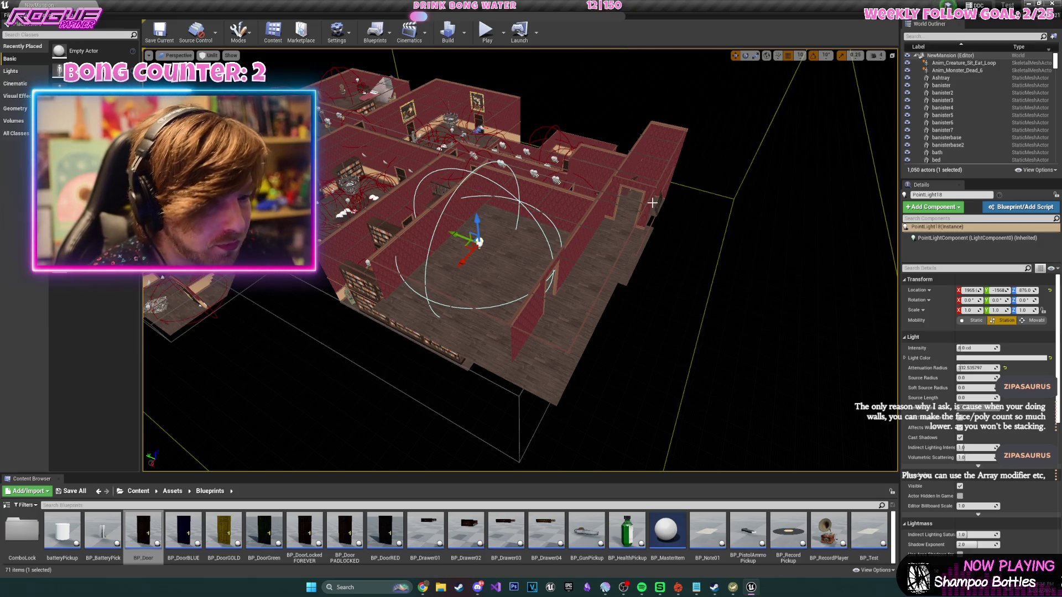
scroll(652, 203, up, 5)
drag(520, 260, 520, 260)
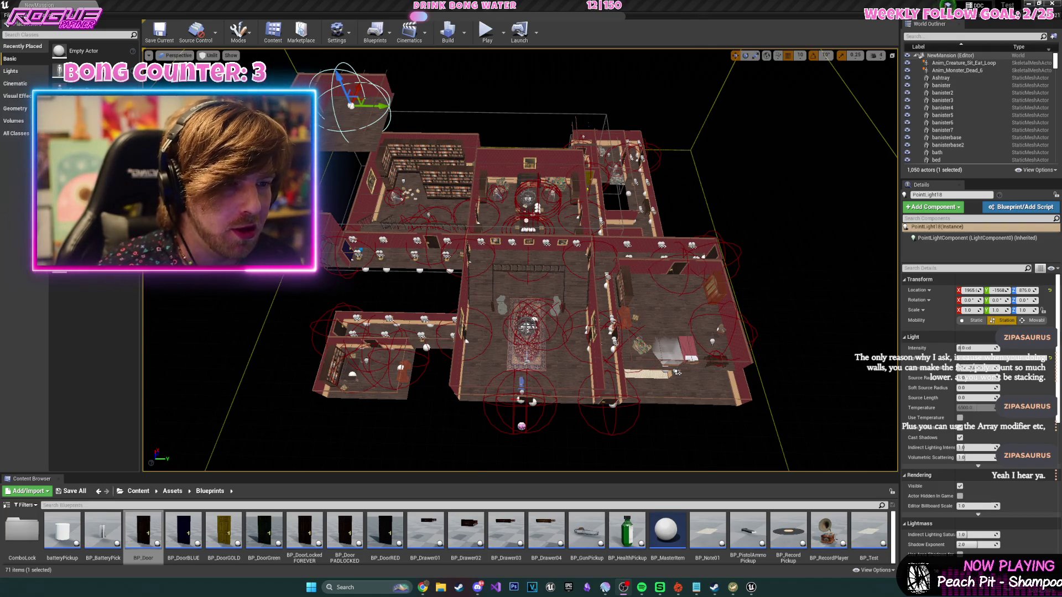
- Play-test the mansion: take the gun from the table with E and fire at the statue, then stop
click(486, 30)
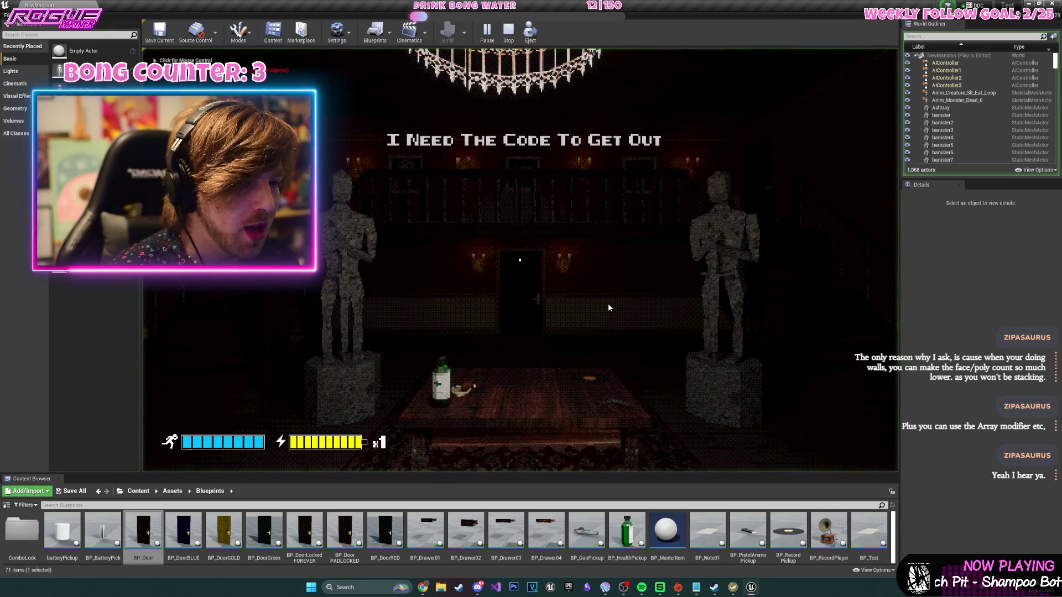
click(609, 303)
key(w)
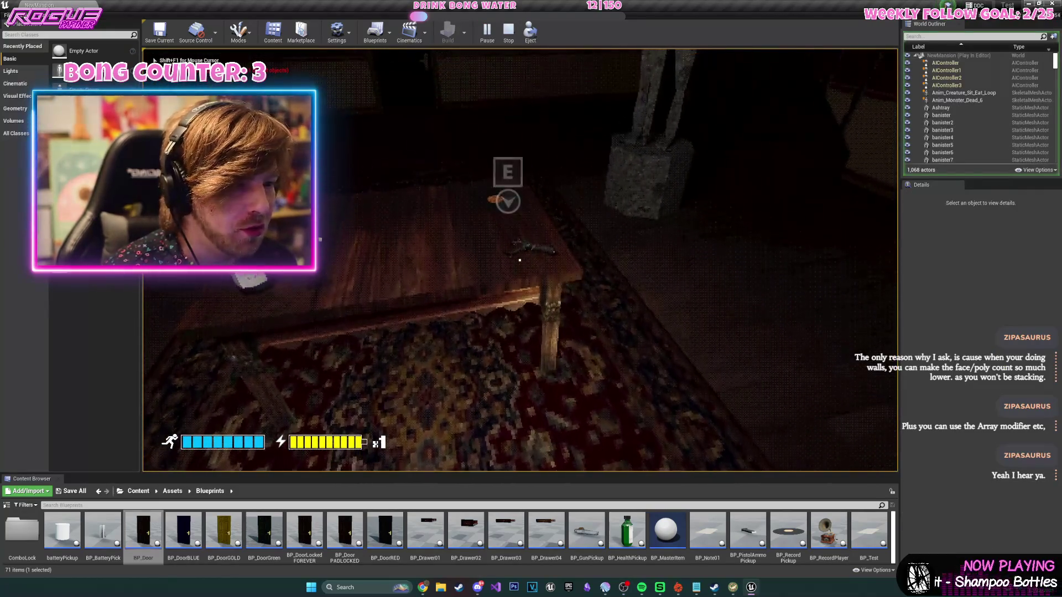
key(e)
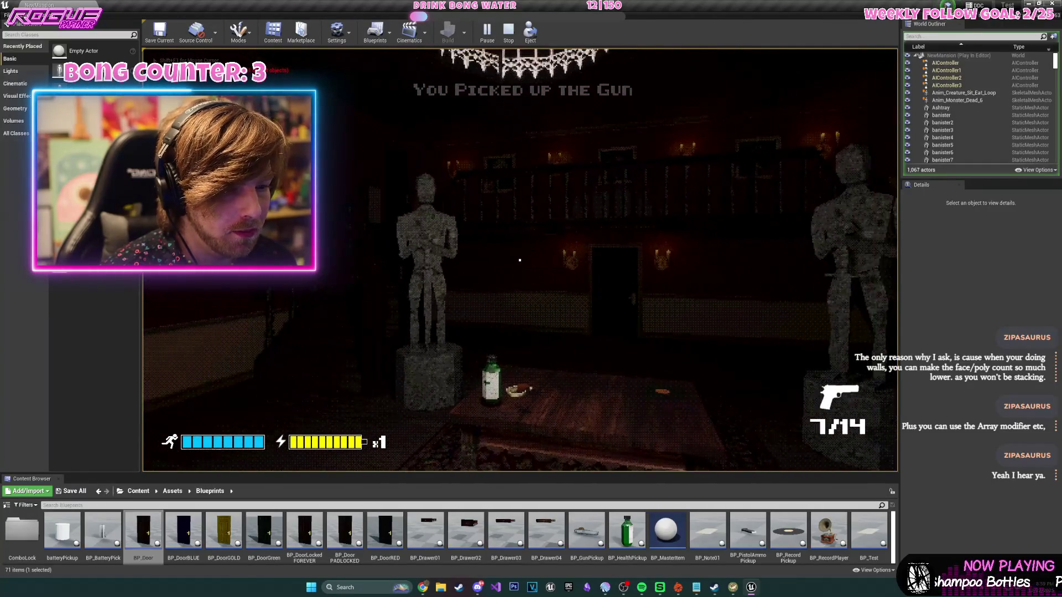
click(520, 260)
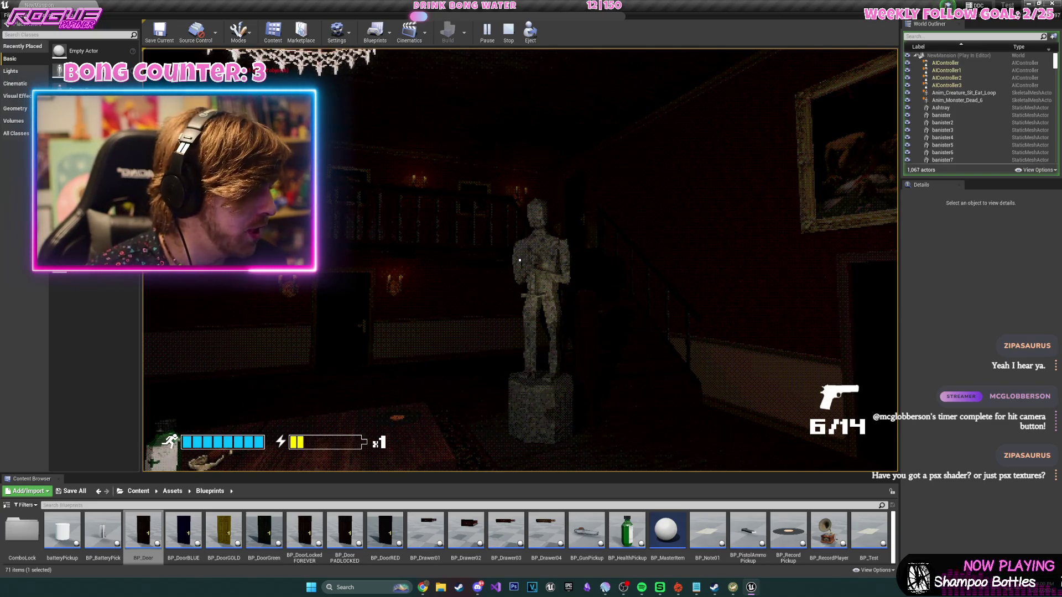
key(Escape)
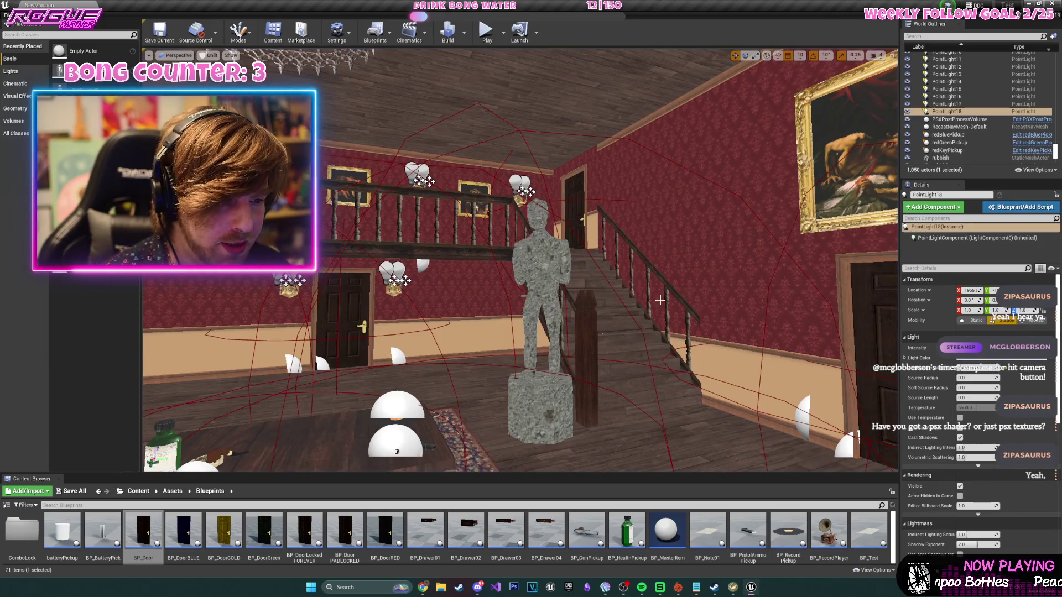
- Select the PSXPostProcessVolume to review its settings and fly the view toward the room's doorway
key(f)
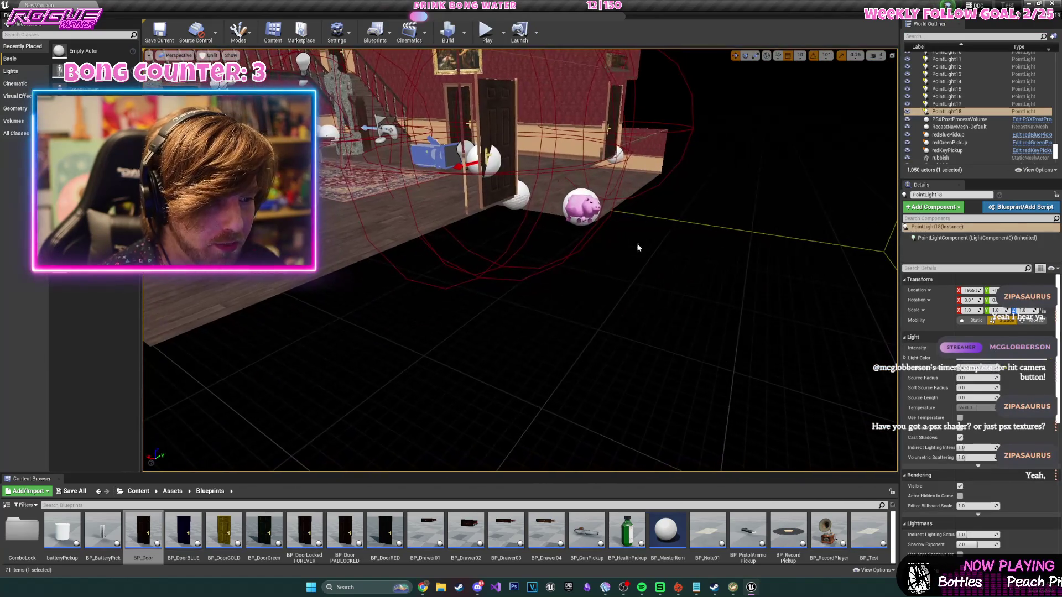
click(563, 100)
scroll(563, 99, up, 3)
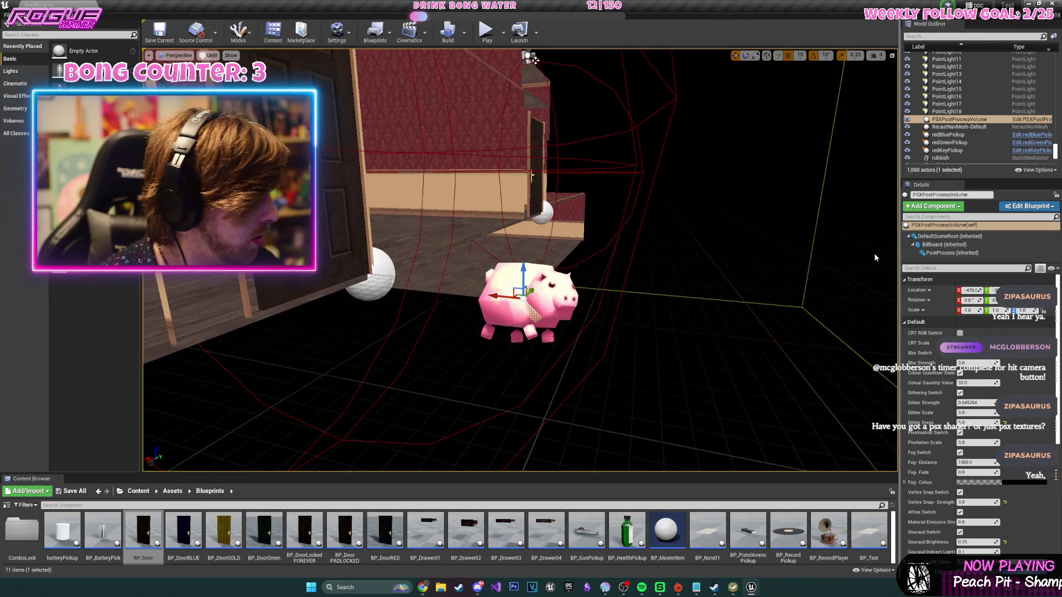
drag(852, 263, 730, 232)
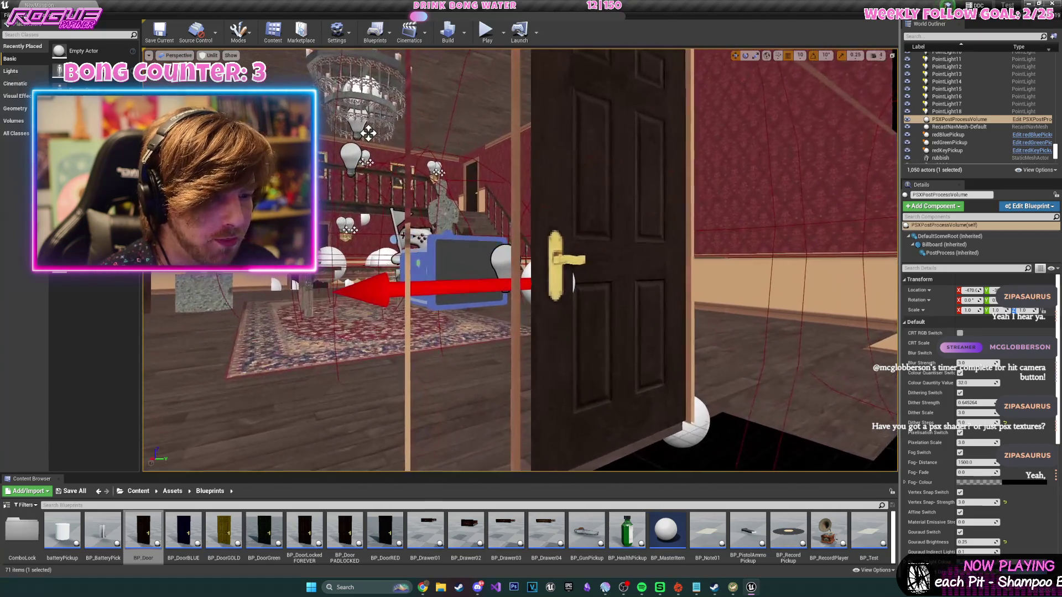
drag(579, 160, 579, 160)
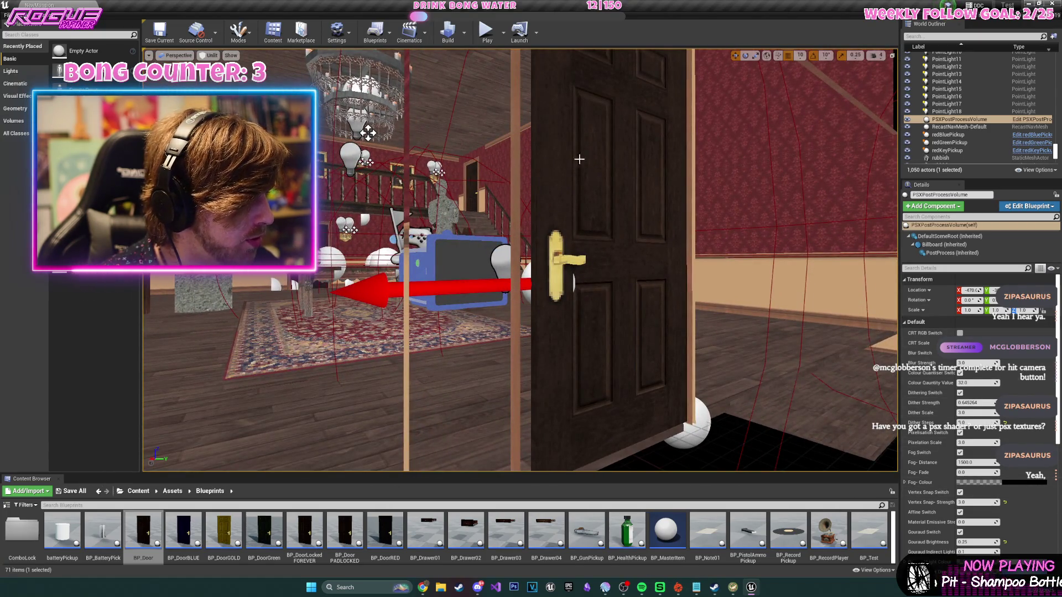
- Run another play-test of the mansion level, then stop it
click(492, 38)
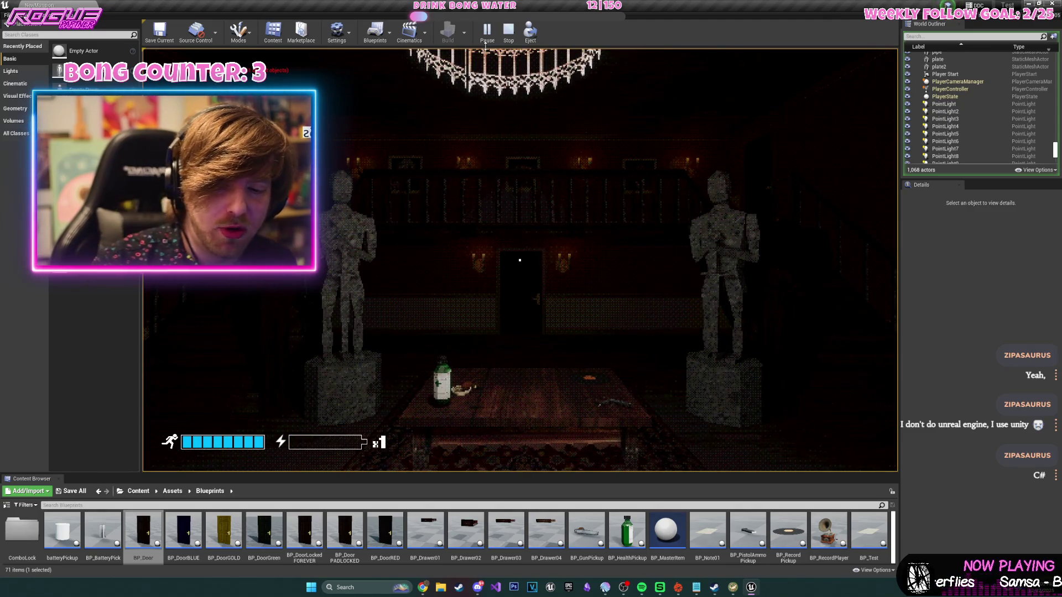
click(486, 56)
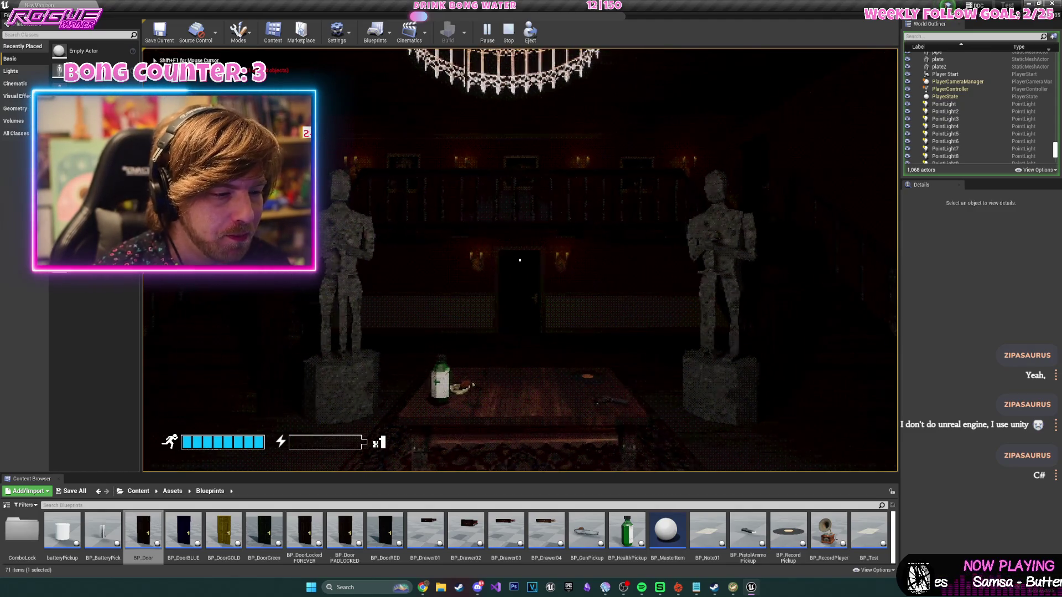
key(Escape)
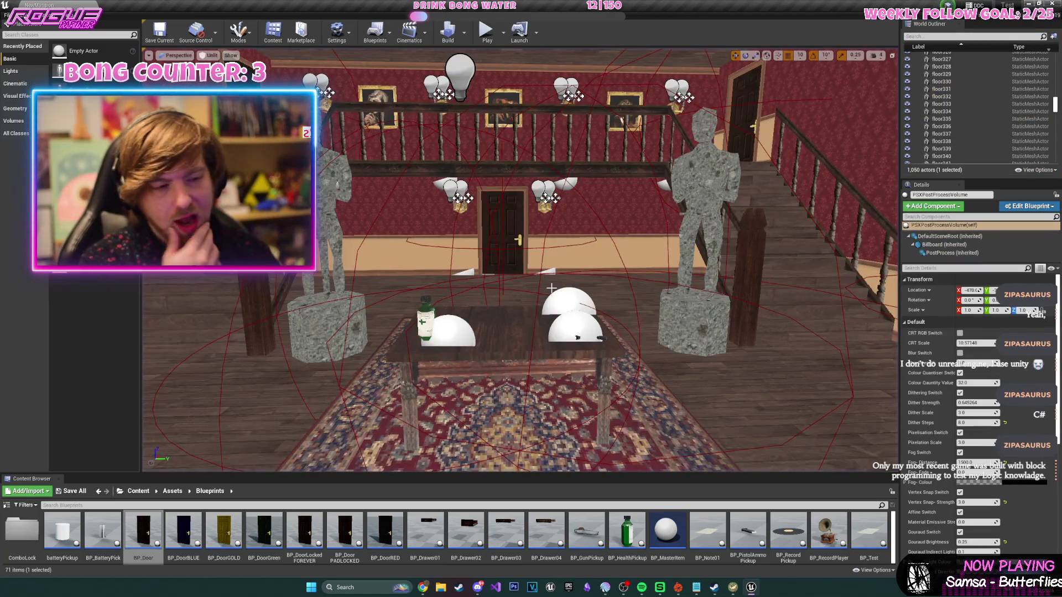
mouse_move(616, 246)
mouse_down()
mouse_move(611, 327)
mouse_move(613, 264)
mouse_up()
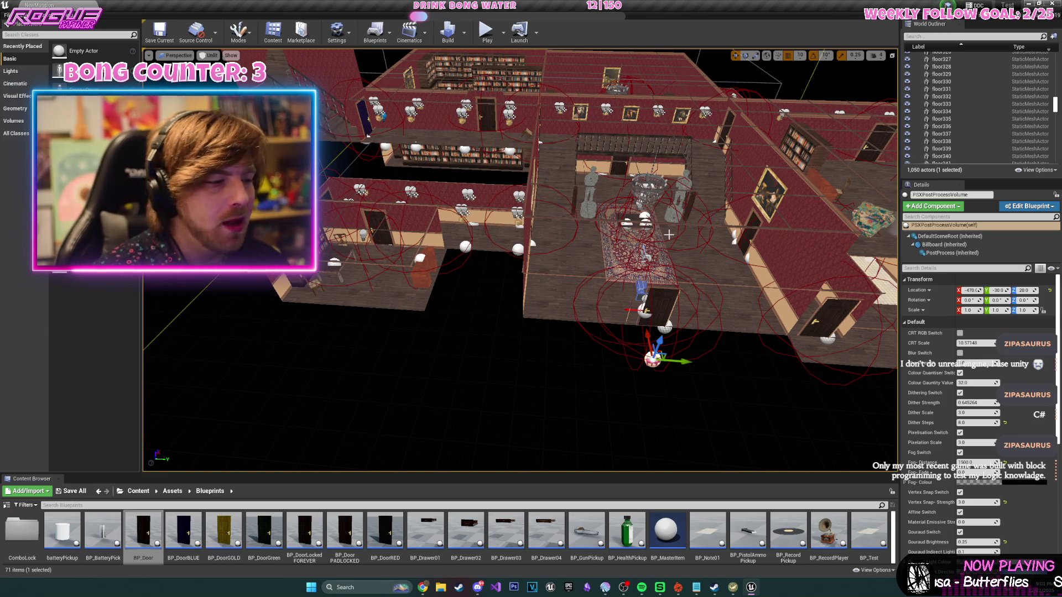
scroll(651, 301, down, 5)
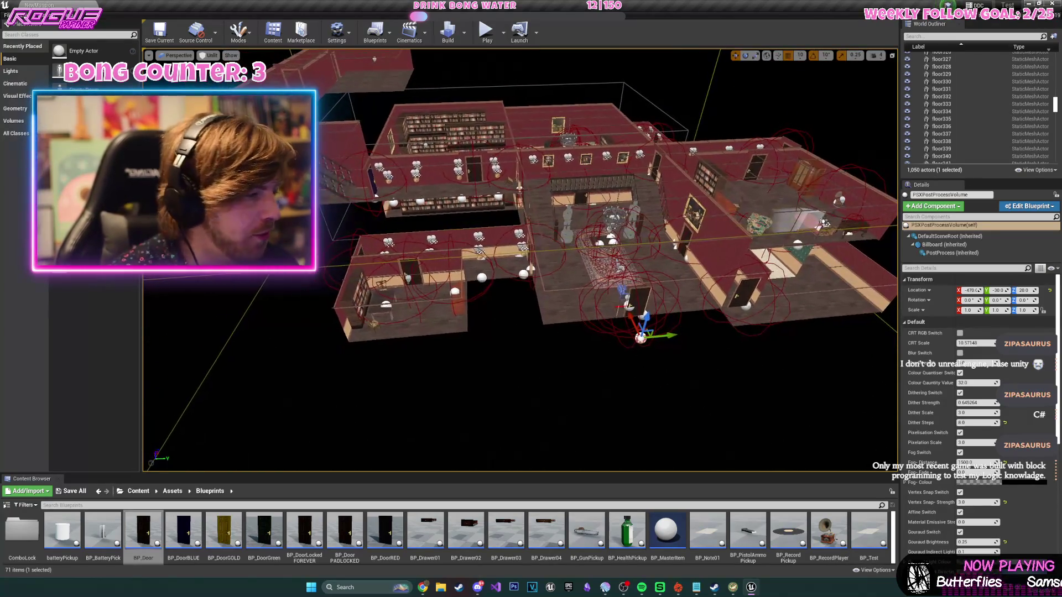
scroll(599, 274, up, 10)
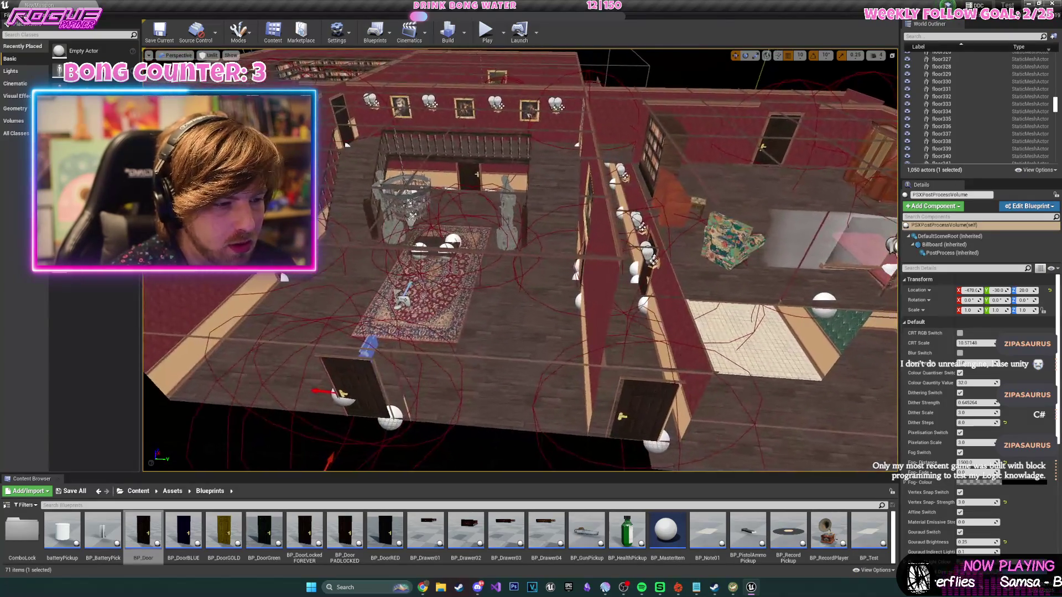
scroll(600, 274, up, 10)
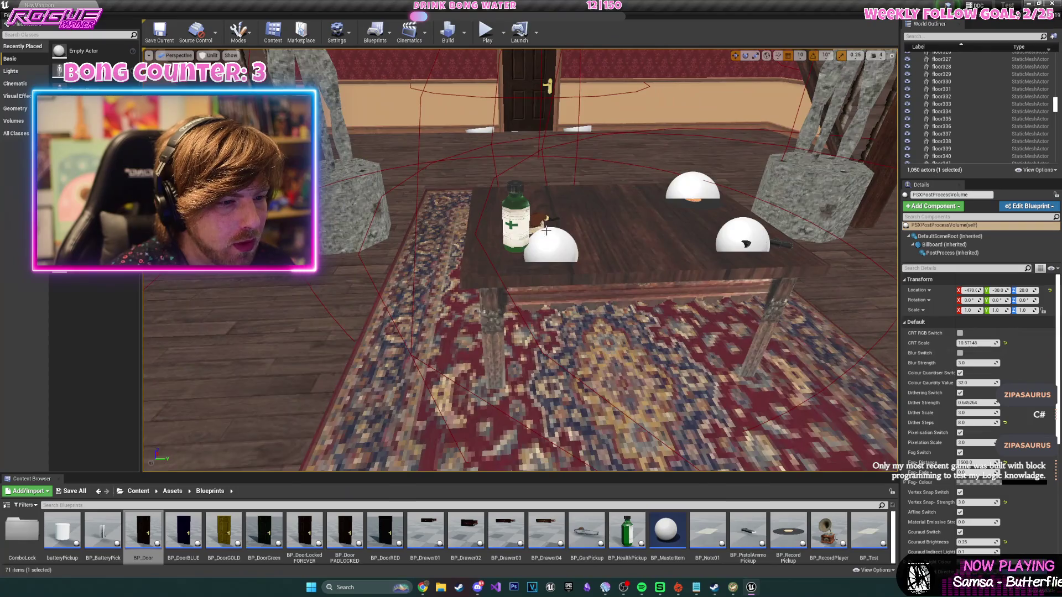
drag(599, 275, 525, 115)
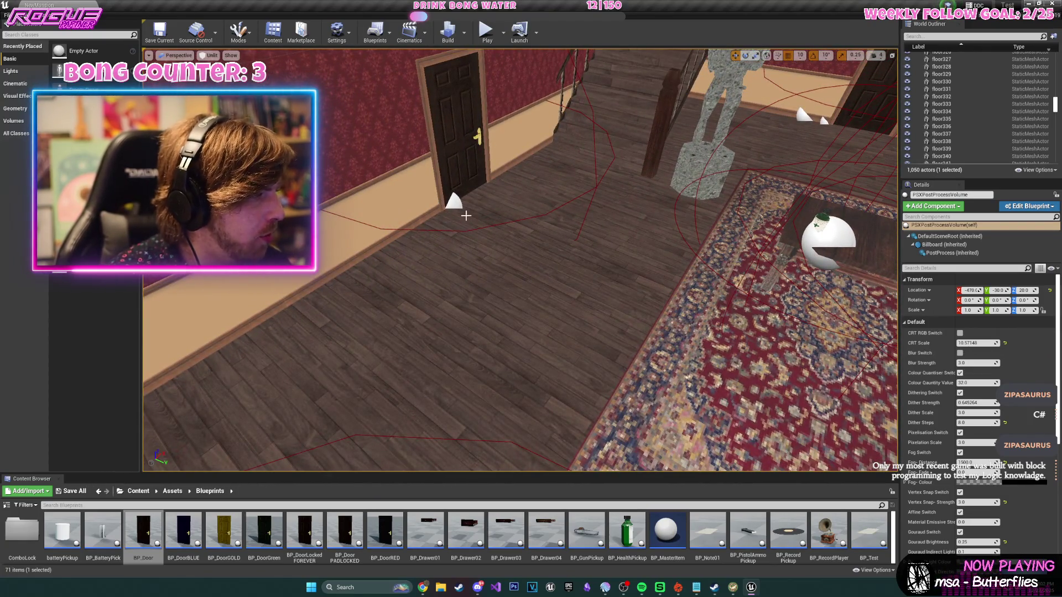
click(76, 35)
text(box)
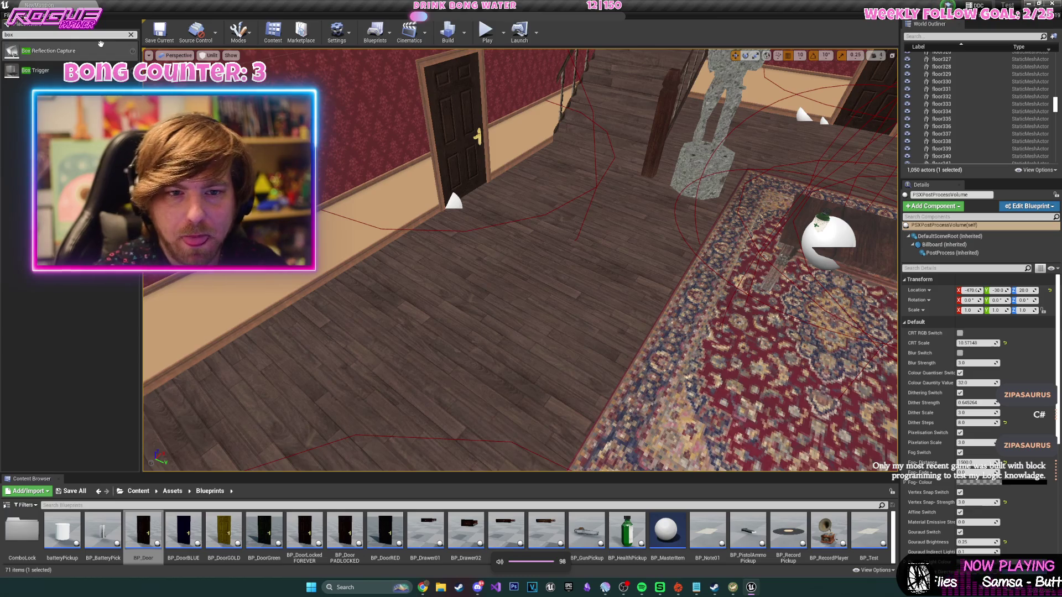
- Place a taller, wider trigger box by the hallway door and add its OnActorBeginOverlap event in the Level Blueprint
drag(82, 66, 484, 217)
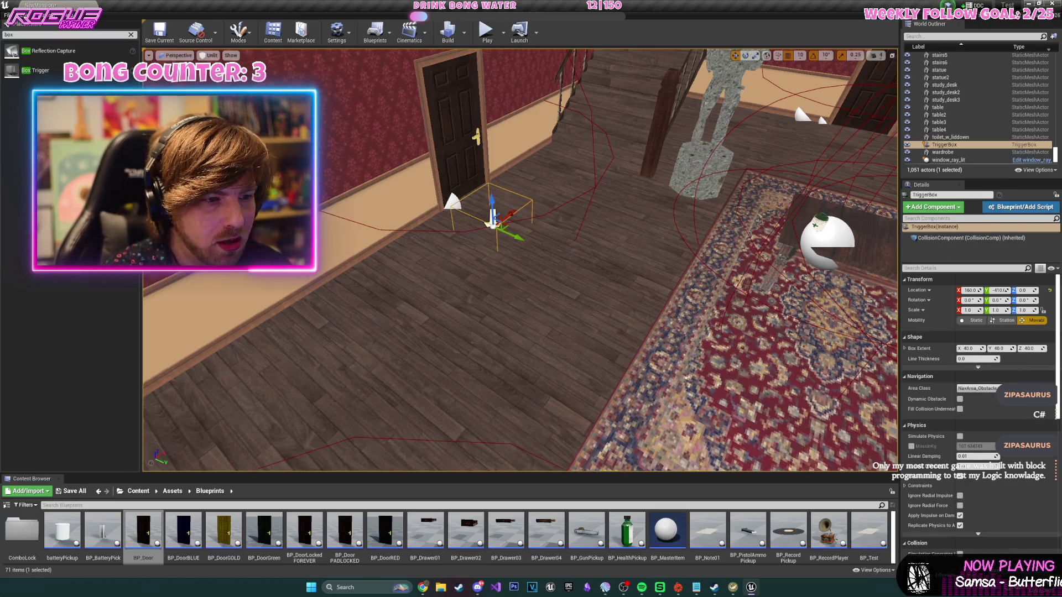
drag(394, 264, 366, 204)
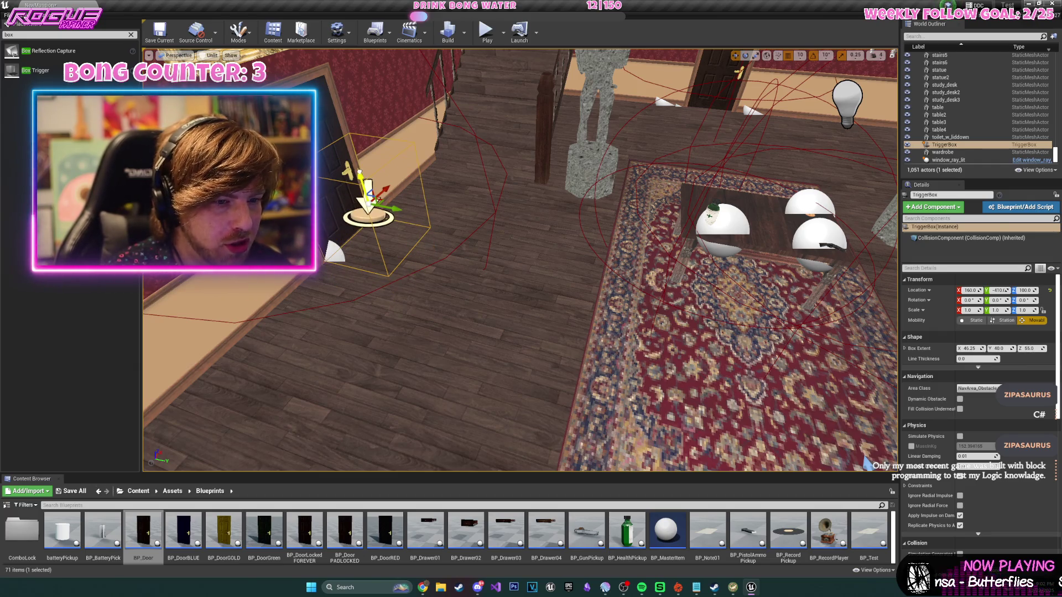
click(375, 30)
click(420, 94)
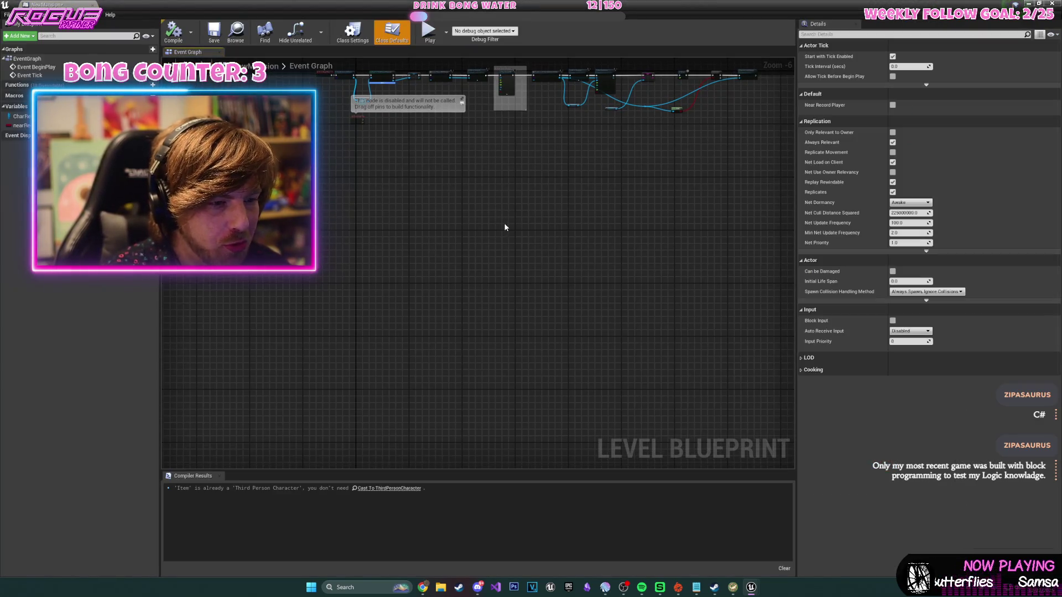
right_click(532, 258)
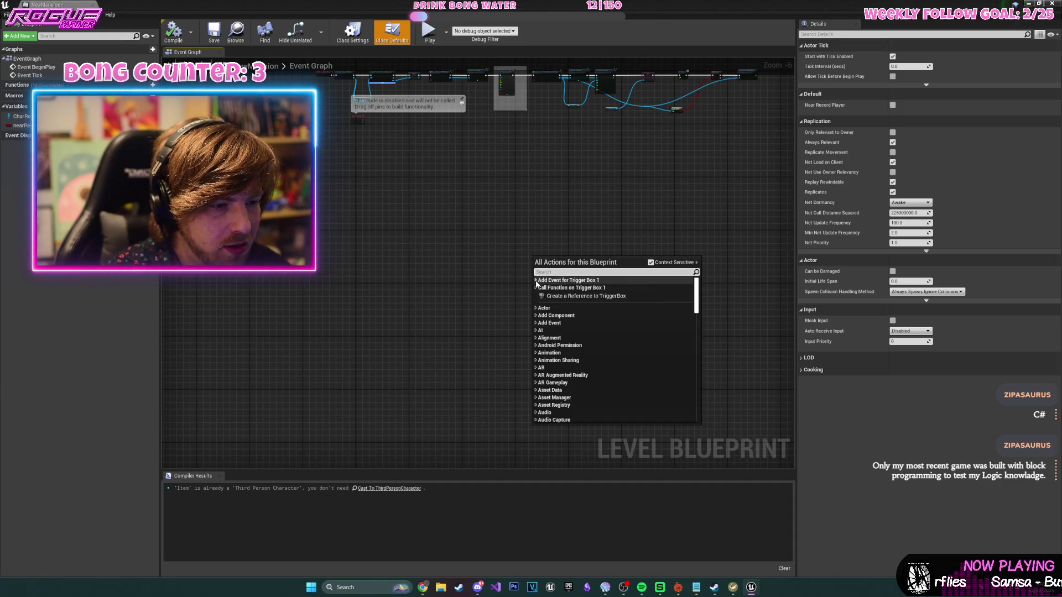
click(540, 288)
click(586, 296)
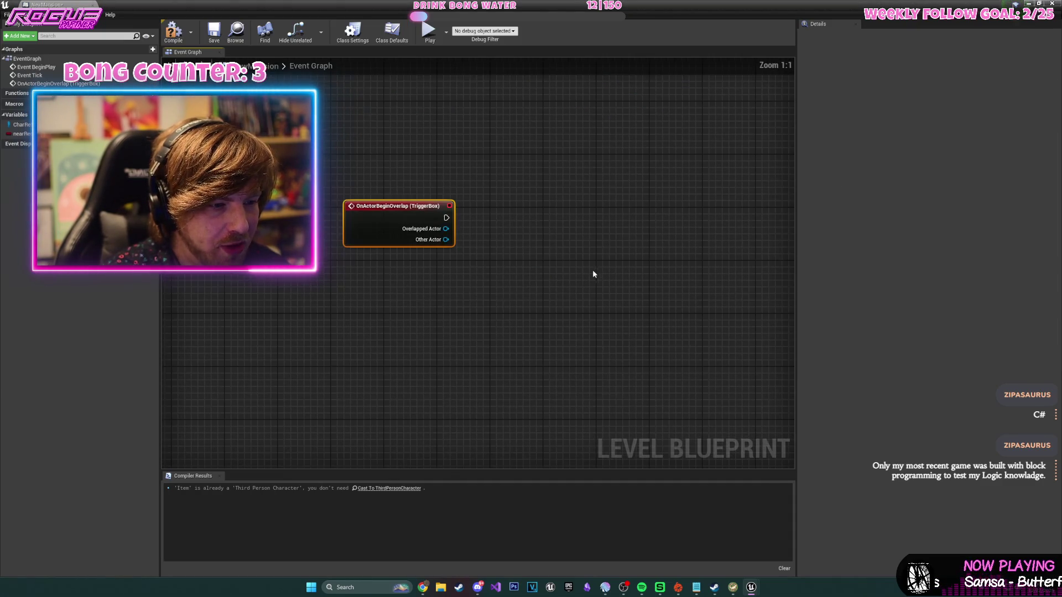
- Connect a Print String node to the overlap event, compile the blueprint, and start a play test
drag(447, 218, 586, 210)
text(print string)
key(Return)
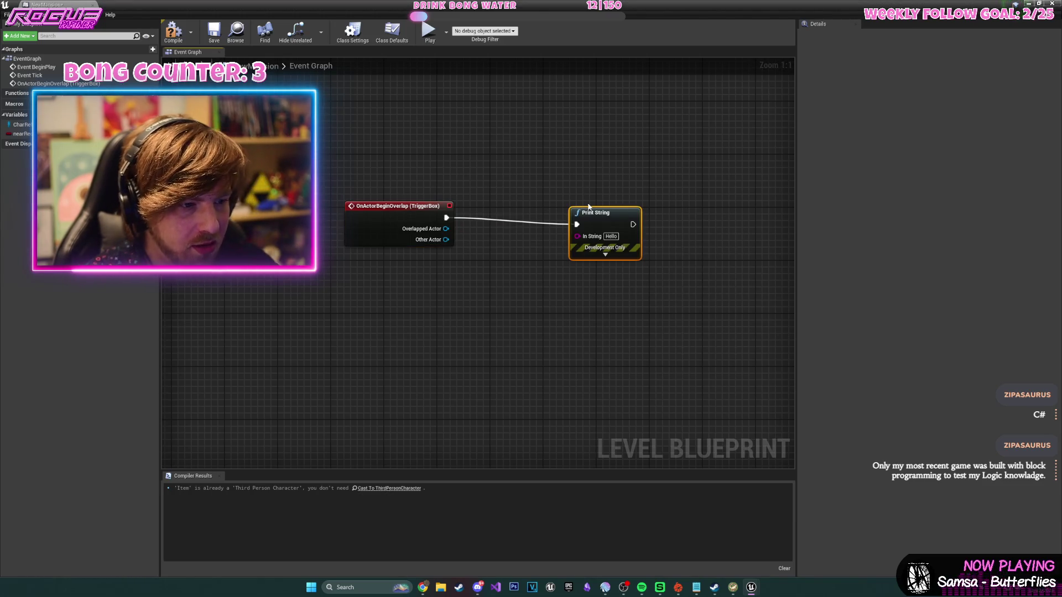
click(174, 32)
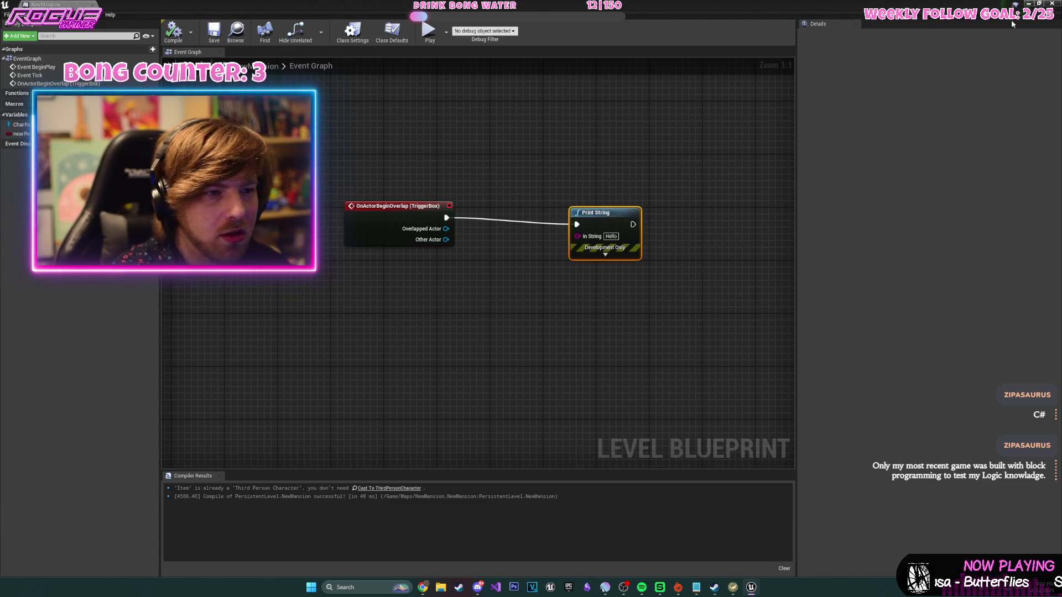
click(1031, 3)
click(487, 31)
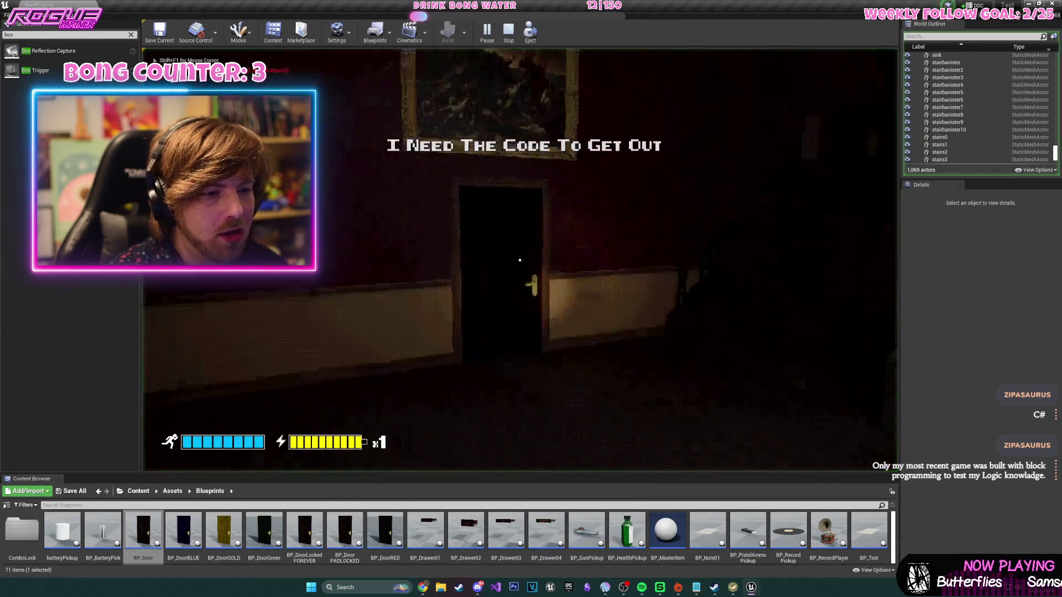
- Walk the player toward the door, then stop the play test
key(w)
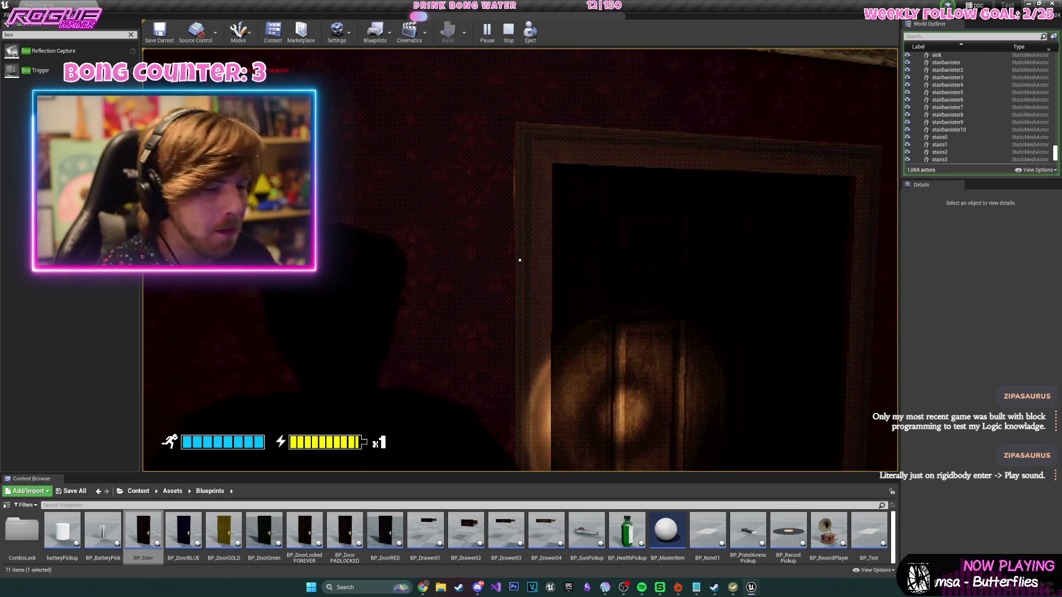
key(Escape)
- Delete the TriggerBox from the level, confirming the reference warning
key(f)
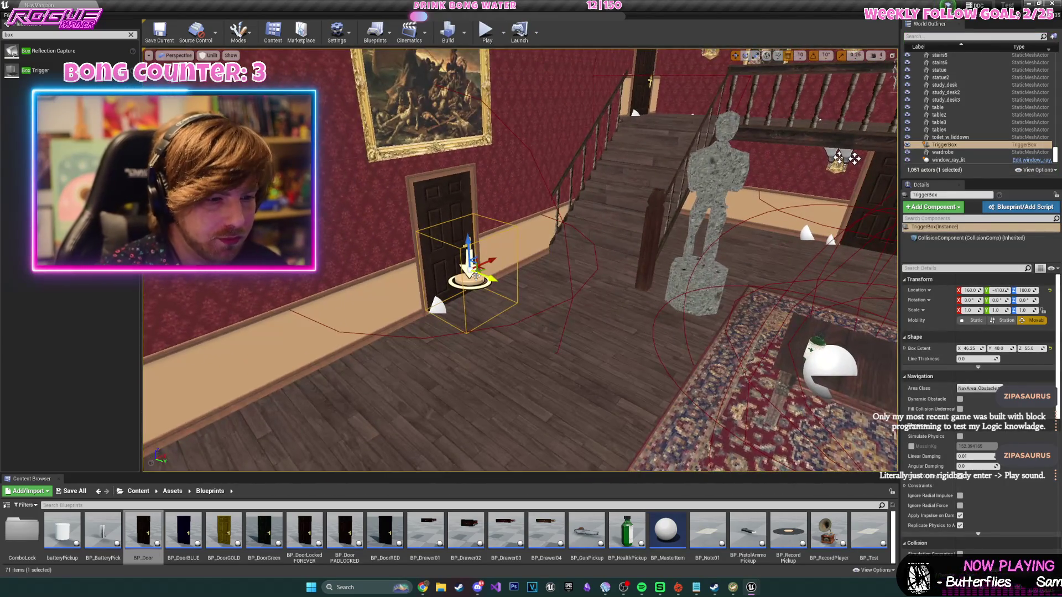
key(Delete)
click(569, 330)
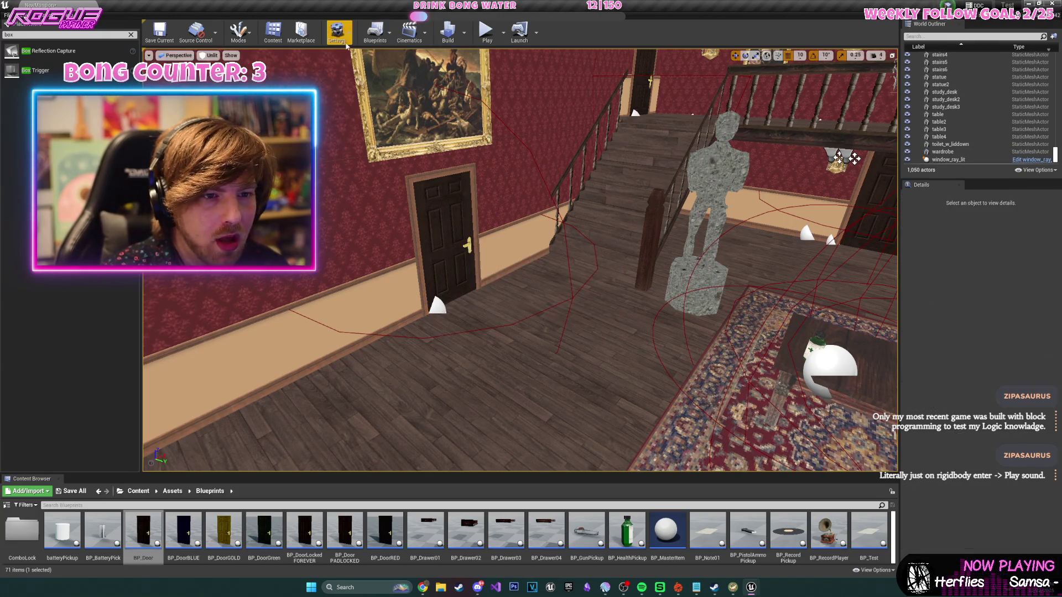
- Delete the overlap and Print String nodes from the Level Blueprint and recompile it
click(381, 39)
click(406, 95)
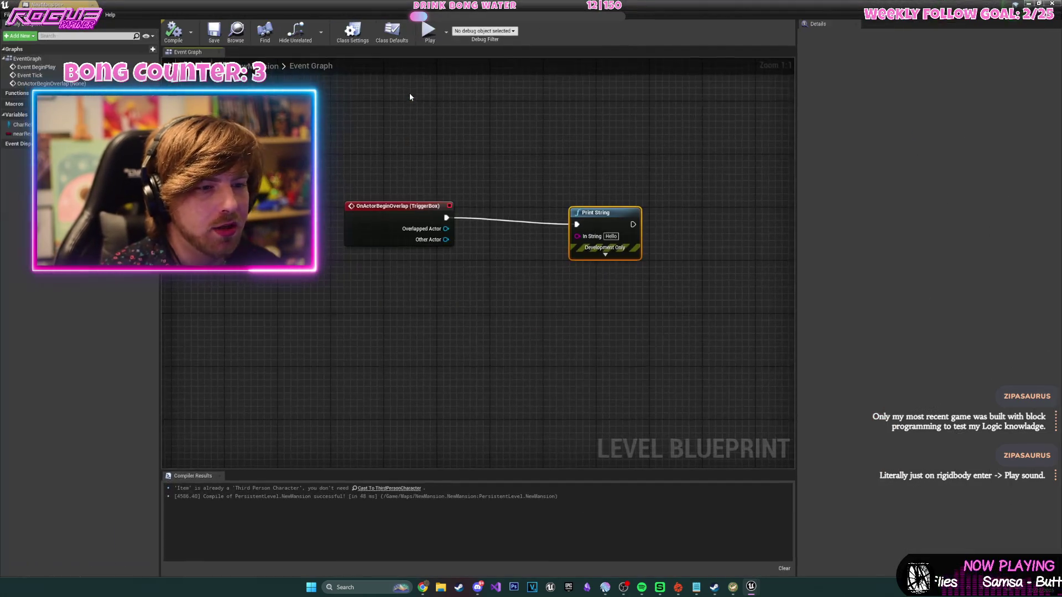
key(ctrl+a)
key(Delete)
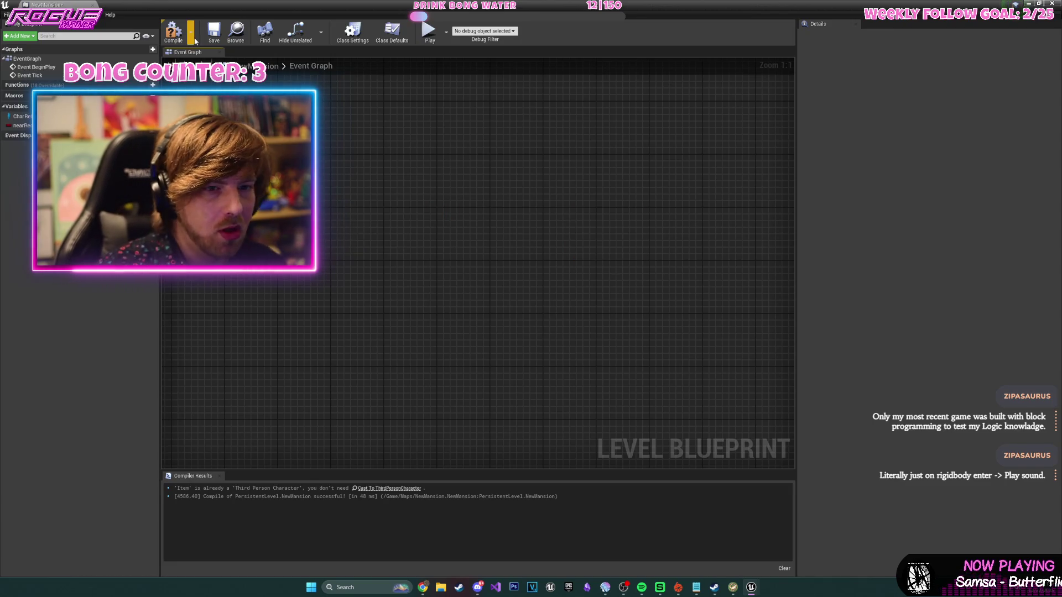
click(173, 32)
click(1026, 4)
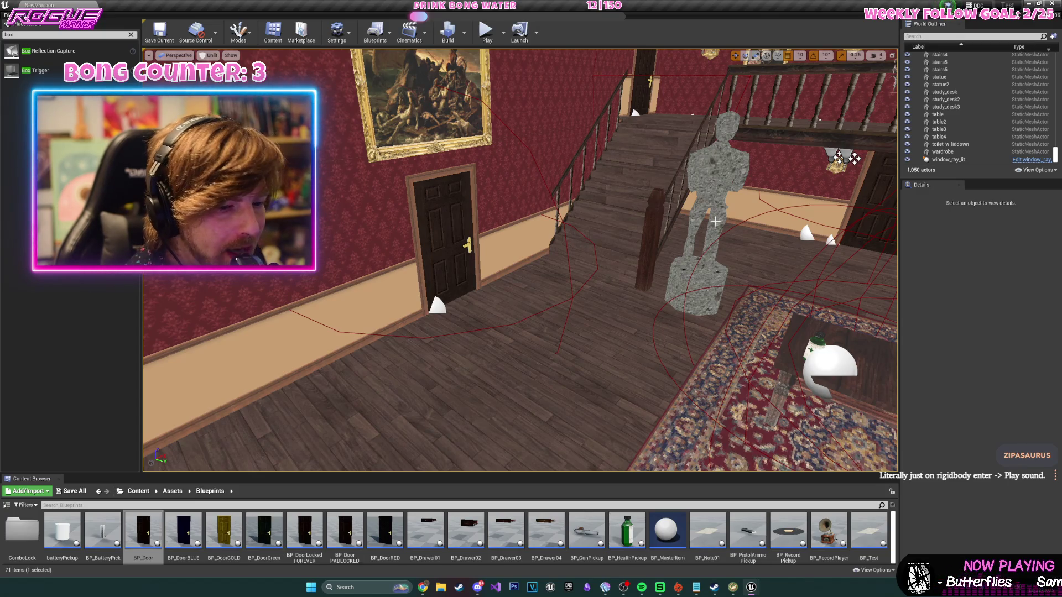
mouse_move(581, 254)
mouse_down()
mouse_move(581, 210)
mouse_move(569, 205)
mouse_move(534, 216)
mouse_move(534, 232)
mouse_up()
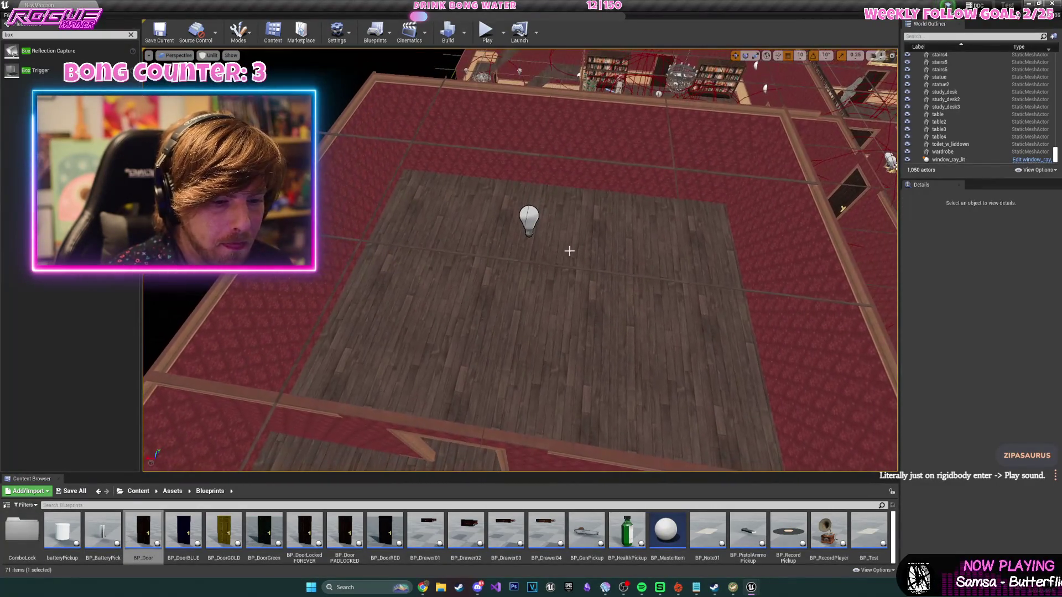
click(138, 491)
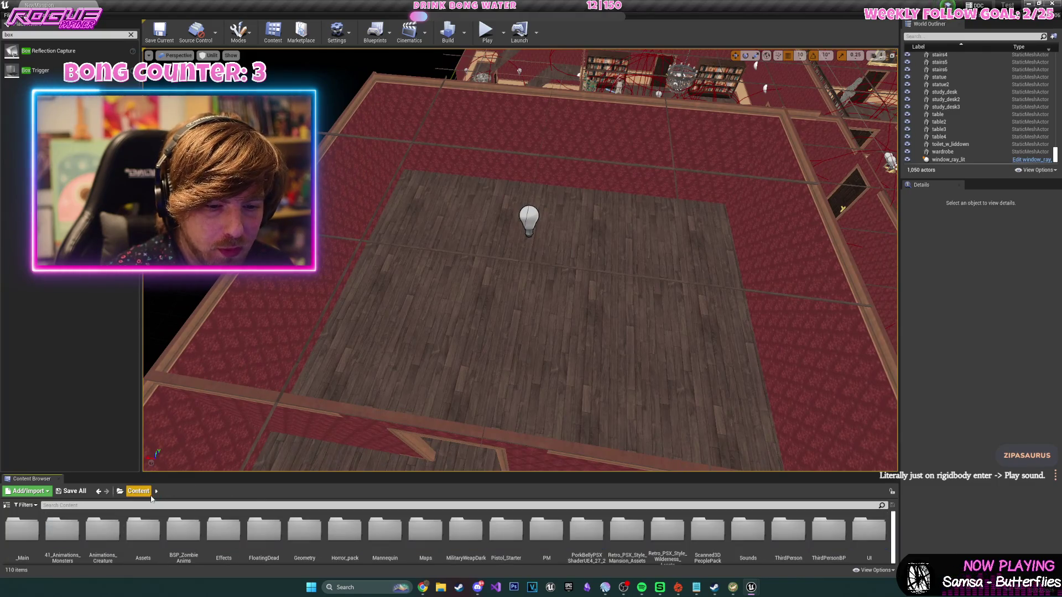
double_click(627, 530)
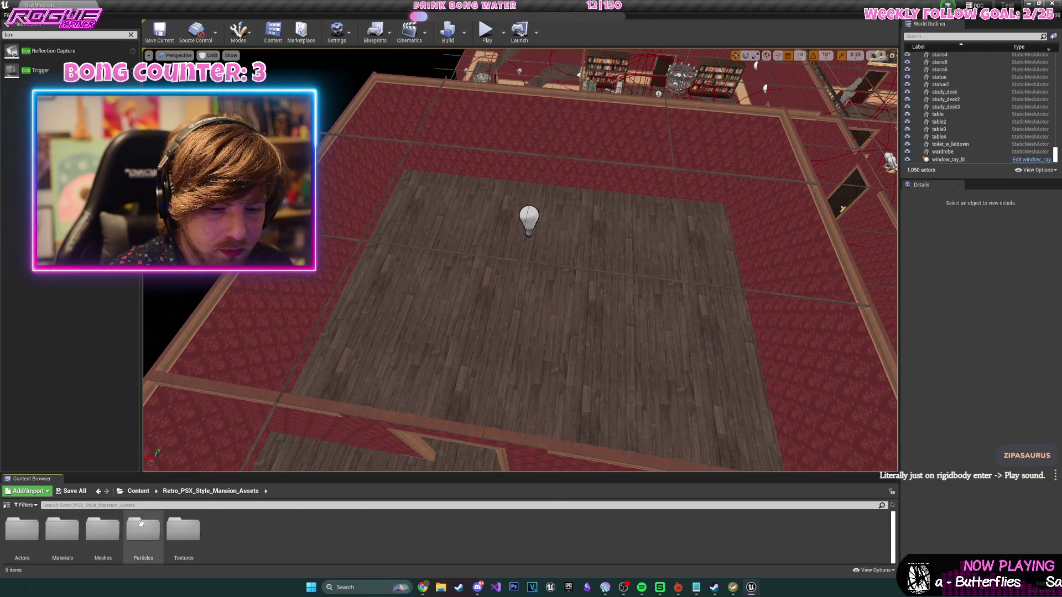
click(245, 382)
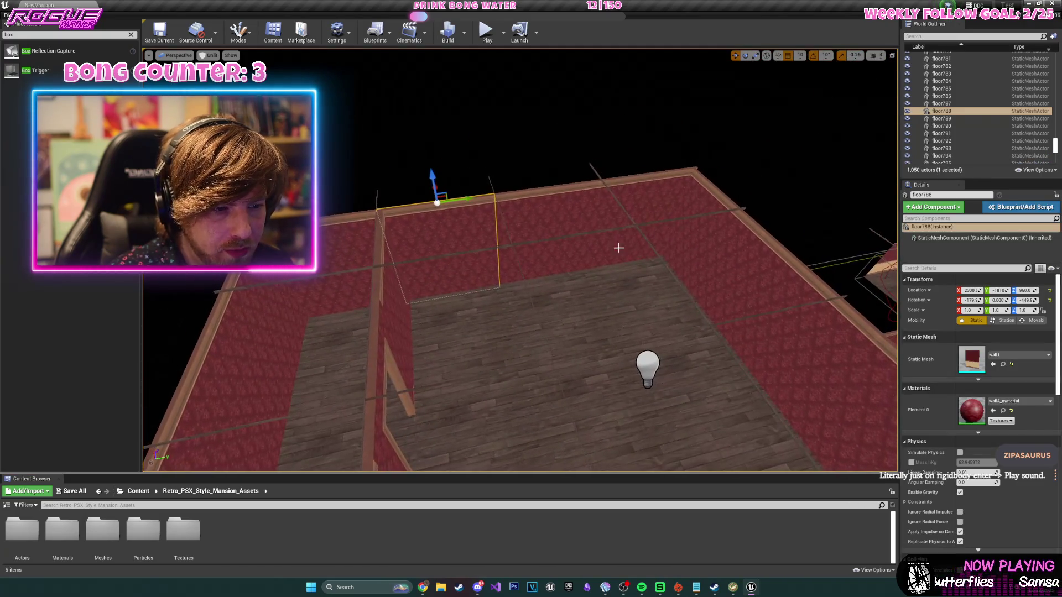
ctrl+click(617, 244)
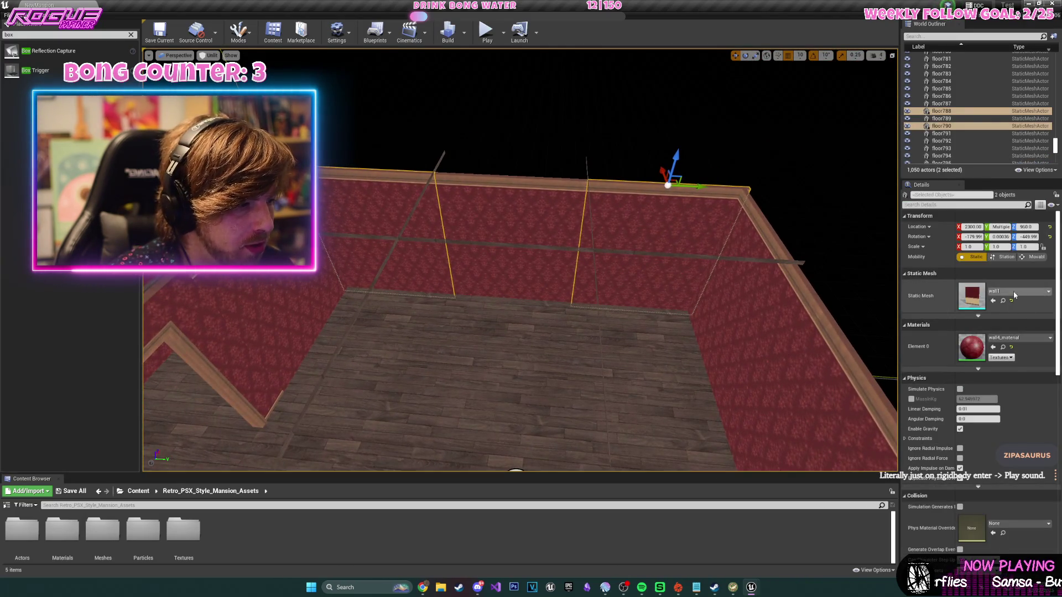
click(1014, 291)
text(window)
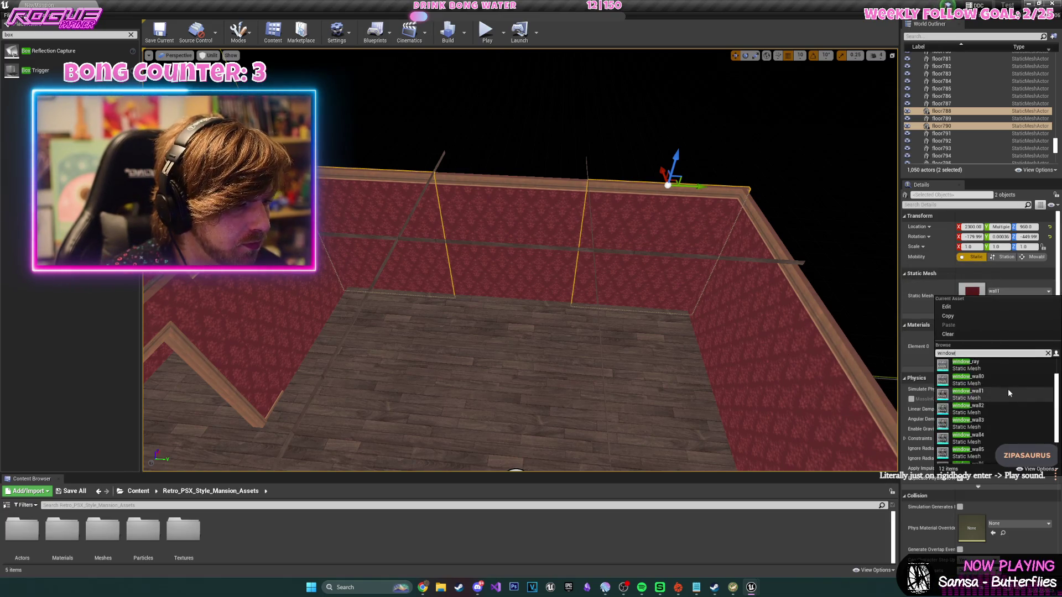
click(1007, 376)
key(e)
drag(679, 160, 697, 227)
key(w)
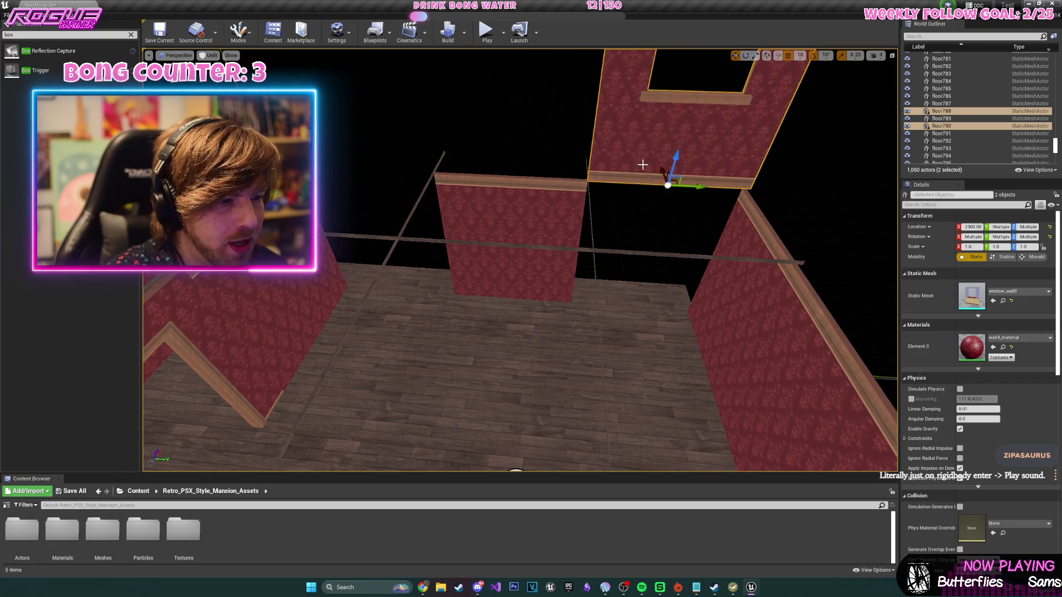
drag(686, 184, 372, 164)
drag(357, 145, 367, 273)
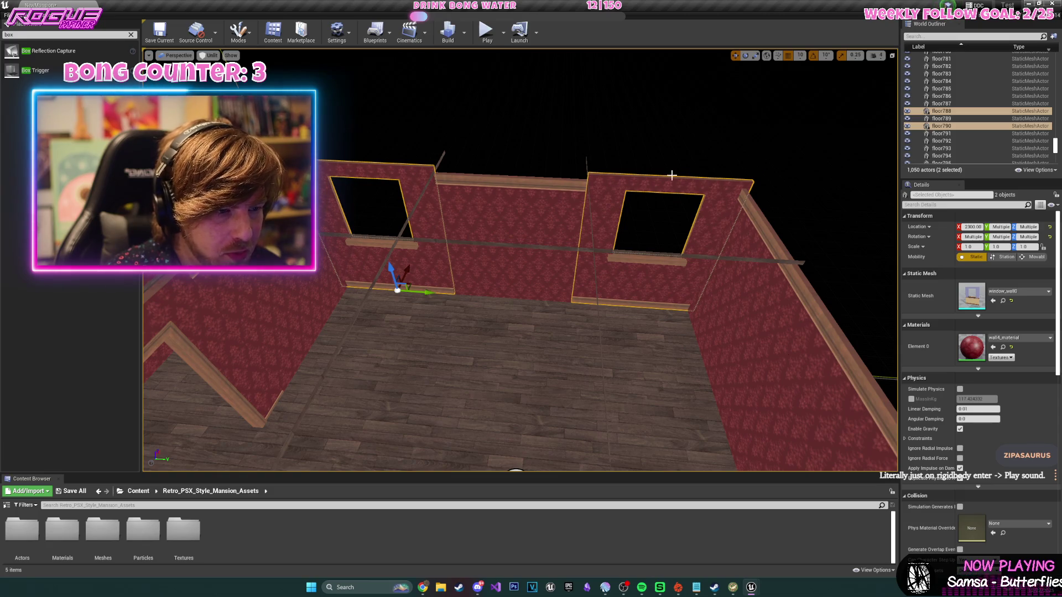
drag(391, 268, 392, 273)
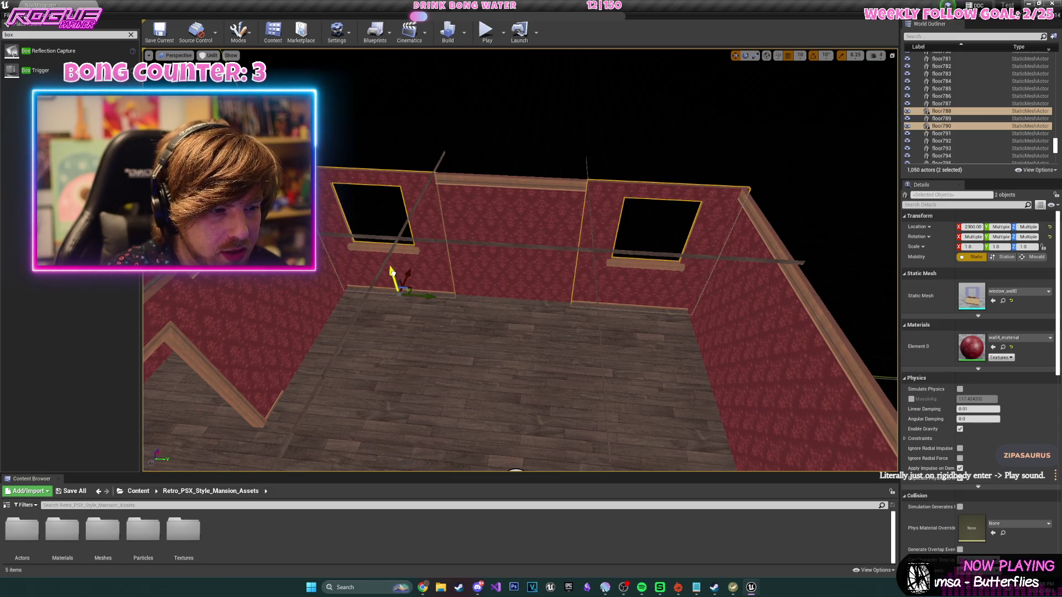
scroll(391, 271, up, 6)
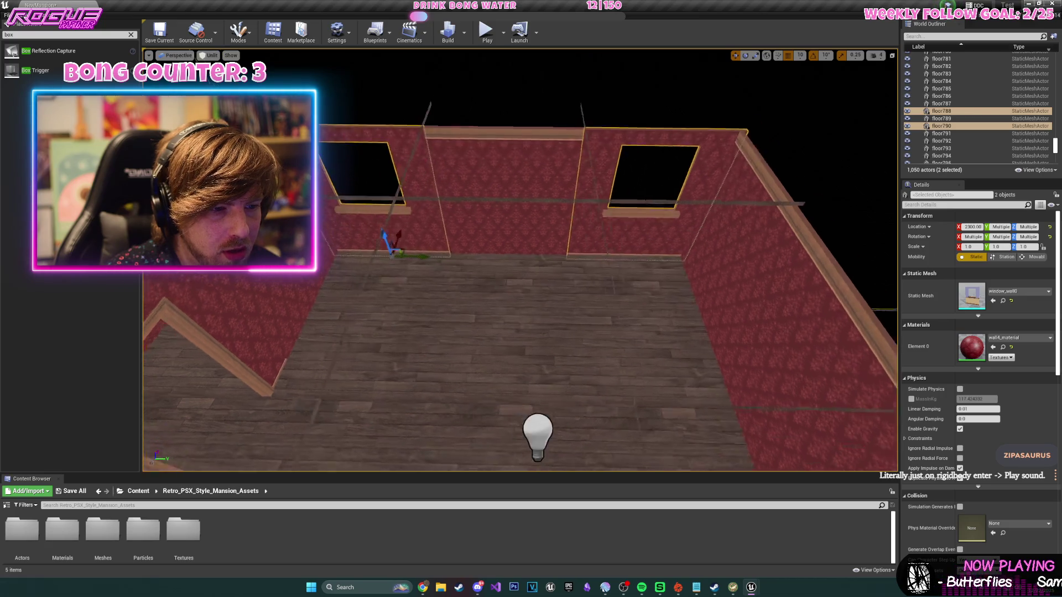
scroll(808, 295, down, 5)
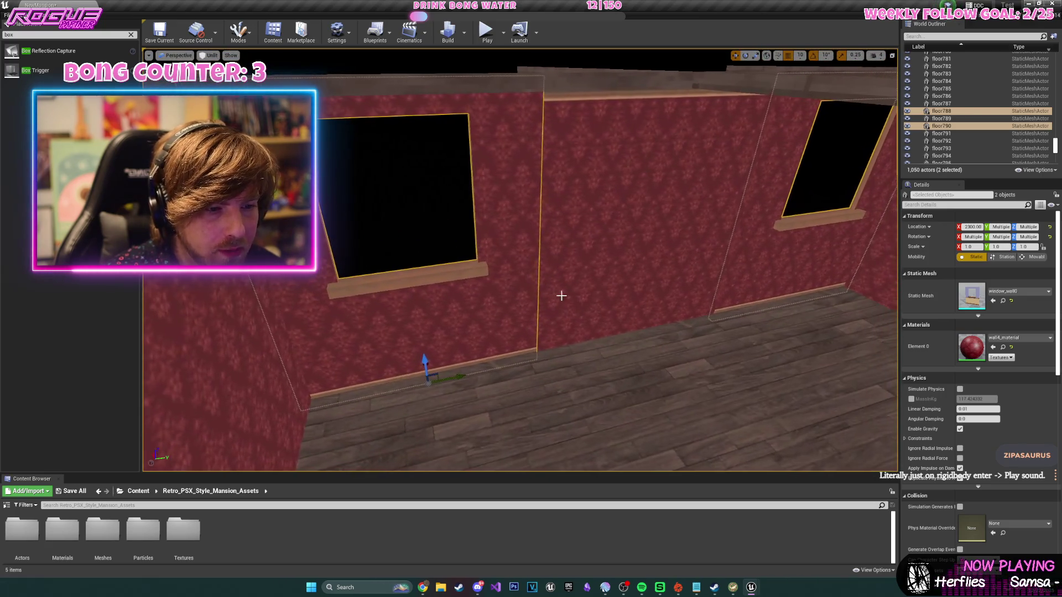
scroll(808, 295, down, 5)
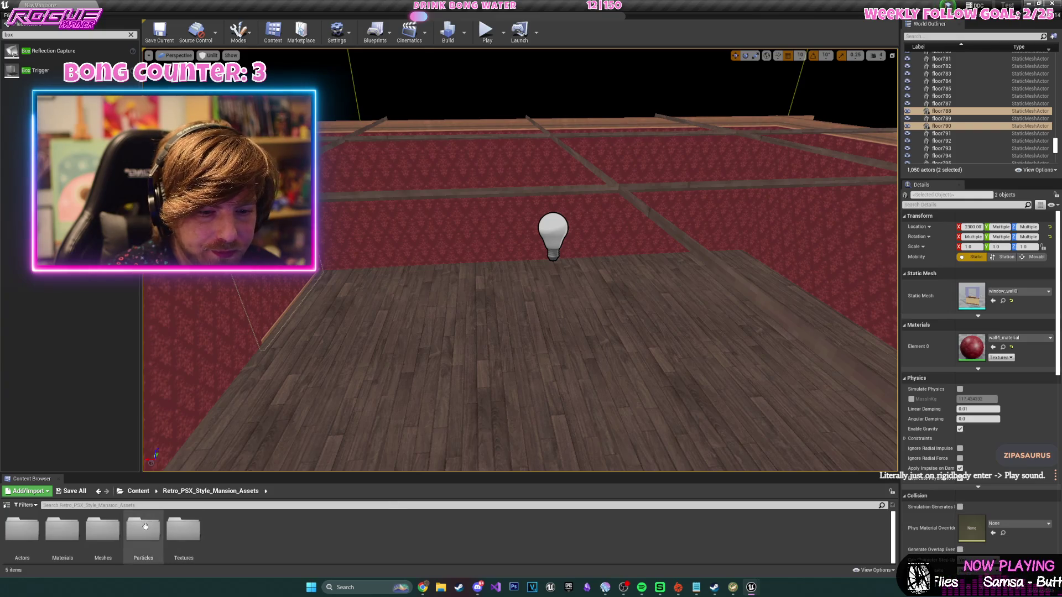
- Place the master_bed canopy bed from Meshes > Furniture into the bedroom
click(109, 533)
double_click(109, 533)
double_click(62, 531)
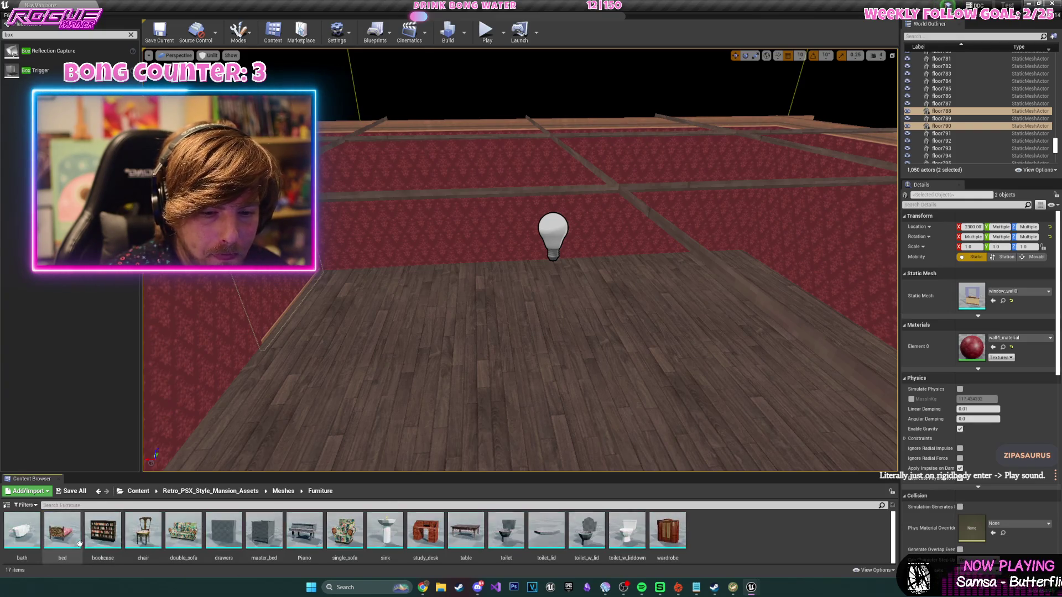
mouse_move(264, 531)
mouse_down()
mouse_move(553, 320)
mouse_move(550, 305)
mouse_up()
- Add a double_sofa beside the bed, rotated square to the walls and slid along X
scroll(550, 304, up, 3)
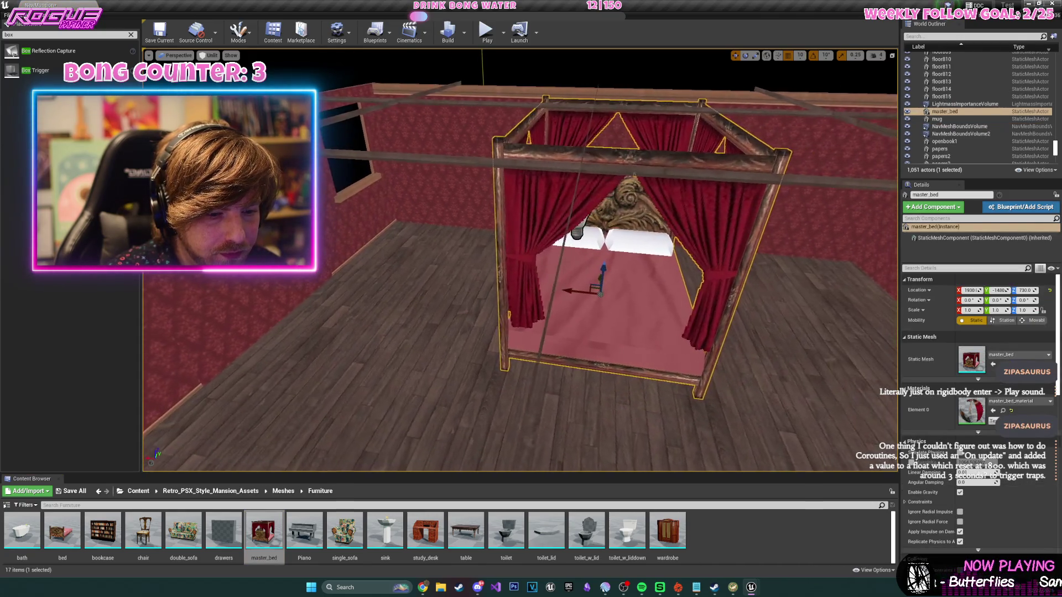
scroll(550, 304, down, 3)
mouse_move(184, 531)
mouse_down()
mouse_move(387, 453)
mouse_move(664, 409)
mouse_move(697, 423)
mouse_up()
scroll(551, 304, down, 3)
drag(581, 343, 591, 349)
key(w)
mouse_move(573, 310)
mouse_down()
mouse_move(612, 308)
mouse_move(603, 307)
mouse_move(570, 201)
mouse_move(570, 261)
mouse_move(510, 260)
mouse_move(868, 370)
mouse_up()
- Place a table in the bedroom
scroll(520, 260, down, 5)
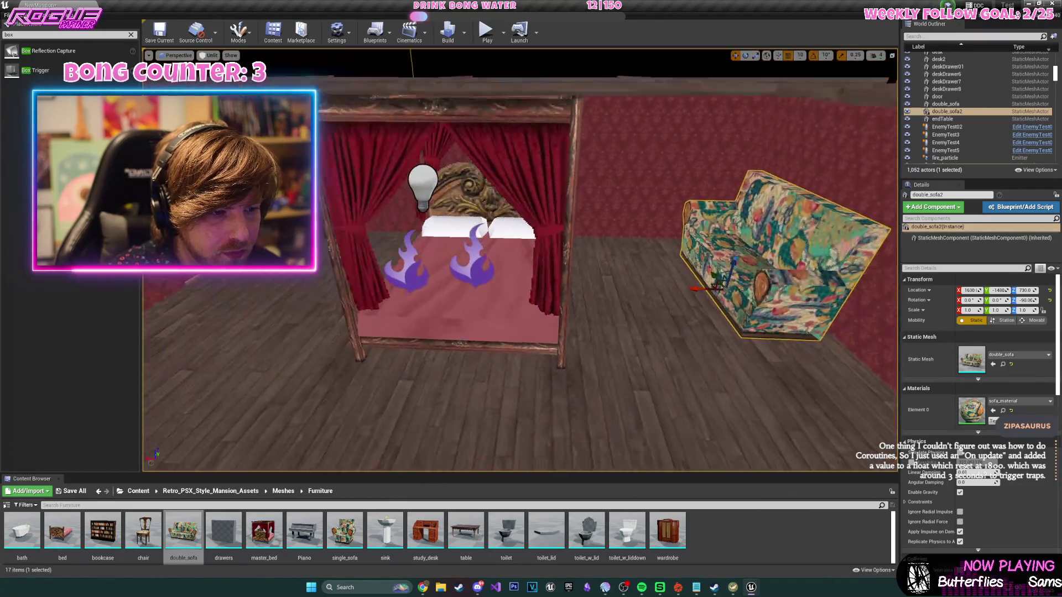
scroll(416, 284, up, 1)
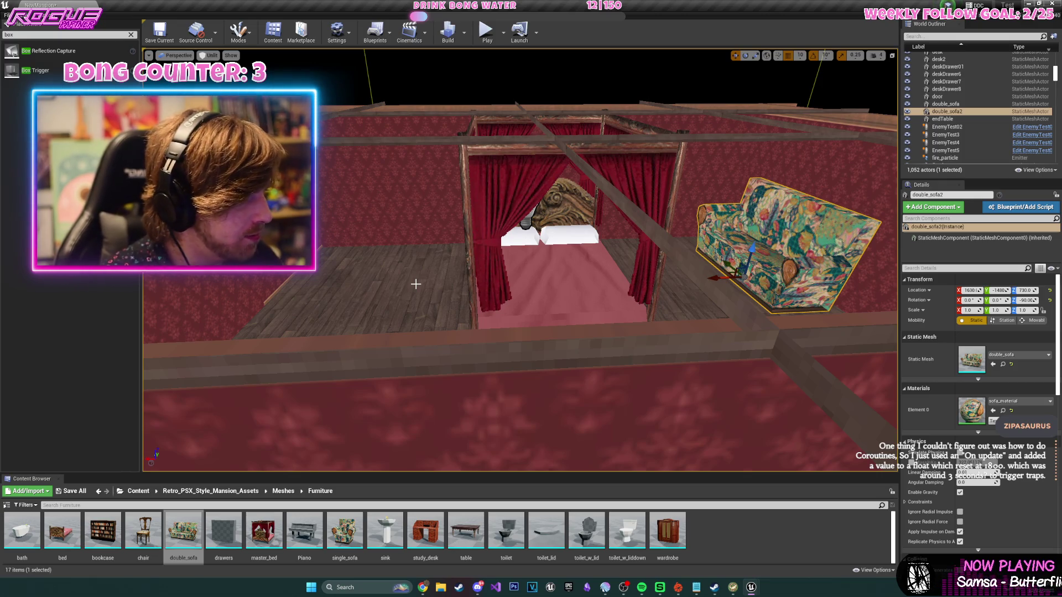
scroll(416, 284, down, 10)
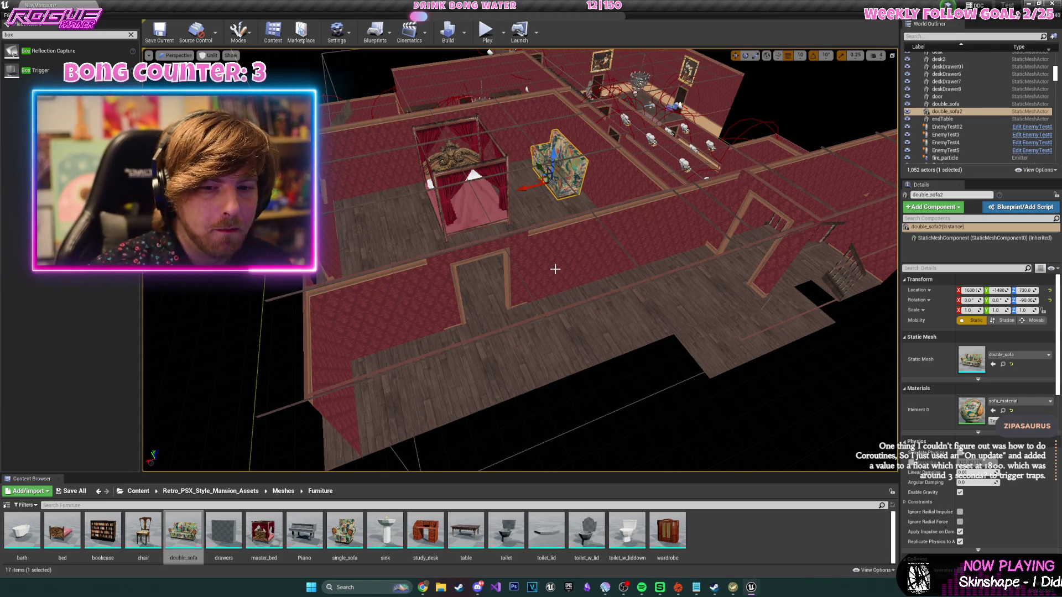
scroll(628, 233, up, 10)
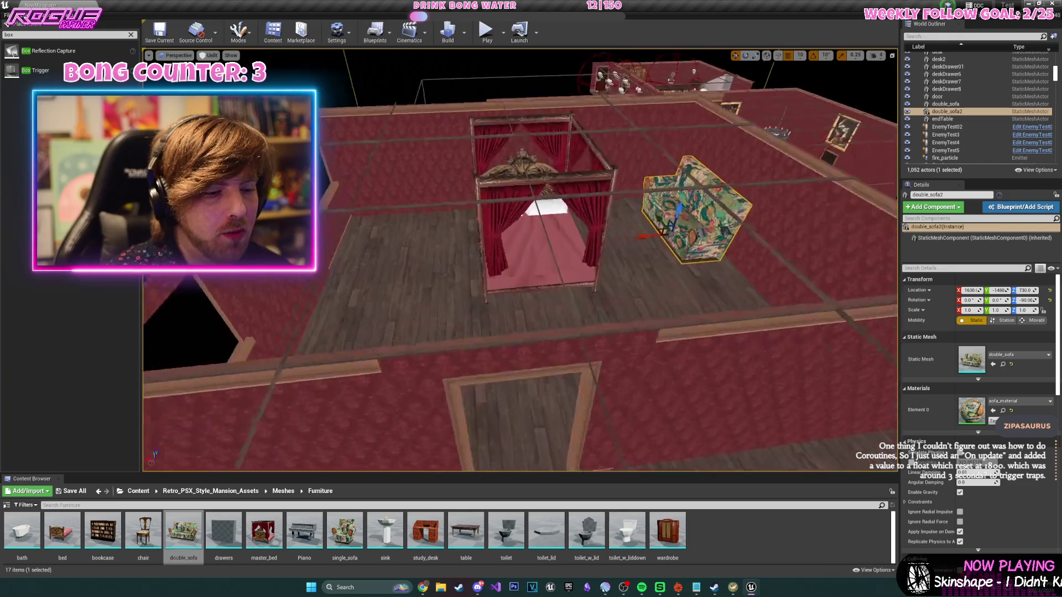
scroll(520, 260, up, 5)
mouse_move(466, 530)
mouse_down()
mouse_move(517, 309)
mouse_move(506, 264)
mouse_up()
scroll(520, 260, down, 5)
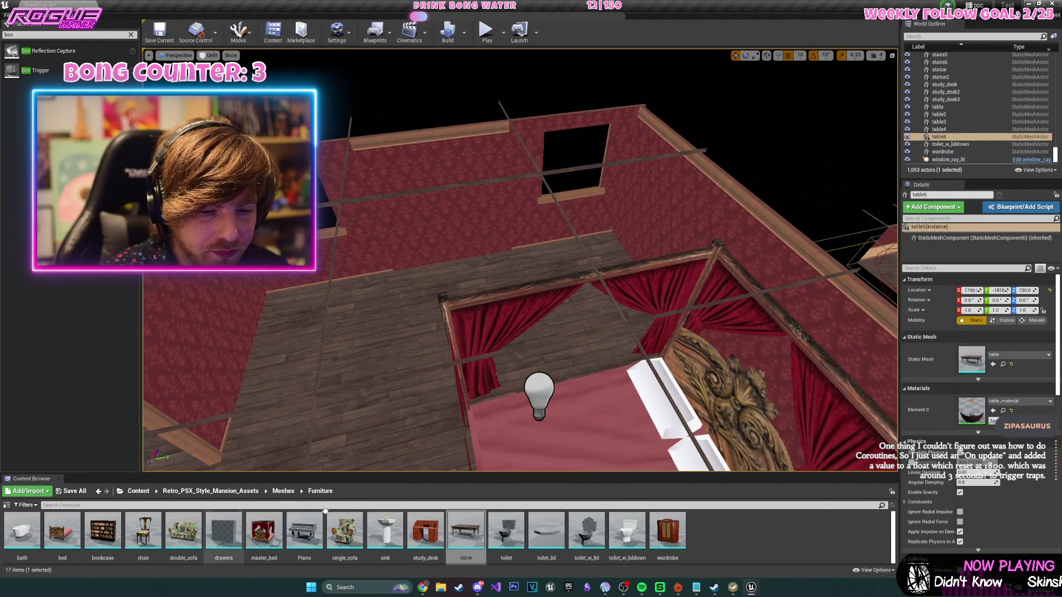
- Place the wardrobe and push it back against the wall
mouse_move(668, 530)
mouse_down()
mouse_move(489, 293)
mouse_move(511, 271)
mouse_up()
key(e)
key(f)
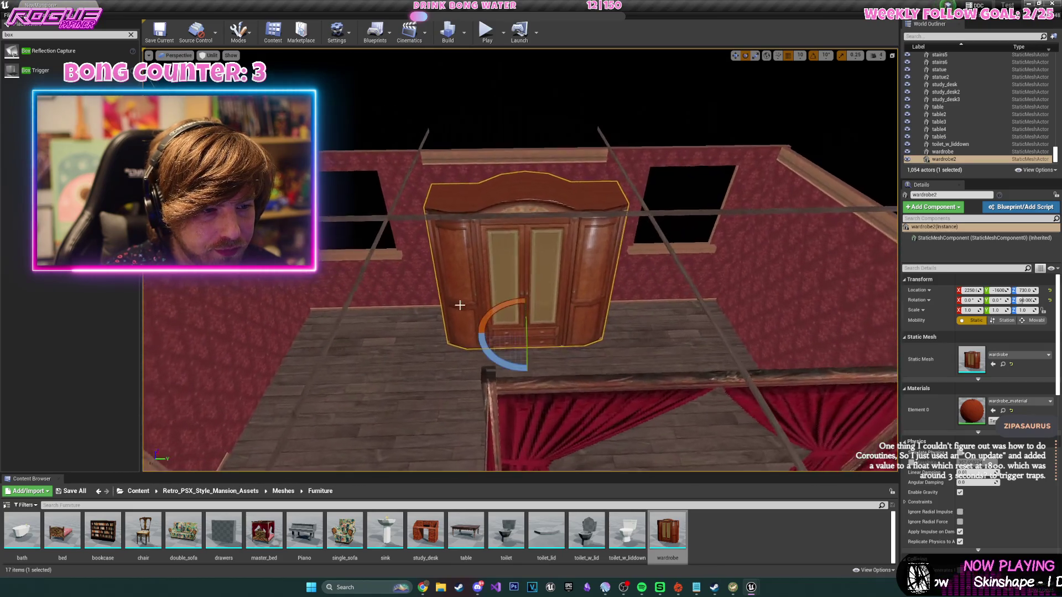
key(w)
mouse_move(531, 334)
mouse_down()
mouse_move(802, 205)
mouse_move(884, 118)
mouse_up()
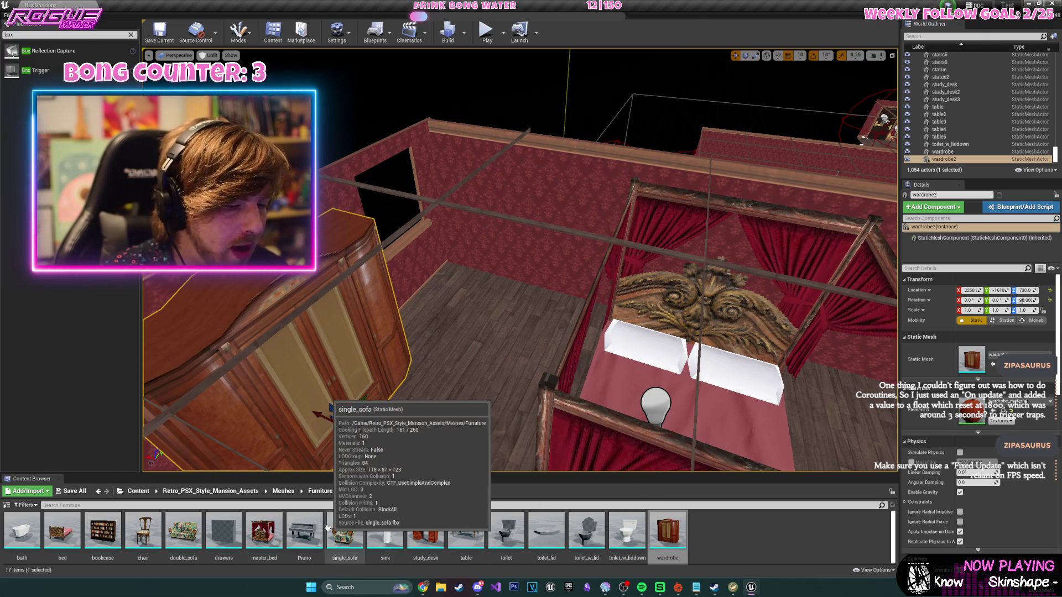
- Place the study_desk near the window and nudge it toward the wall
mouse_move(322, 526)
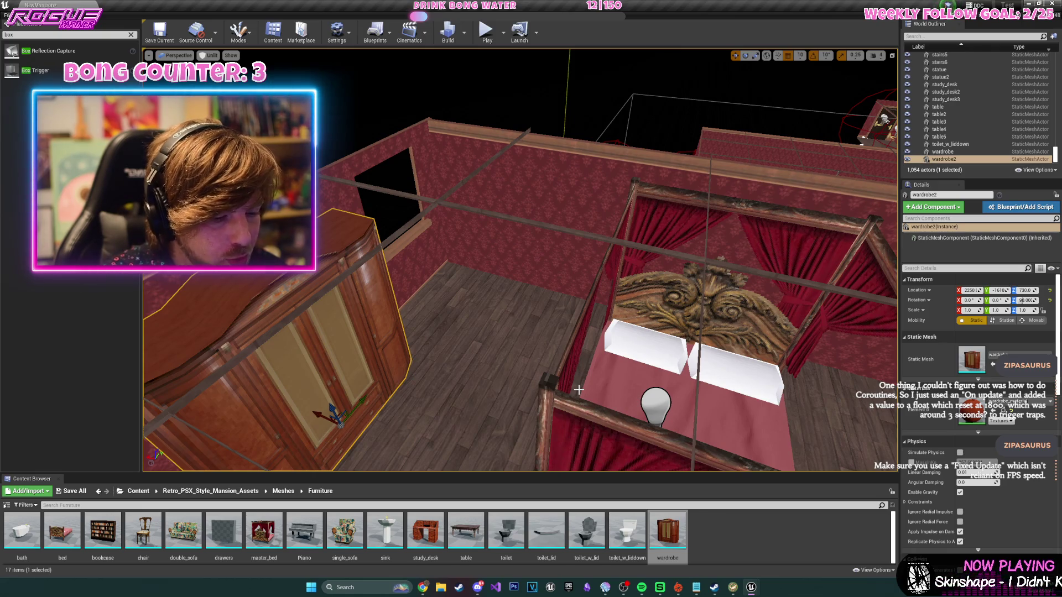
mouse_move(426, 530)
mouse_down()
mouse_move(443, 326)
mouse_move(514, 301)
mouse_move(521, 333)
mouse_move(567, 305)
mouse_move(525, 332)
mouse_up()
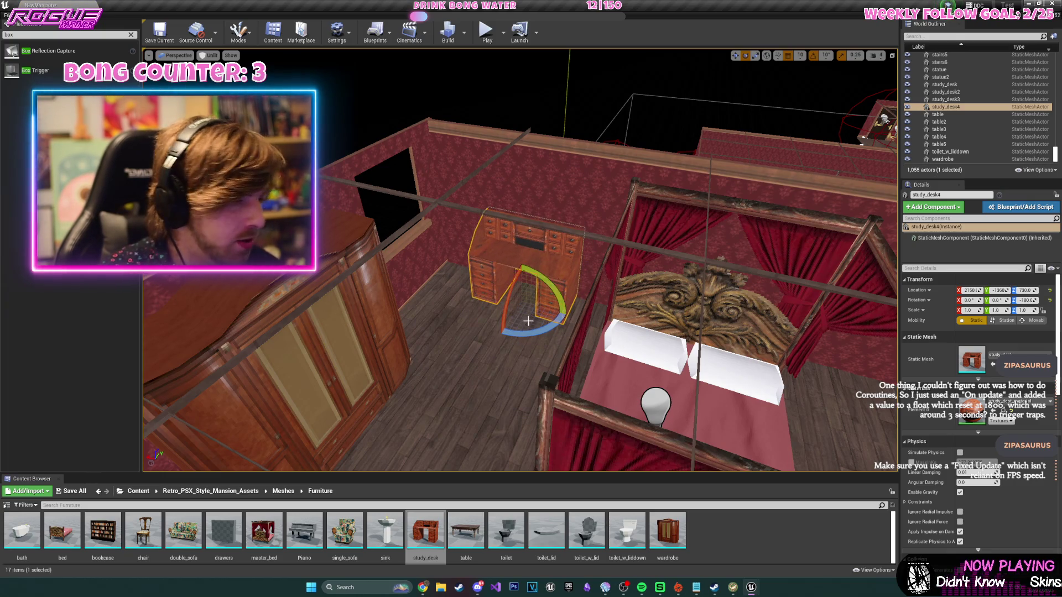
key(w)
drag(508, 286, 503, 289)
key(f)
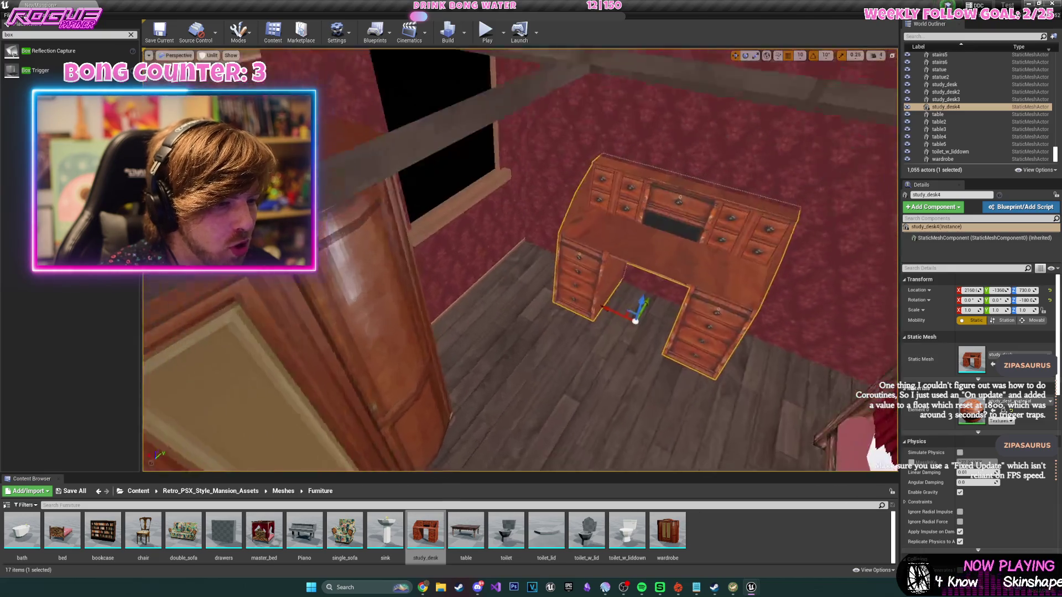
drag(631, 313, 635, 310)
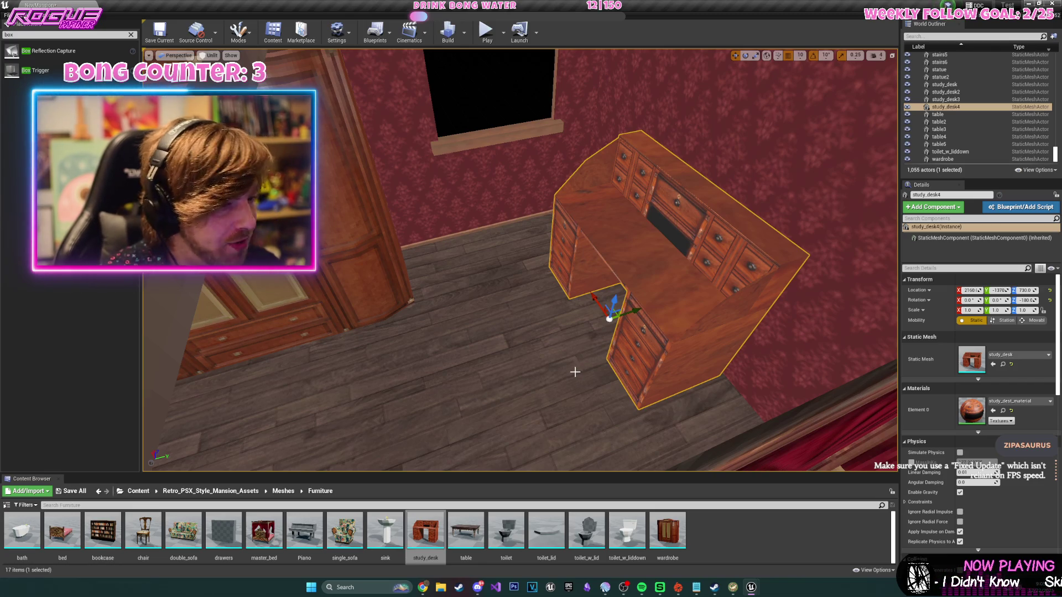
scroll(577, 374, down, 10)
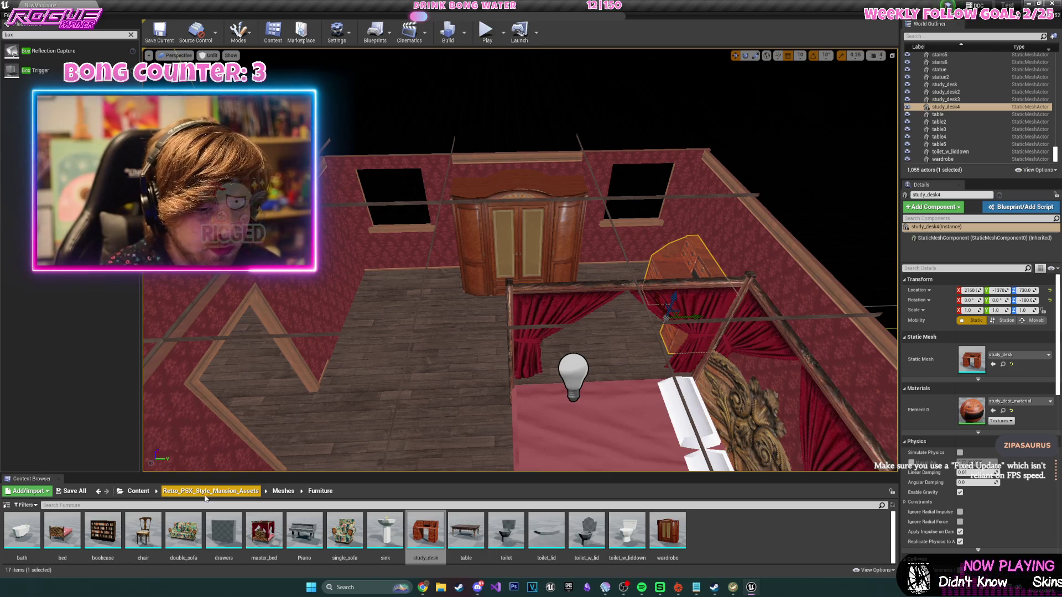
click(138, 491)
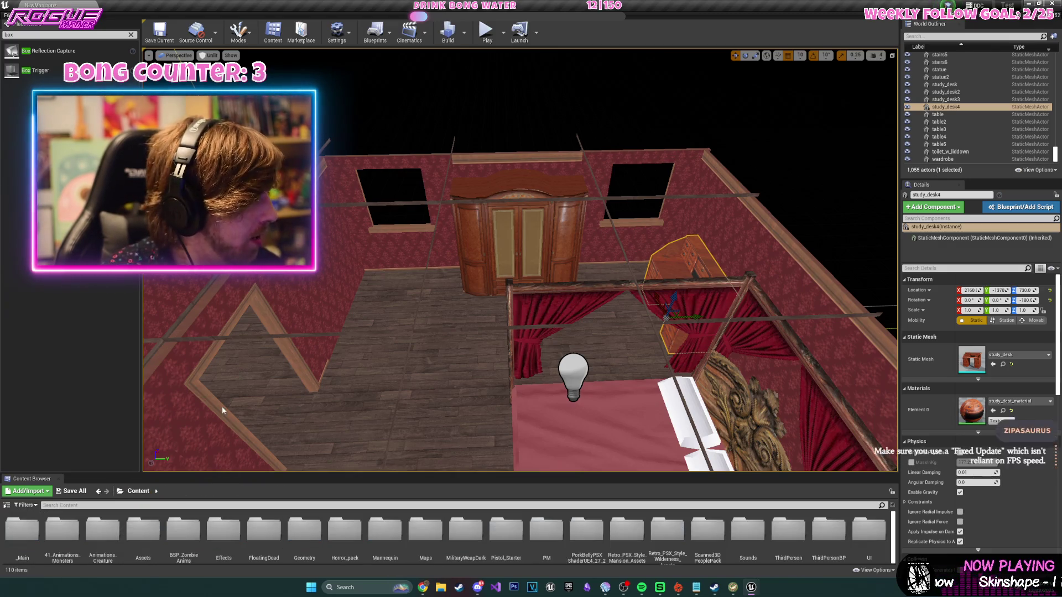
- Place a window_ray_lit actor from Retro_PSX_Style_Mansion_Assets > Actors by the bedroom window
drag(303, 474, 306, 389)
double_click(628, 448)
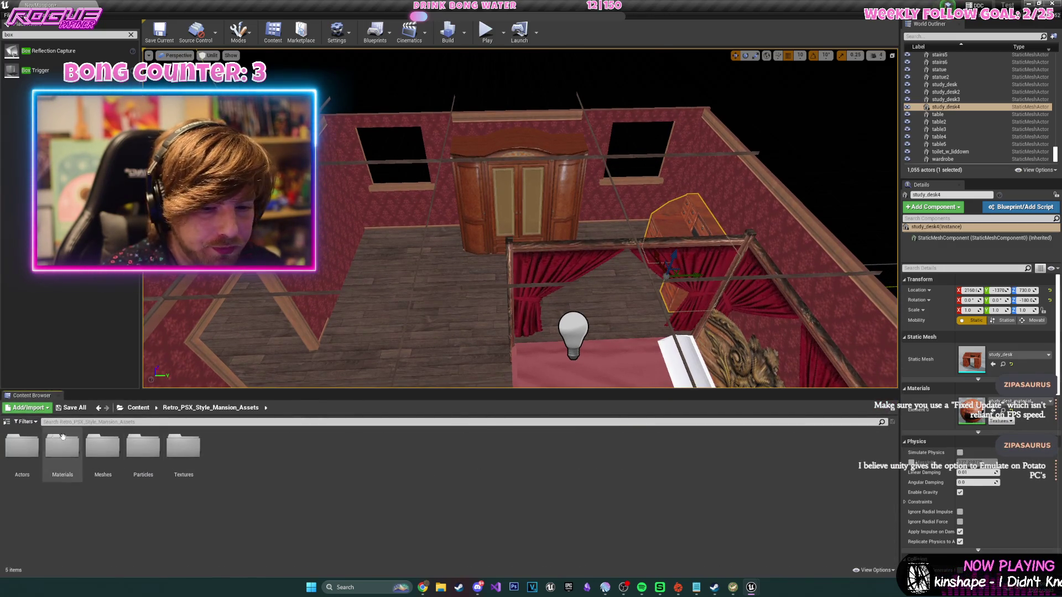
double_click(19, 449)
mouse_move(265, 448)
mouse_down()
mouse_move(414, 245)
mouse_move(429, 254)
mouse_up()
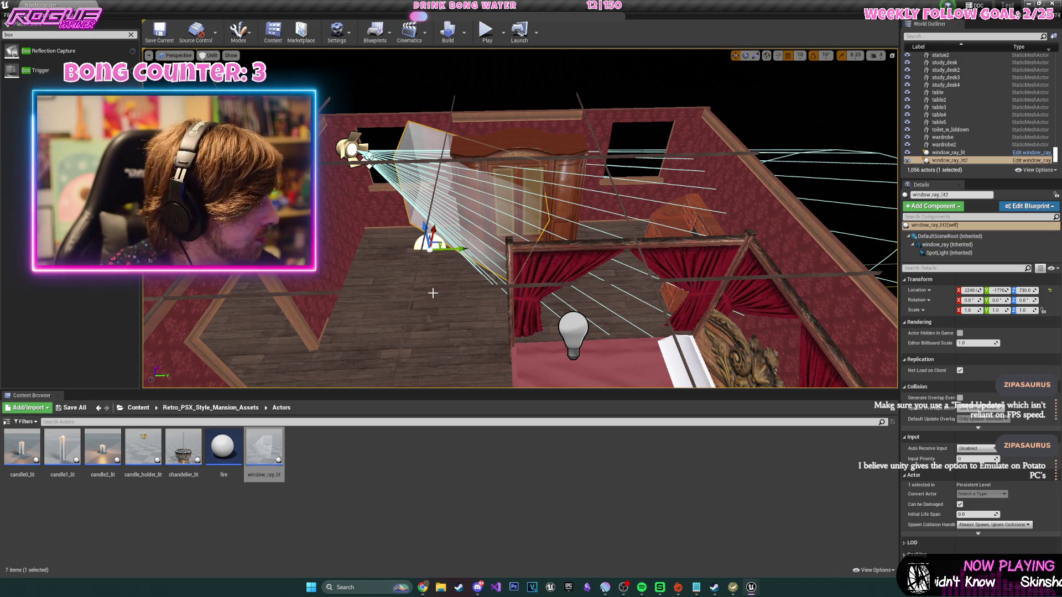
- Turn the window_ray_lit light 90 degrees and move it toward the window
key(e)
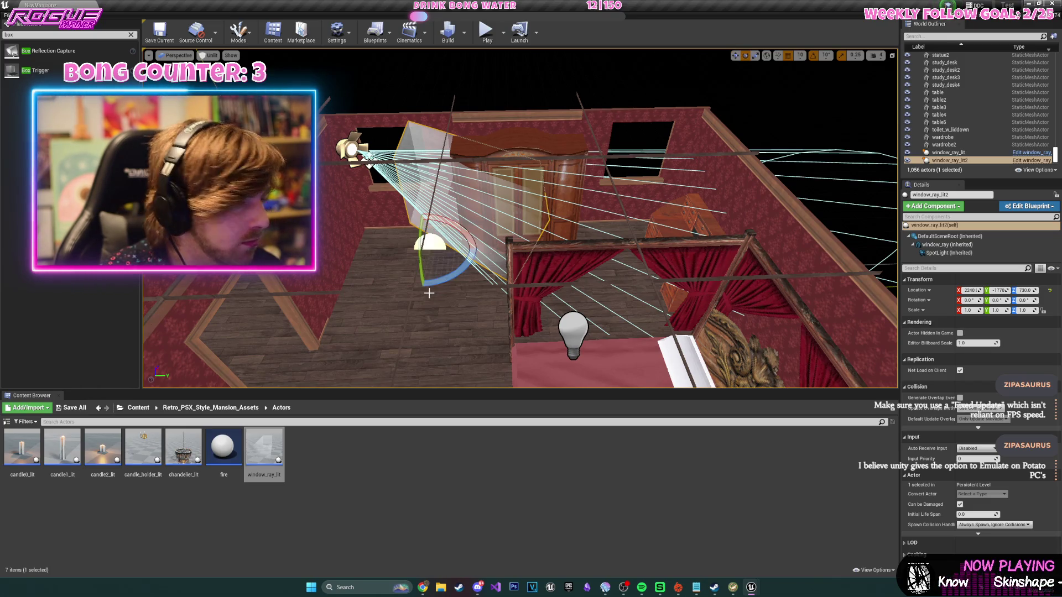
mouse_move(447, 277)
mouse_down()
mouse_move(427, 139)
mouse_move(457, 110)
mouse_up()
key(w)
mouse_move(537, 293)
mouse_down()
mouse_move(511, 303)
mouse_move(670, 310)
mouse_move(589, 335)
mouse_up()
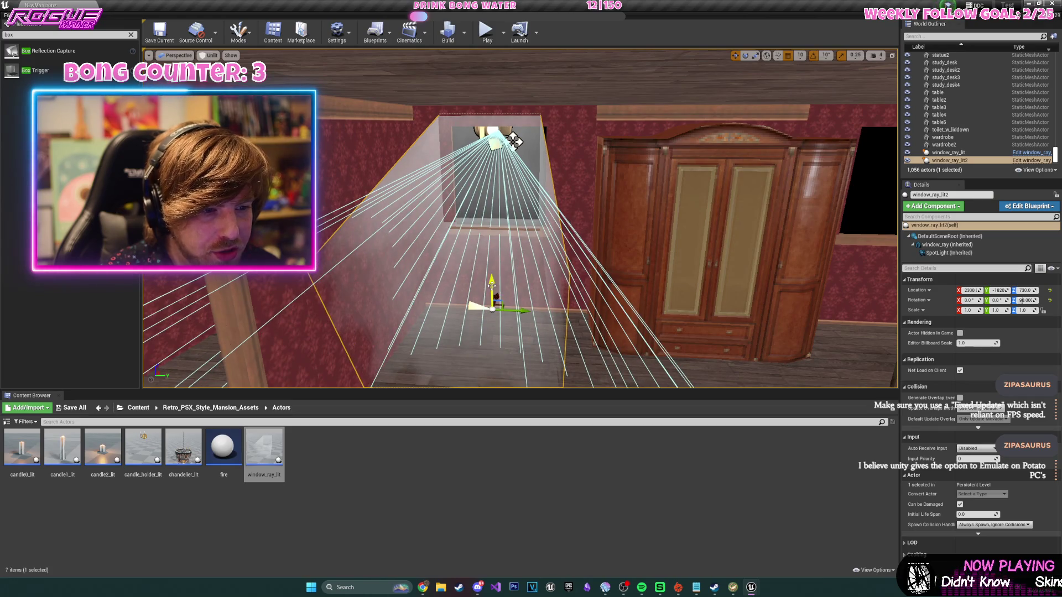
mouse_move(523, 149)
mouse_down()
mouse_move(515, 166)
mouse_move(581, 315)
mouse_move(464, 301)
mouse_move(614, 375)
mouse_move(687, 335)
mouse_up()
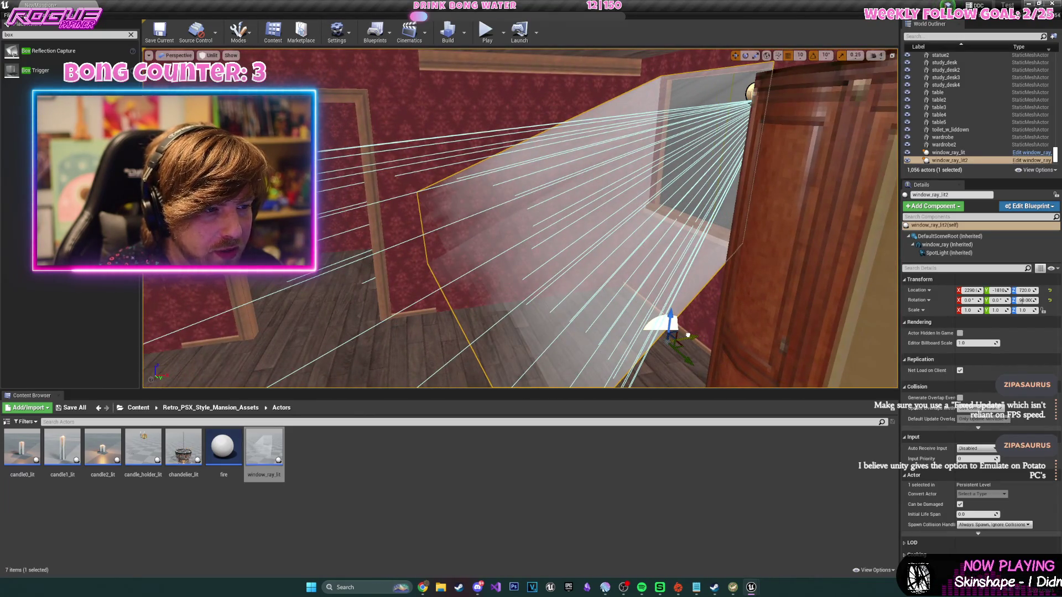
key(ctrl+z)
scroll(465, 157, down, 5)
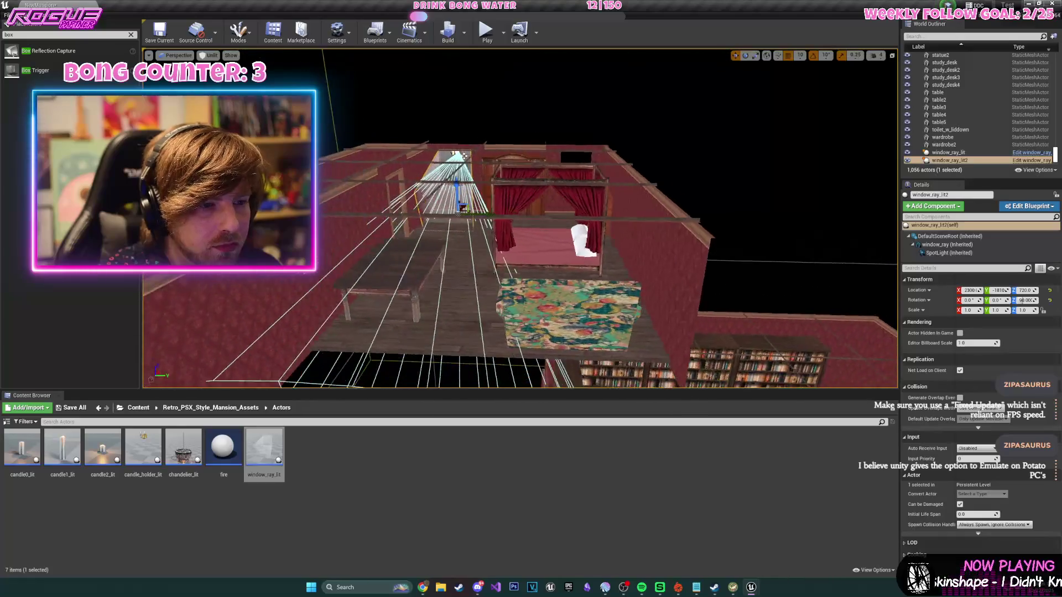
- Alt-drag a copy of the window light rays for the other window
mouse_move(465, 156)
mouse_down()
mouse_move(486, 156)
mouse_move(485, 177)
mouse_move(476, 161)
mouse_up()
scroll(485, 156, up, 10)
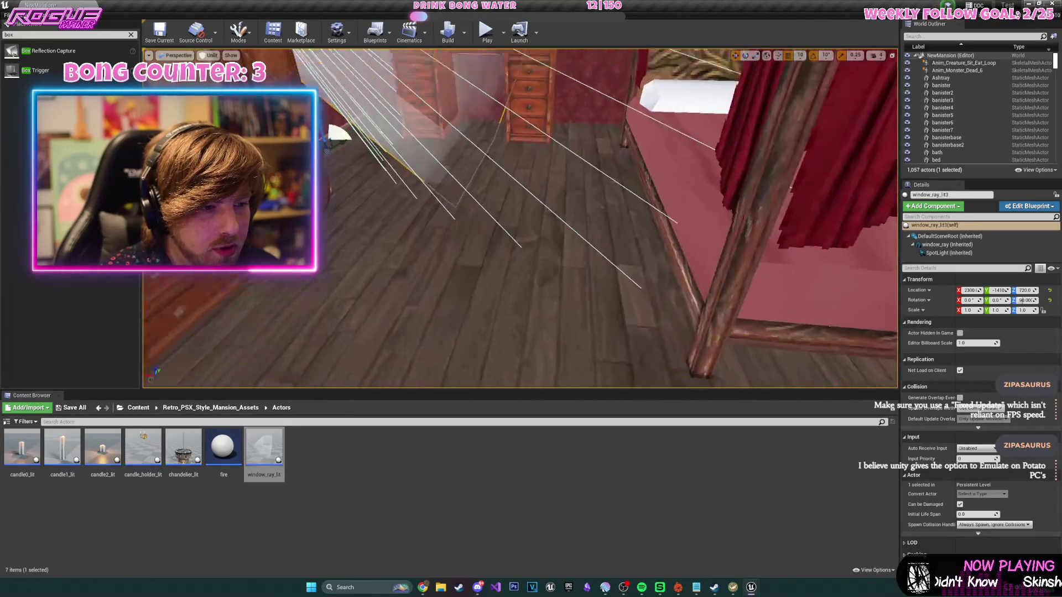
scroll(520, 218, down, 10)
scroll(520, 218, up, 3)
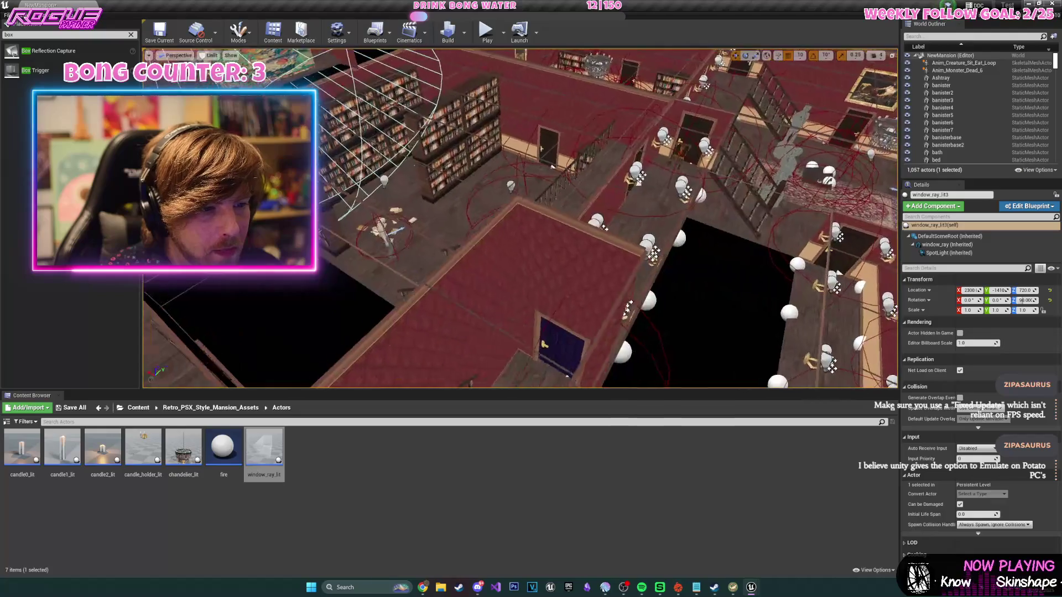
scroll(380, 180, up, 2)
click(380, 179)
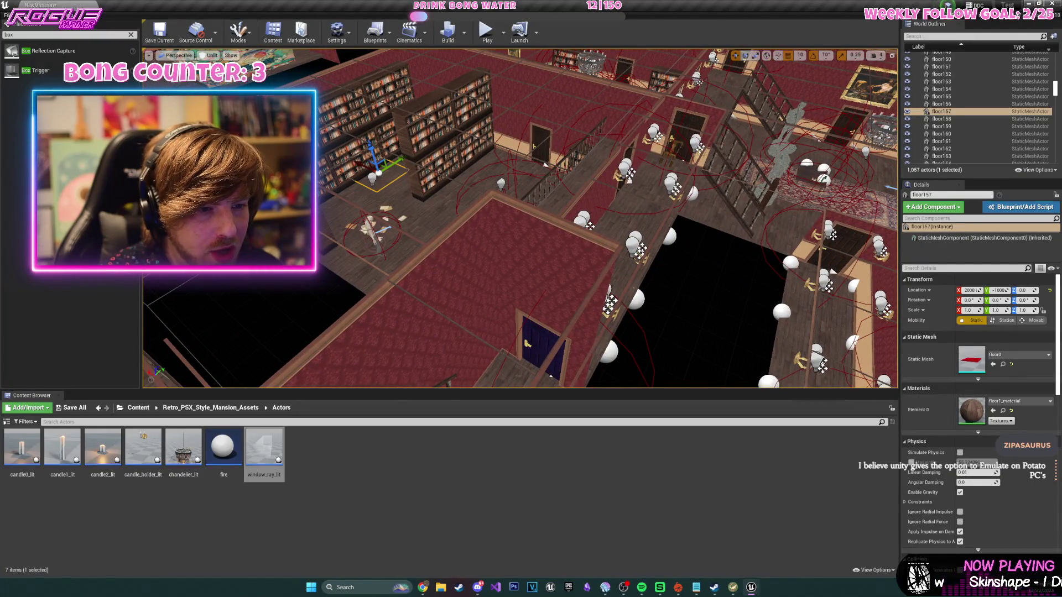
- Raise a point light to ceiling height and move it over the bed, previewing in Lit mode
scroll(379, 180, down, 3)
click(428, 209)
drag(427, 209, 426, 145)
key(f)
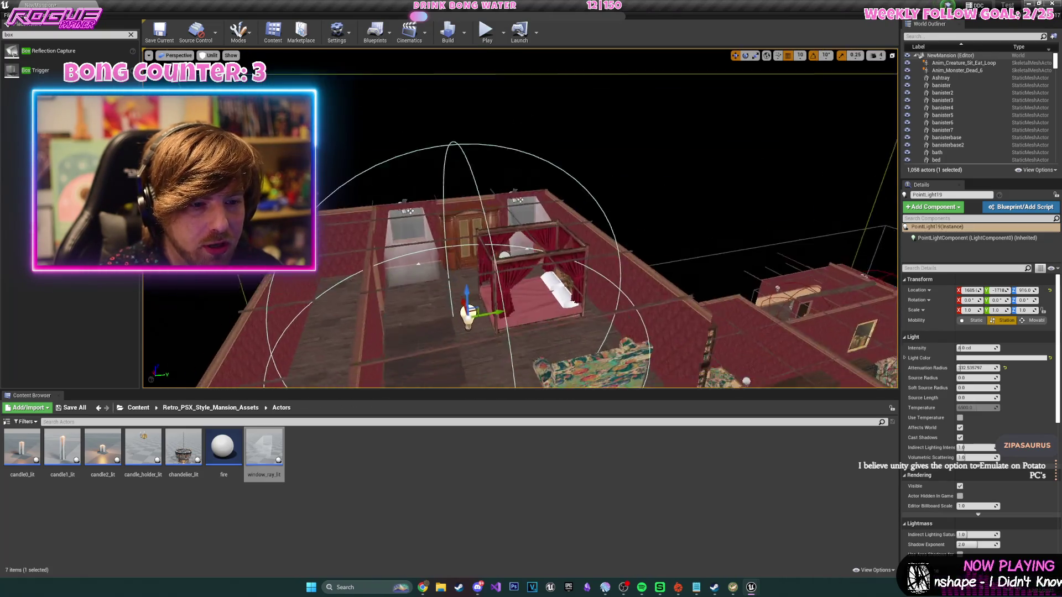
key(alt+4)
scroll(520, 218, up, 3)
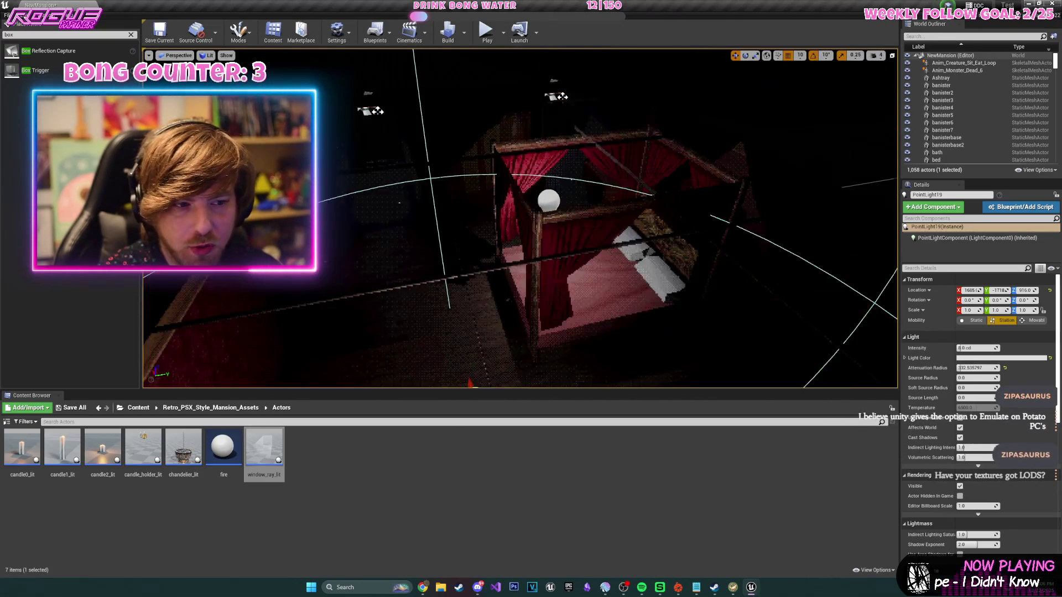
drag(569, 171, 474, 178)
drag(495, 325, 609, 325)
key(f)
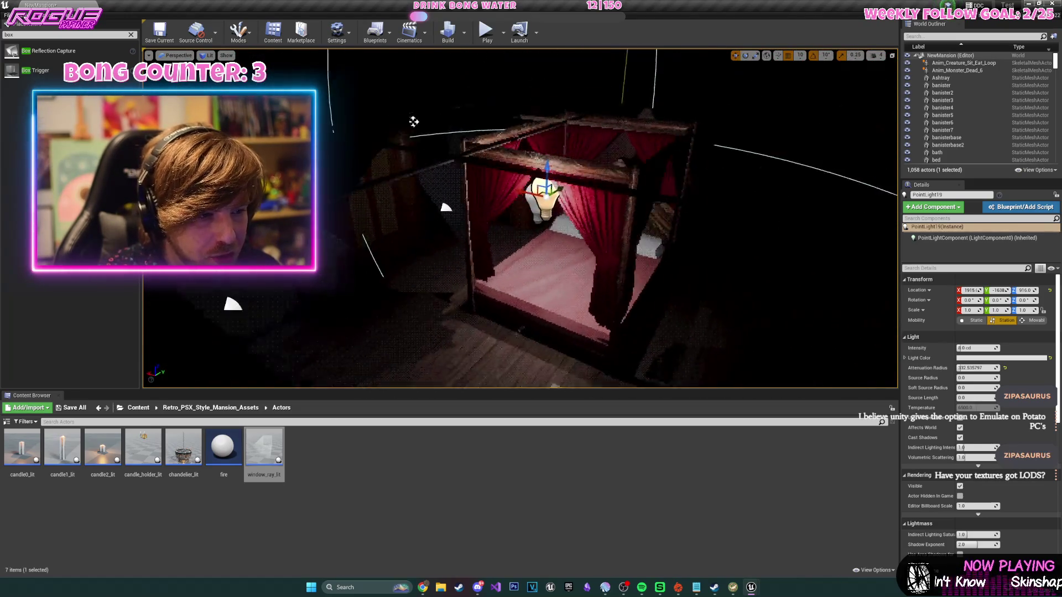
- Delete the extra point light PointLight19 and shift PointLight18 by the bed along Y
key(Delete)
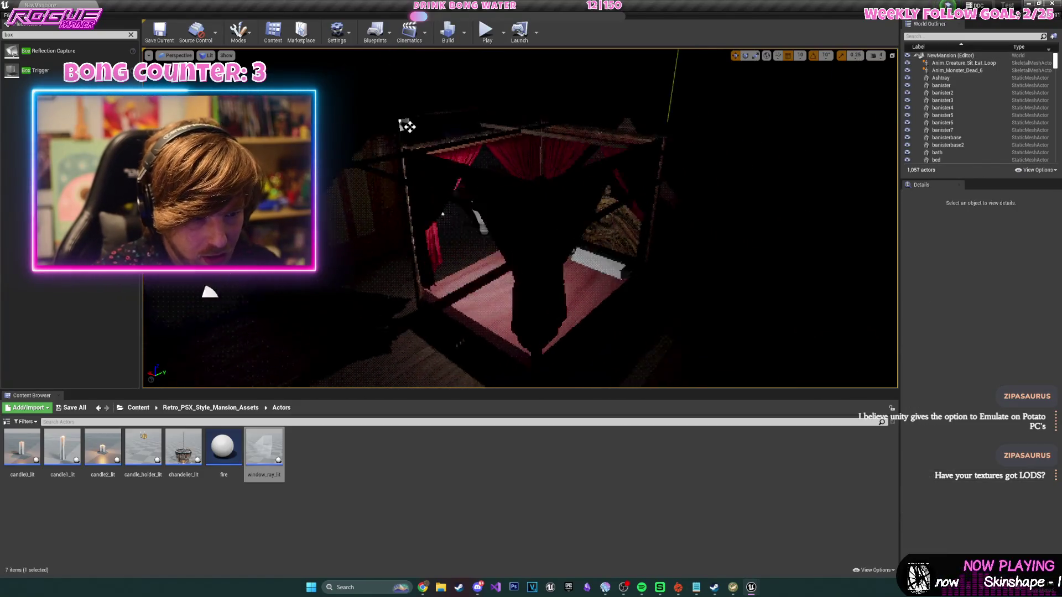
click(609, 180)
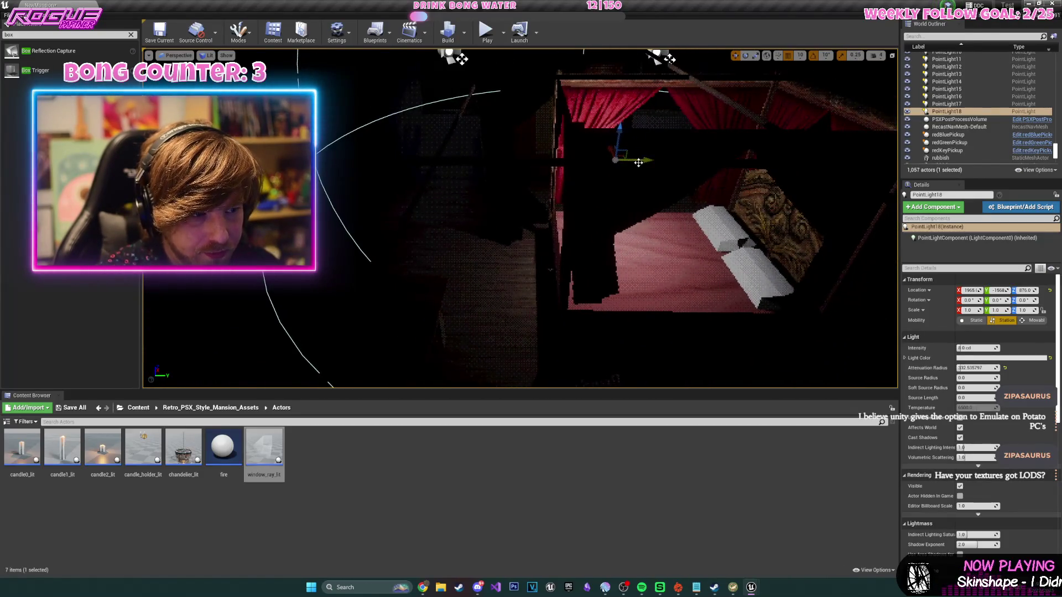
drag(639, 162, 556, 162)
key(f)
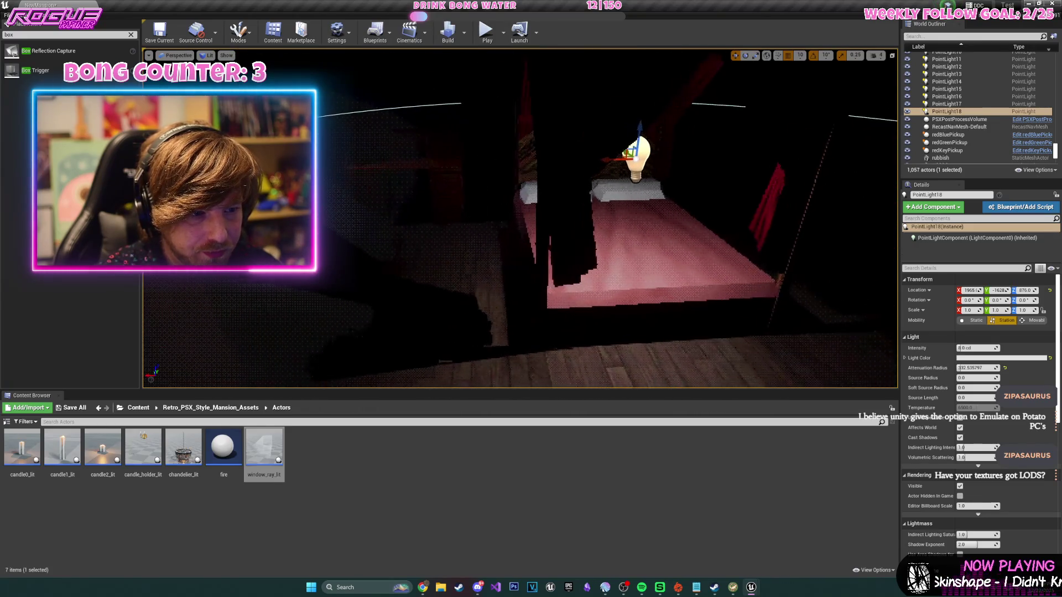
mouse_move(734, 273)
mouse_down()
mouse_move(586, 82)
mouse_move(708, 266)
mouse_up()
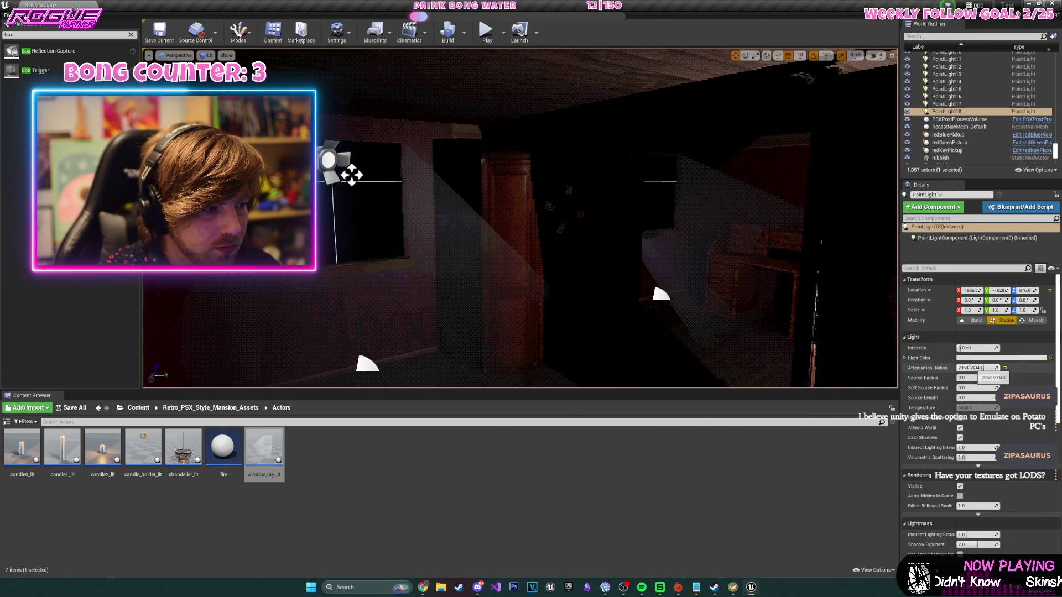
- Shrink the point light's Attenuation Radius and nudge it back along Y
mouse_move(978, 368)
mouse_down()
mouse_move(963, 367)
mouse_move(1002, 367)
mouse_up()
drag(754, 309, 754, 308)
mouse_move(579, 161)
mouse_down()
mouse_move(520, 162)
mouse_move(629, 184)
mouse_up()
drag(549, 175, 549, 175)
scroll(632, 184, up, 3)
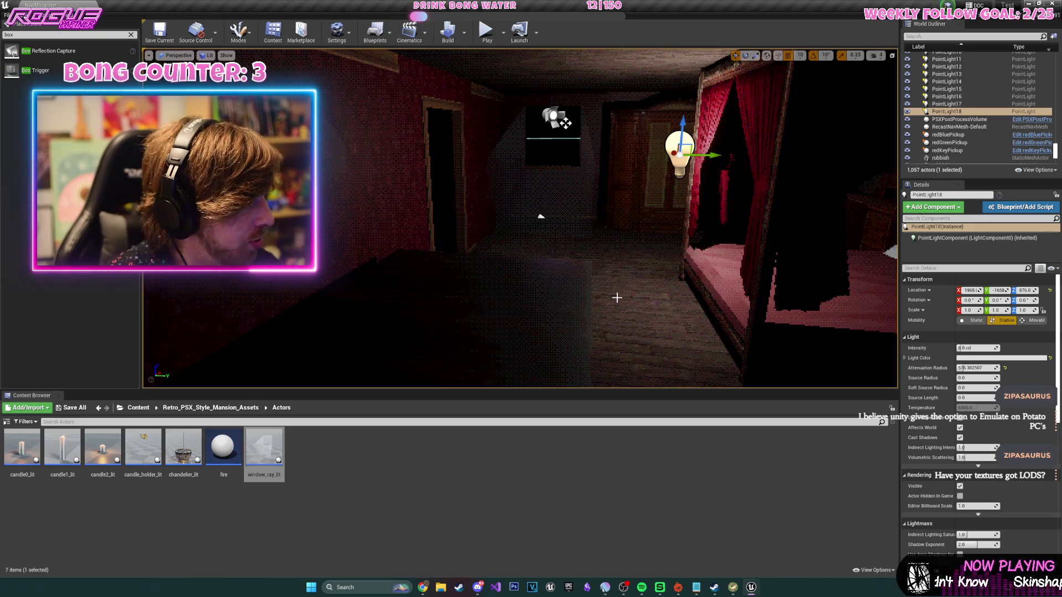
drag(617, 298, 617, 298)
mouse_move(374, 173)
mouse_down()
mouse_move(544, 231)
mouse_move(606, 235)
mouse_up()
click(527, 220)
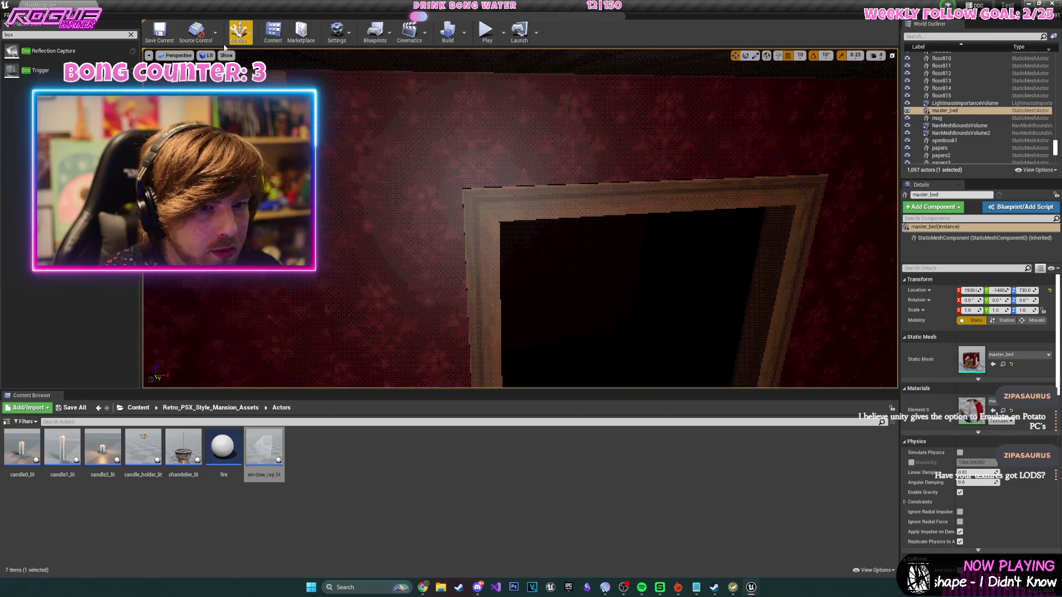
- Switch the viewport to Unlit and select the end table in the corridor
click(207, 55)
click(208, 81)
drag(407, 197, 407, 197)
drag(462, 230, 462, 230)
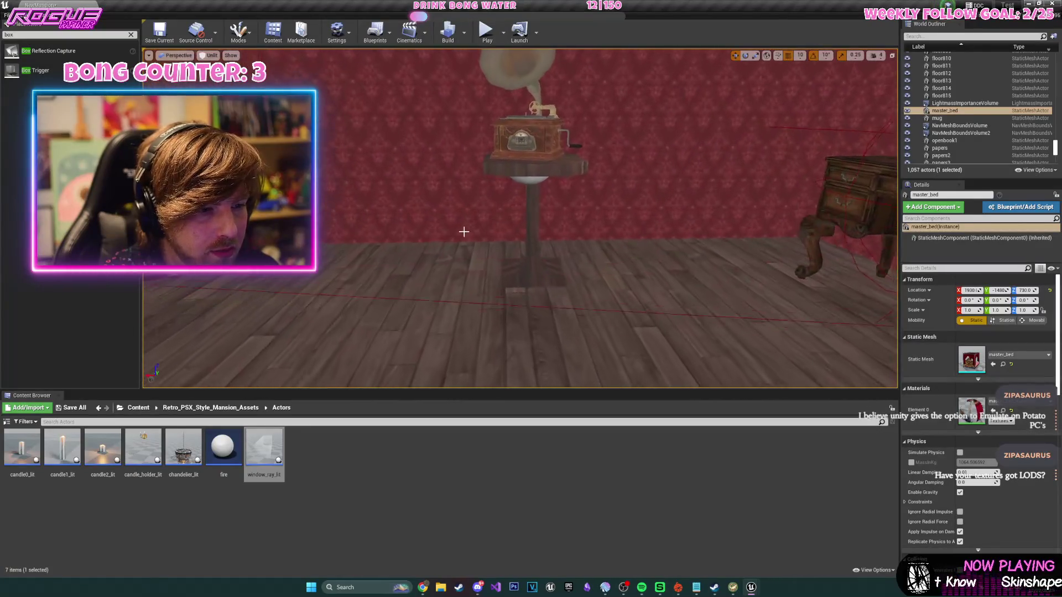
click(509, 210)
key(f)
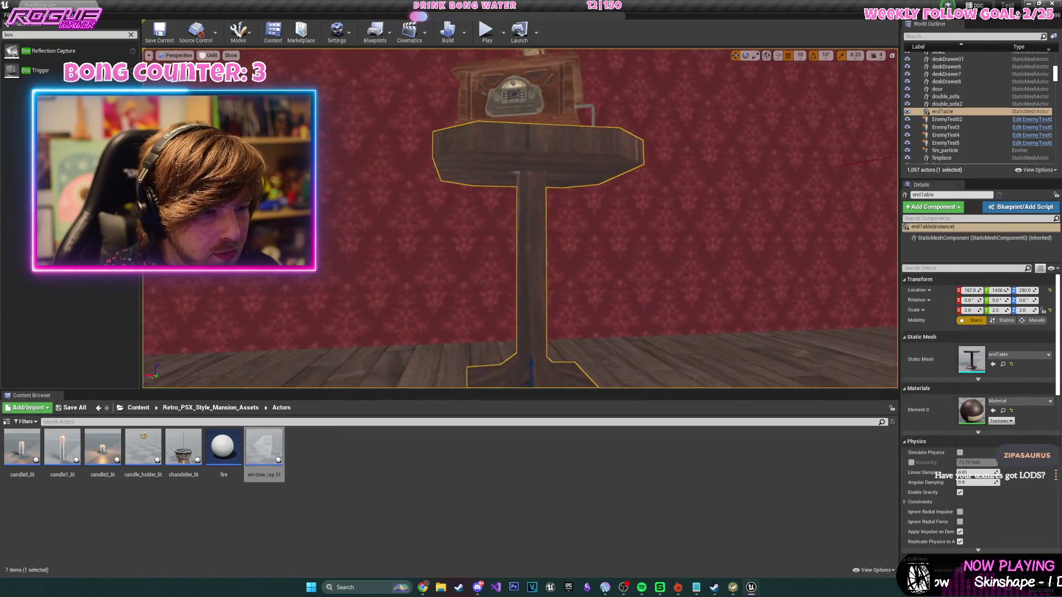
- Select the record player, then fly down the corridor to the staircase hall
click(523, 151)
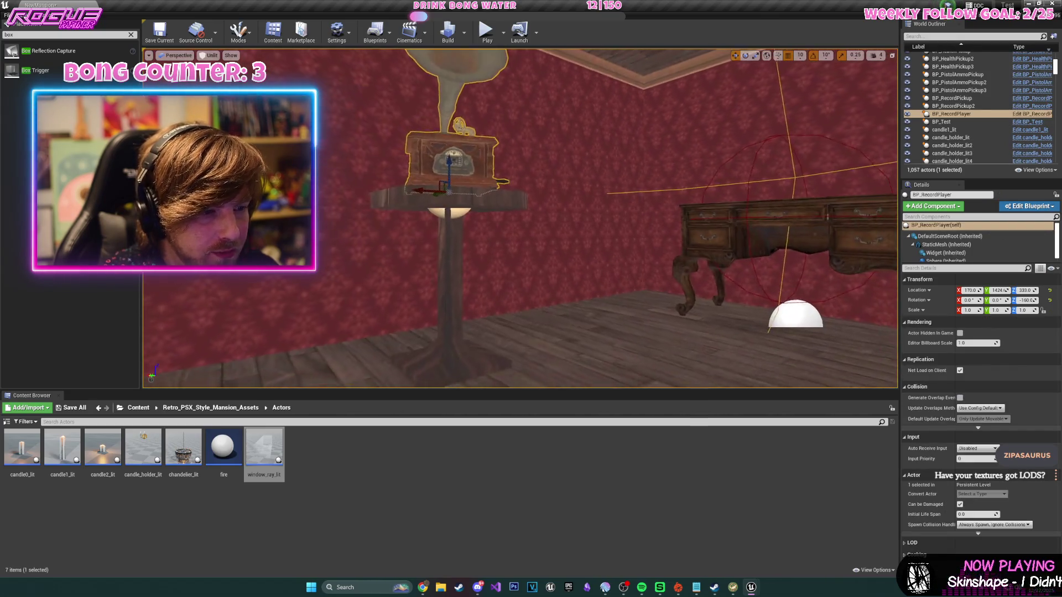
drag(520, 221, 498, 255)
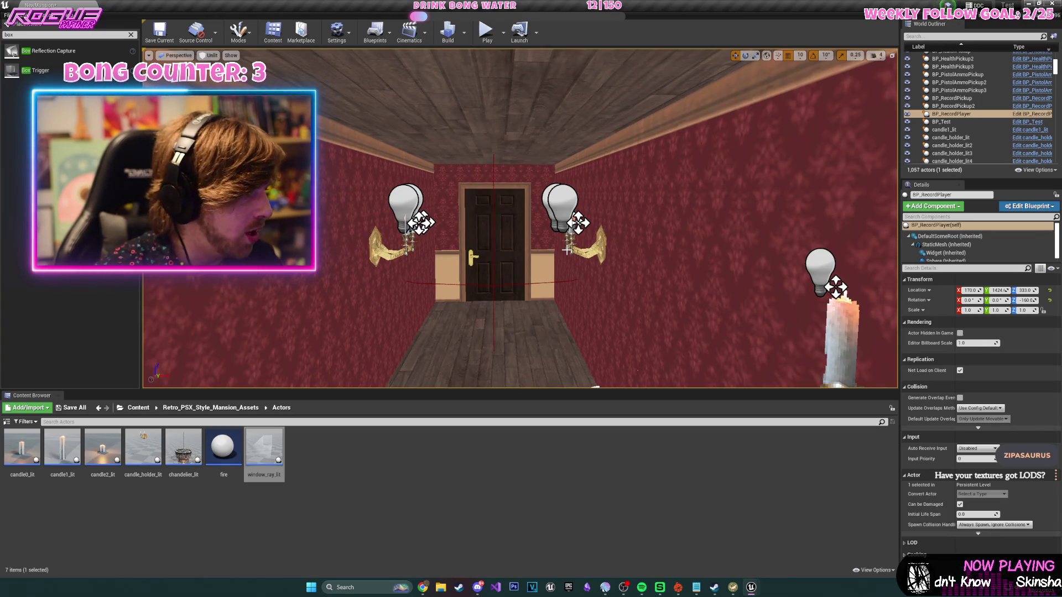
drag(604, 263, 589, 216)
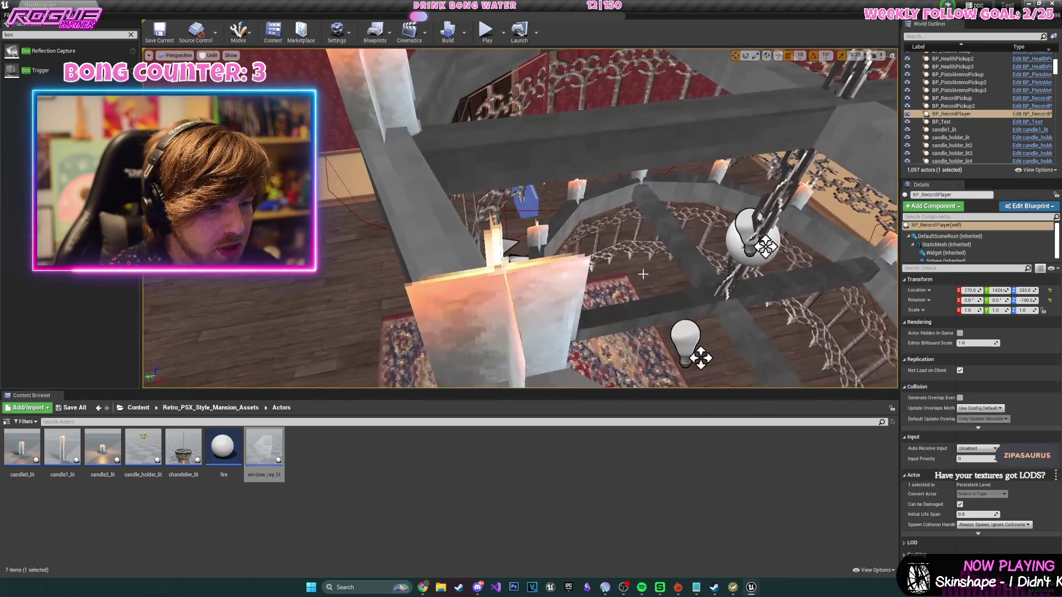
drag(589, 216, 586, 205)
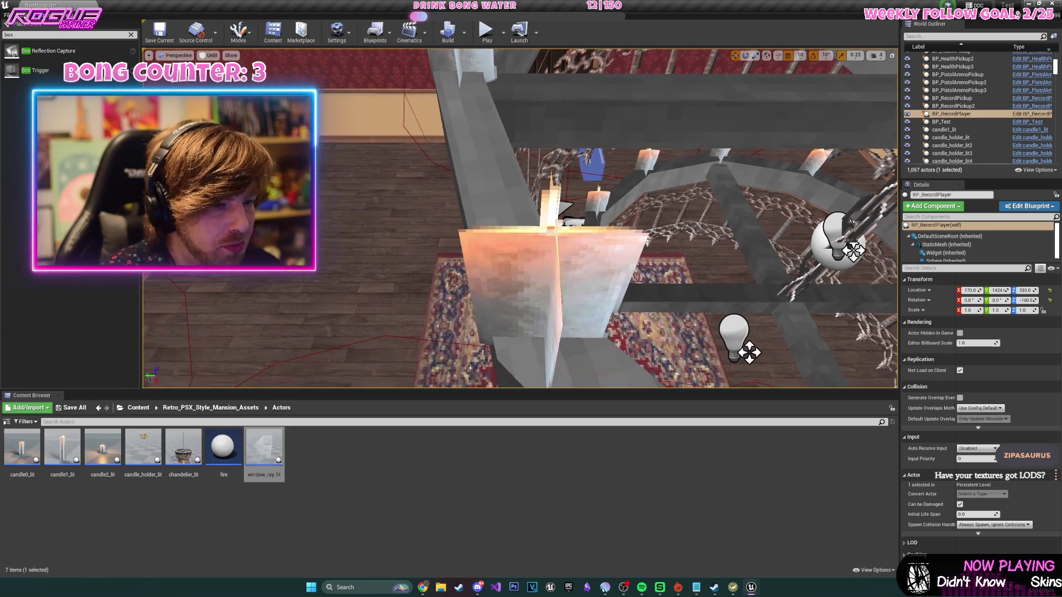
mouse_move(520, 222)
mouse_down()
mouse_move(520, 254)
mouse_move(497, 221)
mouse_up()
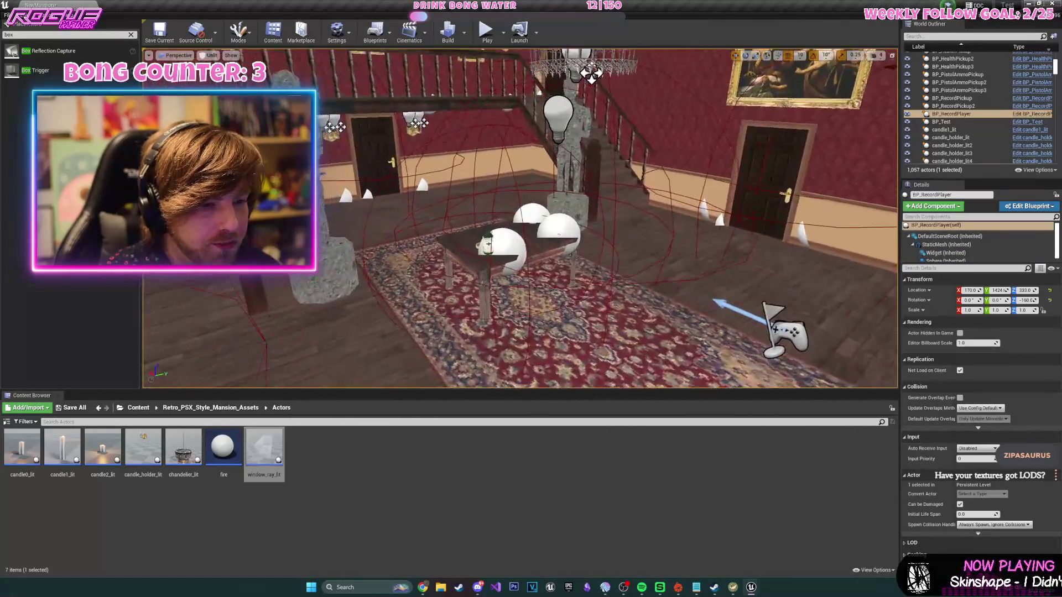
drag(520, 221, 465, 221)
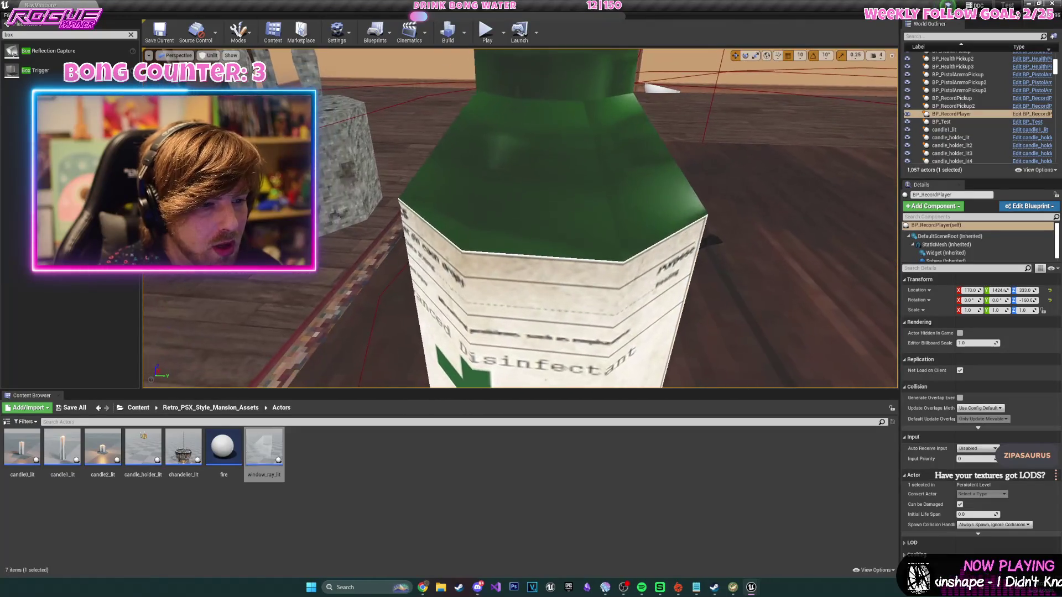
- Inspect the disinfectant bottle pickup and the pipe on the table, then start play-testing
click(499, 313)
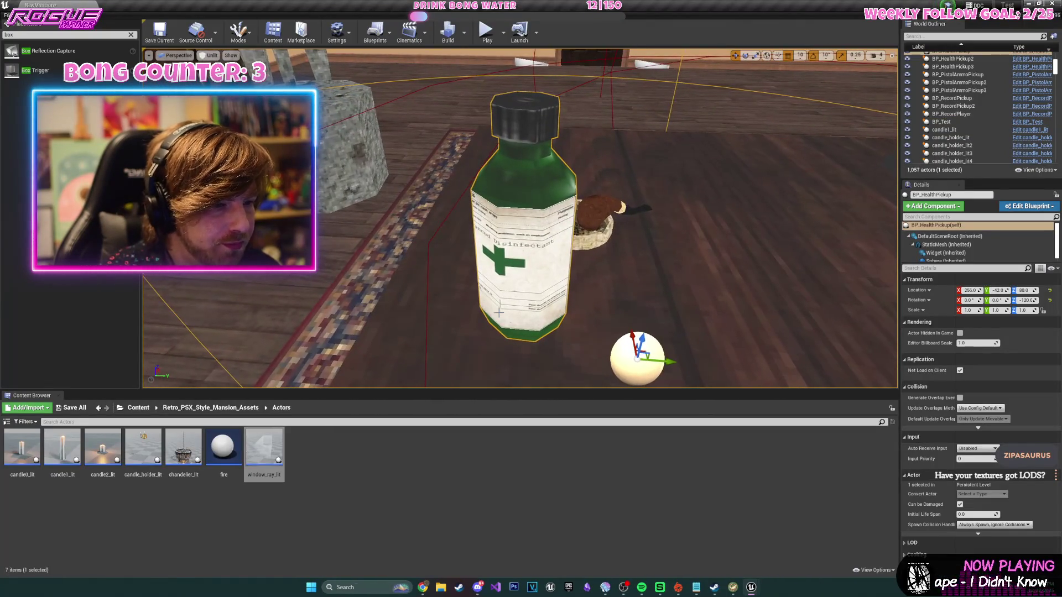
click(600, 208)
mouse_move(520, 221)
mouse_down()
mouse_move(498, 232)
mouse_move(476, 211)
mouse_move(487, 265)
mouse_up()
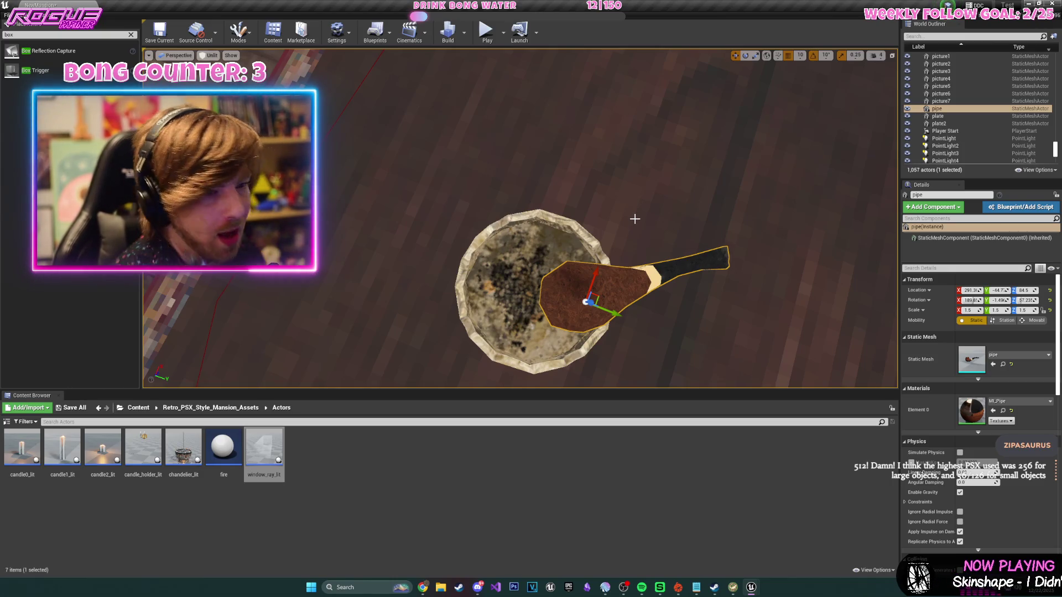
click(489, 38)
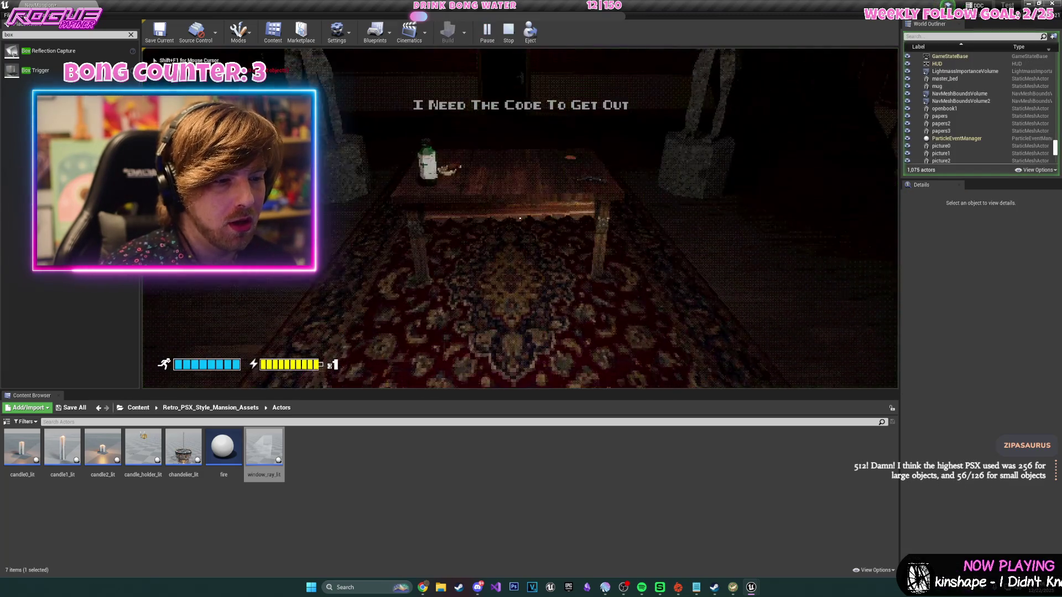
- Walk up to the table and pick up the gun (7/14 ammo), then head toward the painting
key(w)
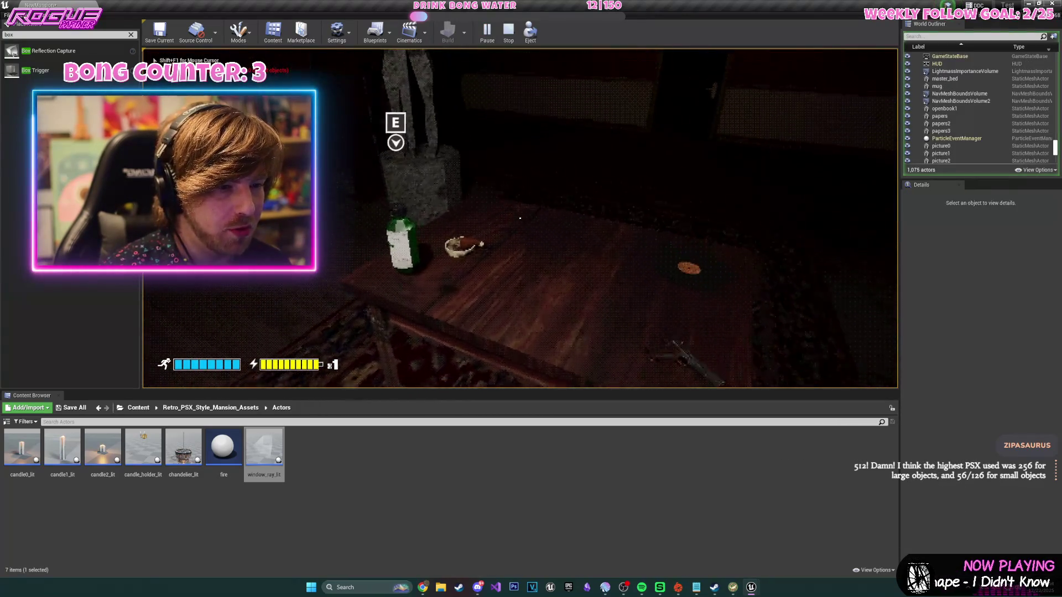
key(s)
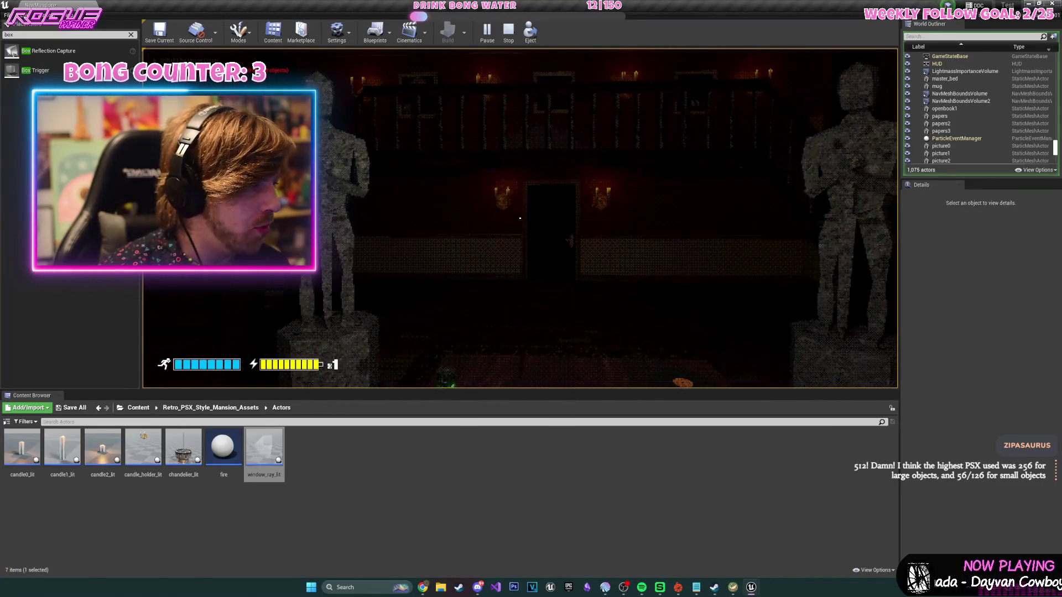
key(w)
key(e)
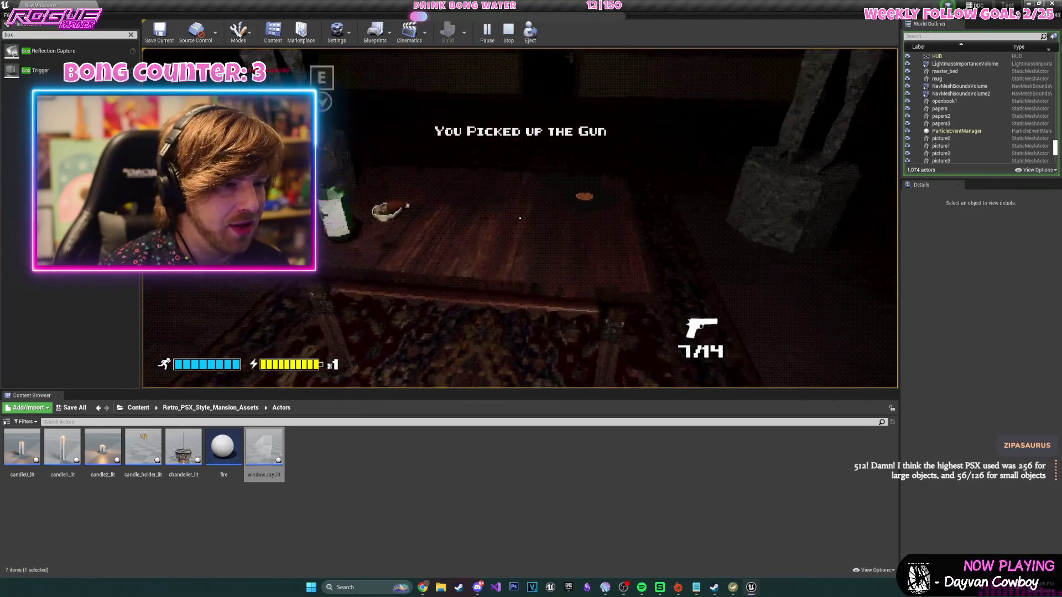
key(s)
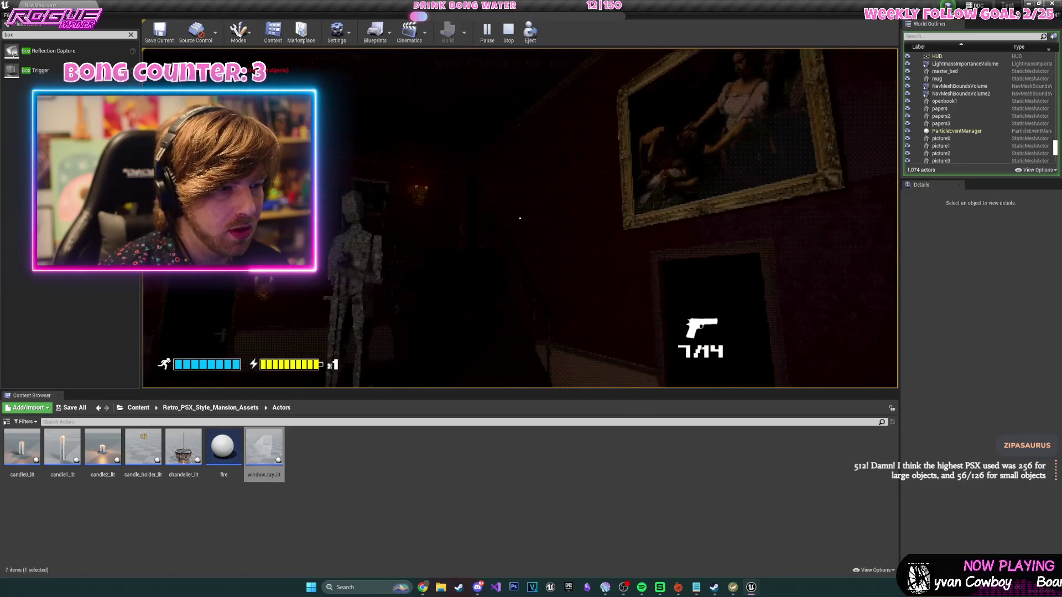
key(w)
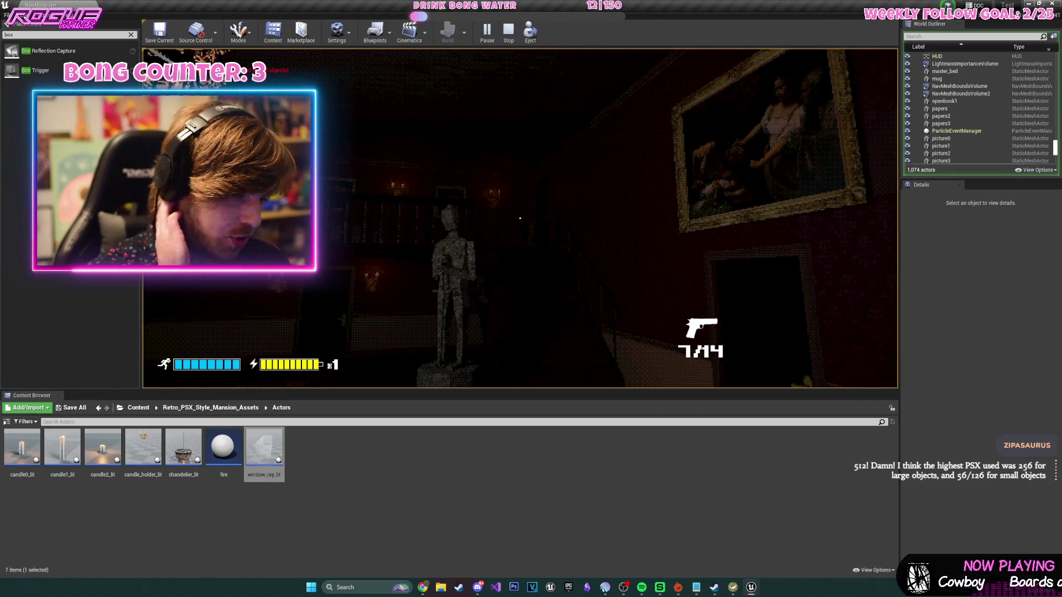
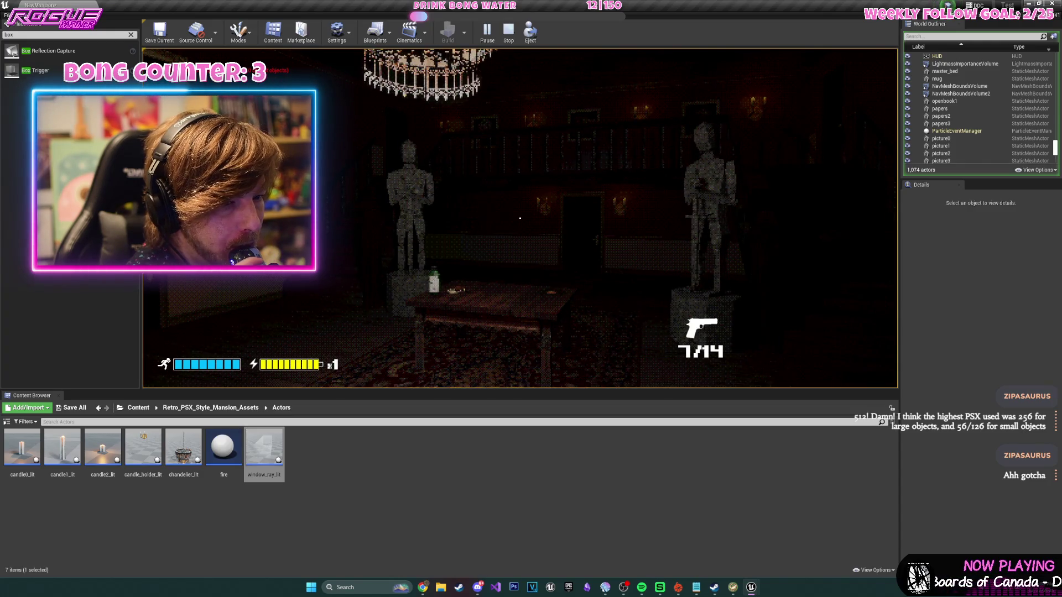
- Stop the playtest, fly the camera over the bedroom and library rooms, then start a new viewport playtest
key(Escape)
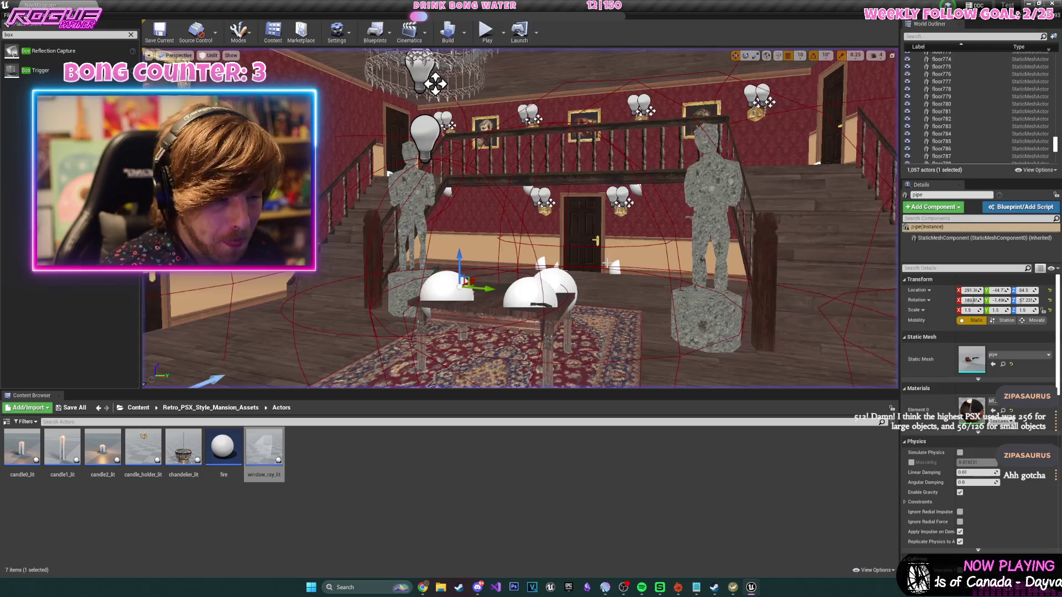
scroll(520, 219, down, 10)
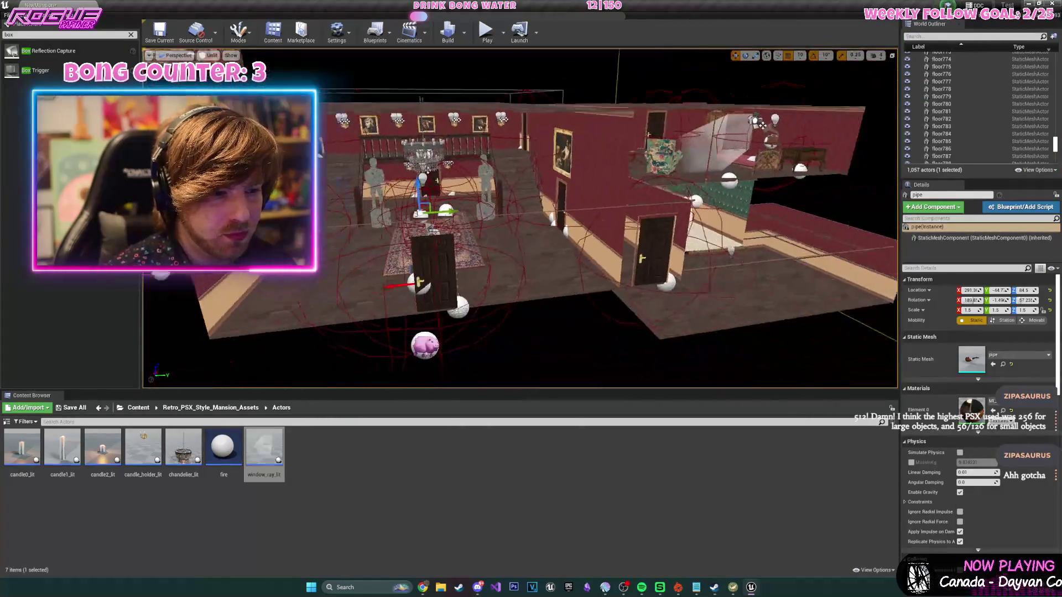
scroll(629, 348, up, 10)
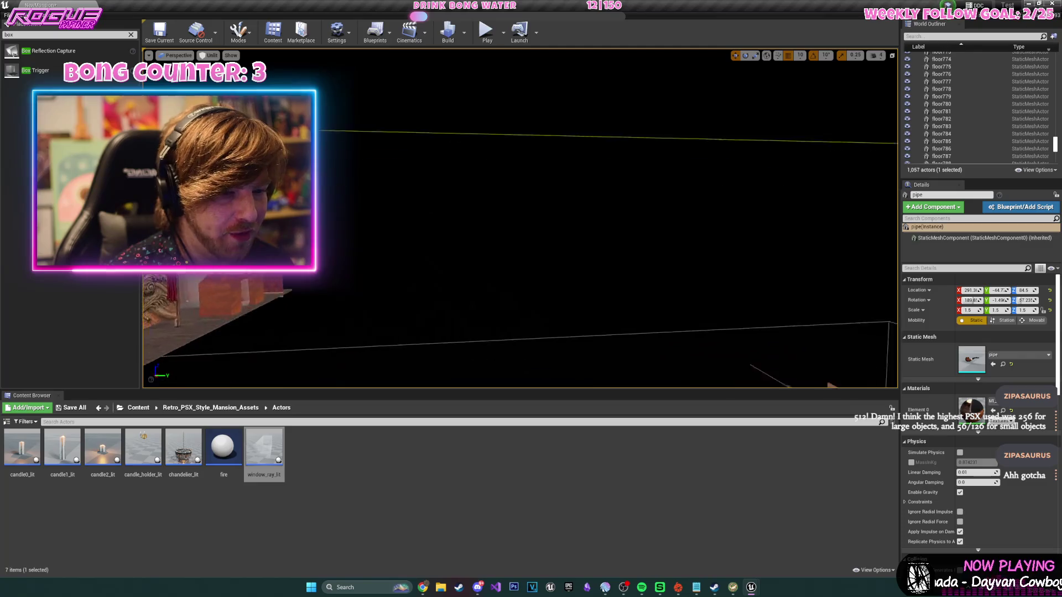
scroll(520, 218, down, 5)
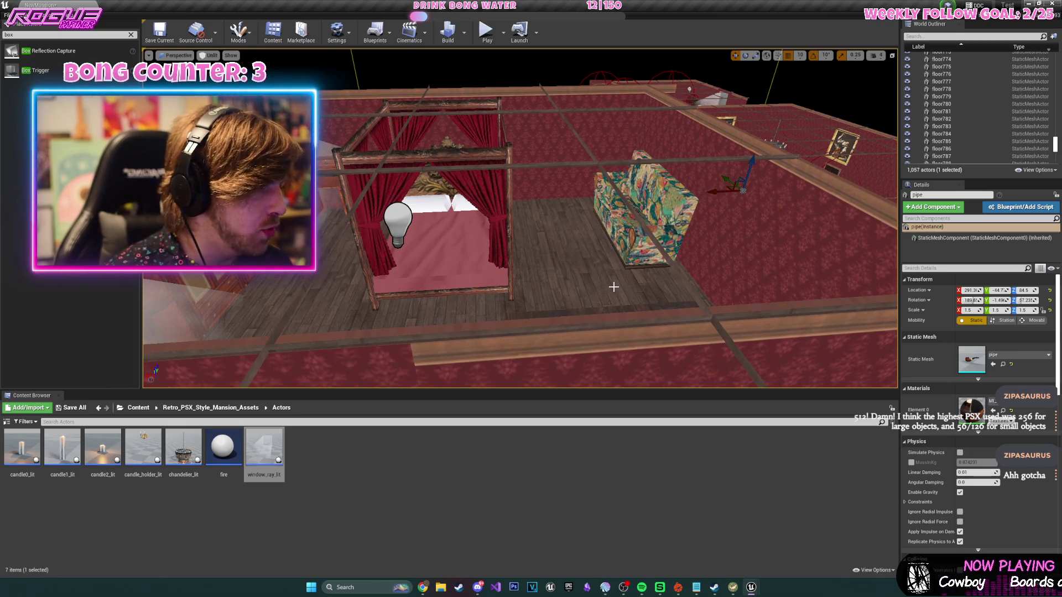
scroll(613, 287, down, 5)
scroll(603, 286, up, 6)
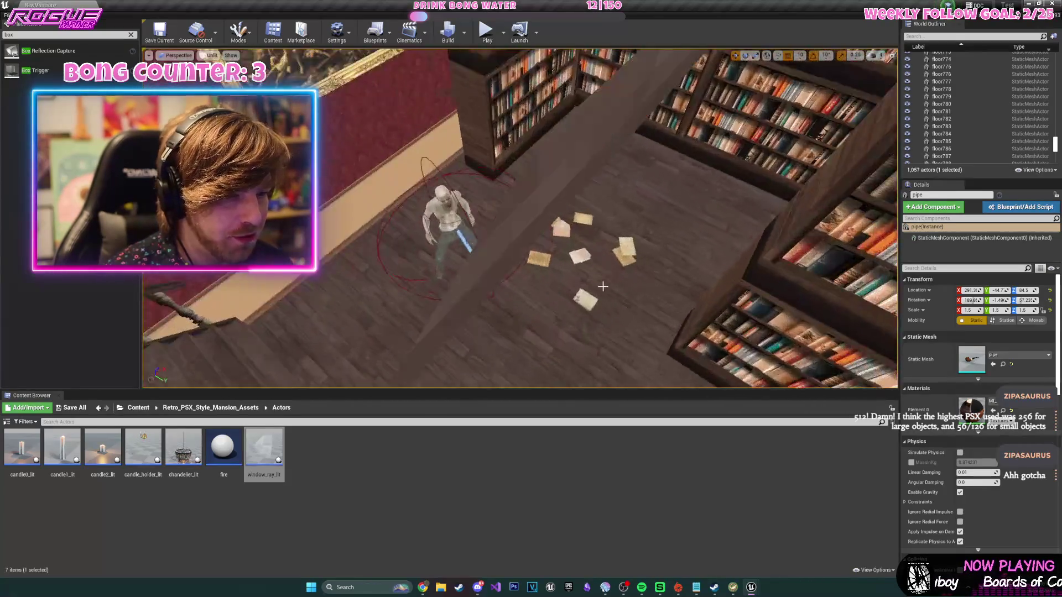
scroll(603, 286, up, 4)
scroll(603, 286, down, 8)
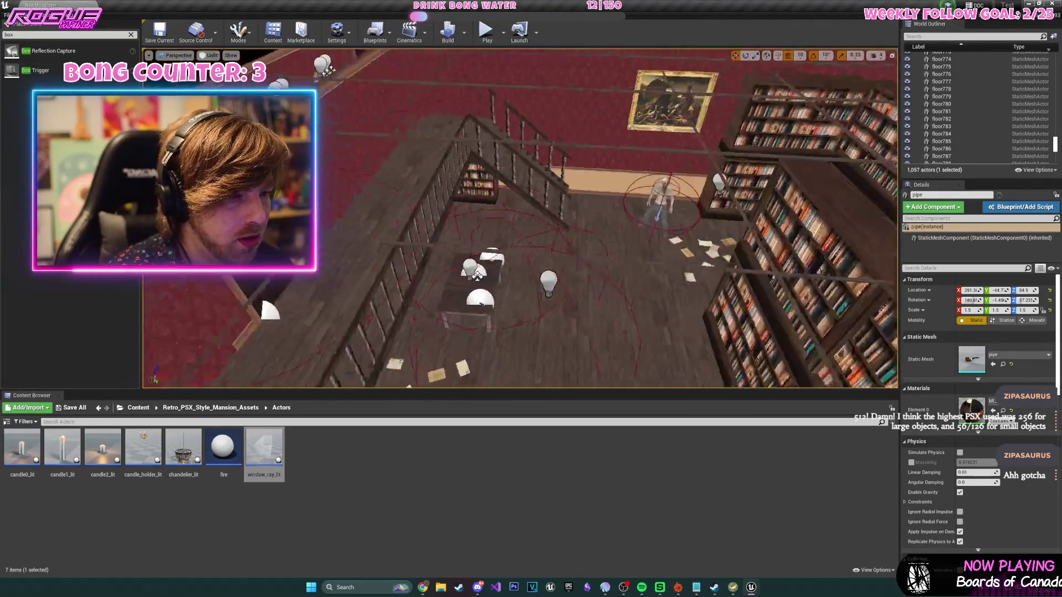
scroll(520, 218, down, 5)
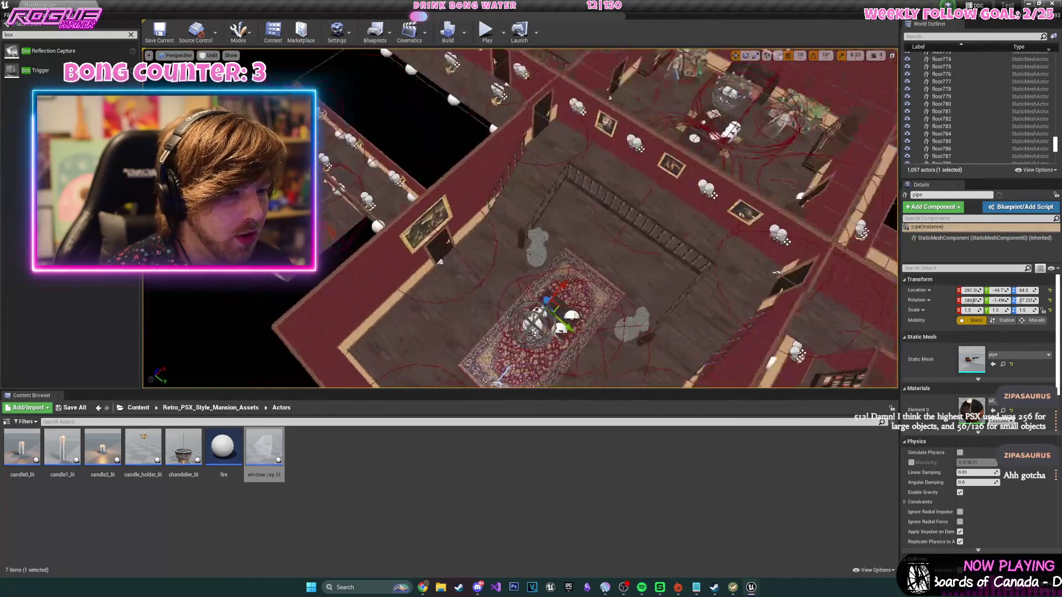
mouse_move(520, 219)
mouse_down()
mouse_move(459, 215)
mouse_move(702, 187)
mouse_move(500, 191)
mouse_up()
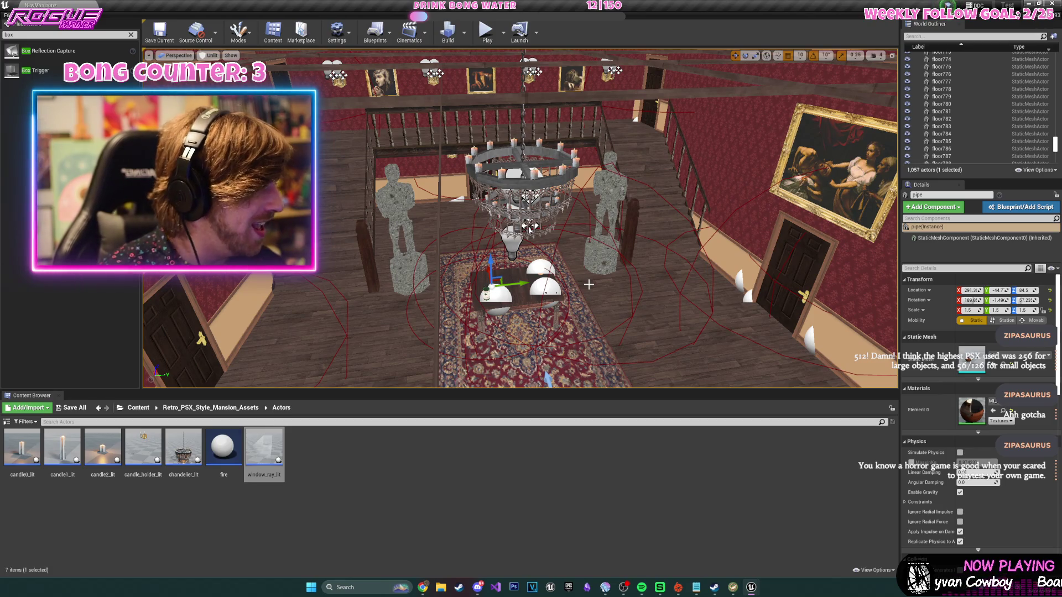
click(496, 38)
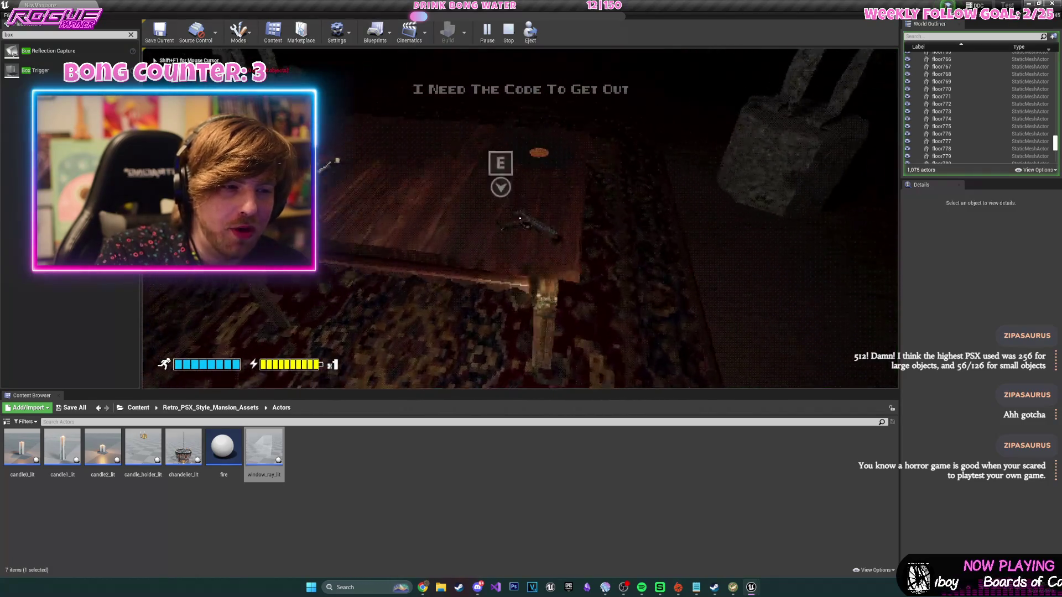
- Pick up the gun and fire at the approaching enemies, reloading twice
key(e)
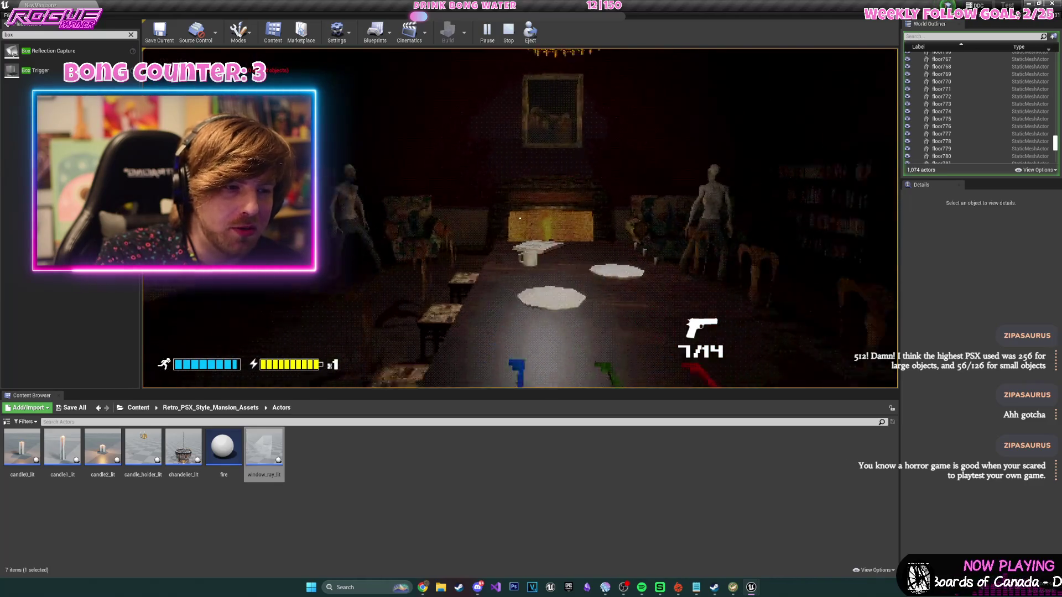
click(520, 219)
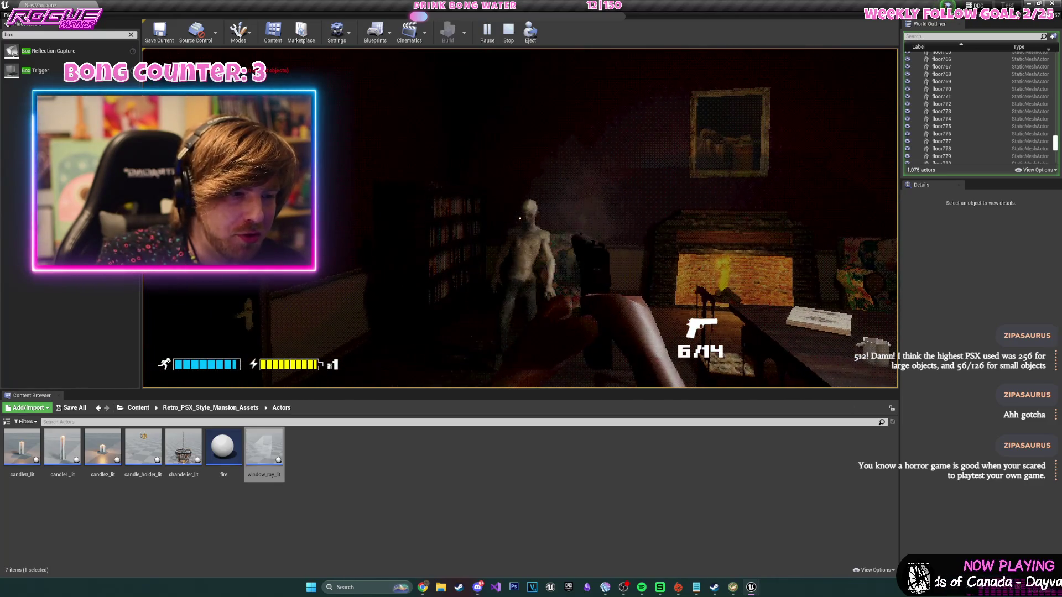
click(520, 218)
click(520, 218)
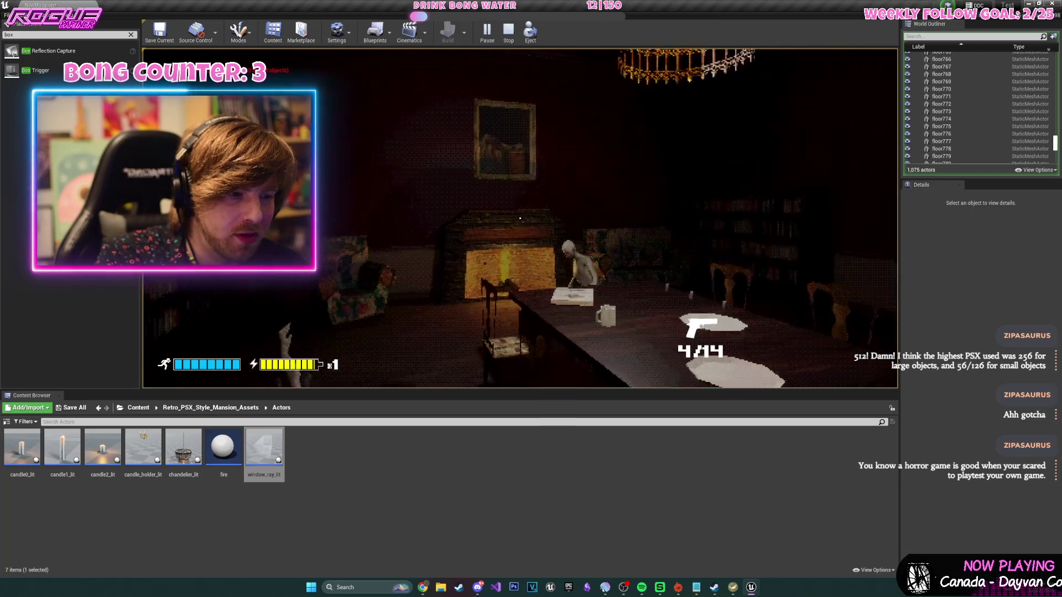
key(r)
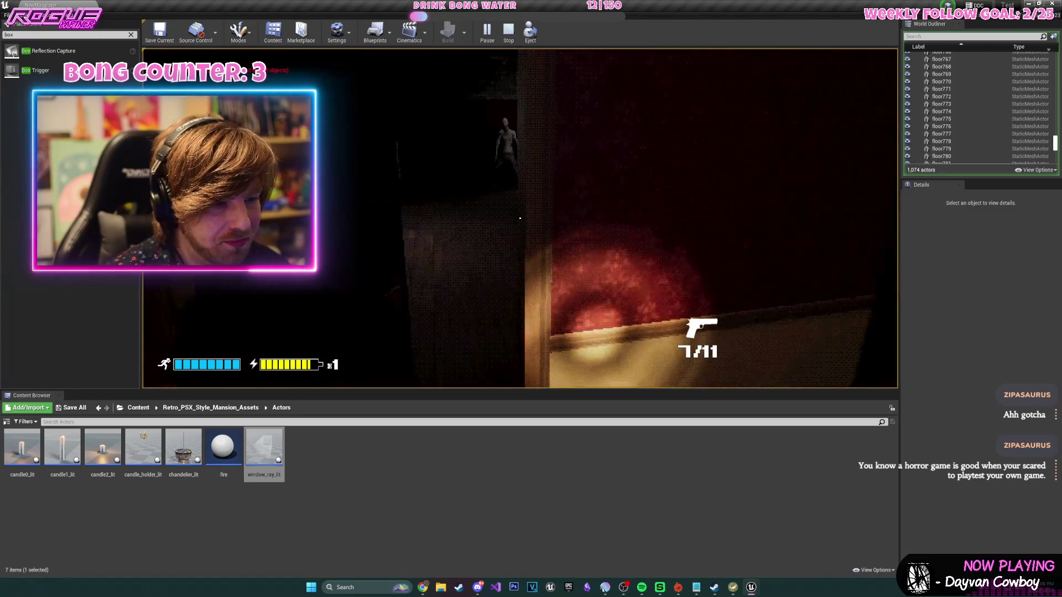
click(520, 219)
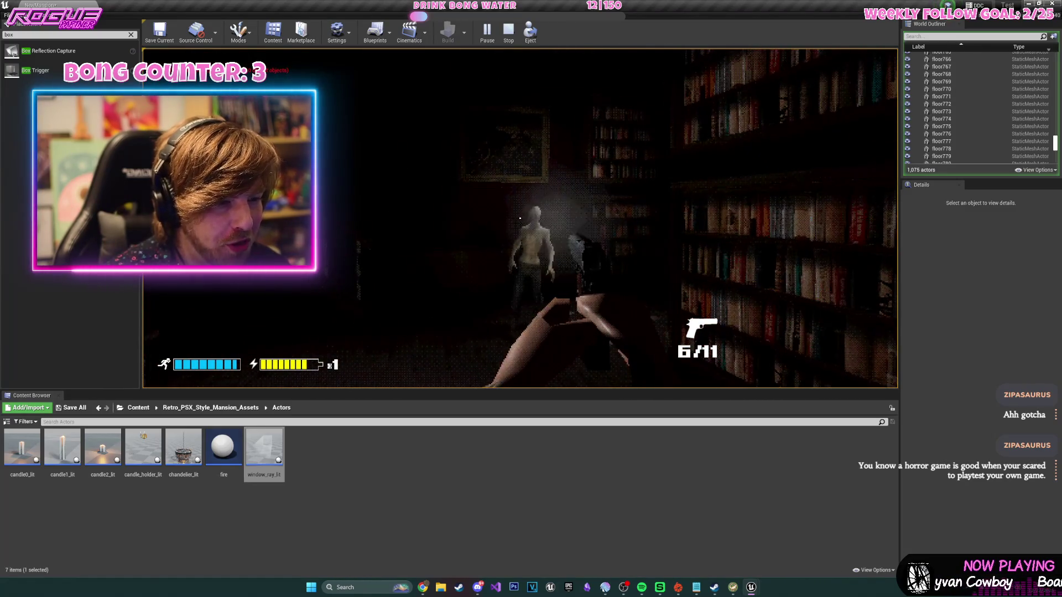
click(520, 218)
key(r)
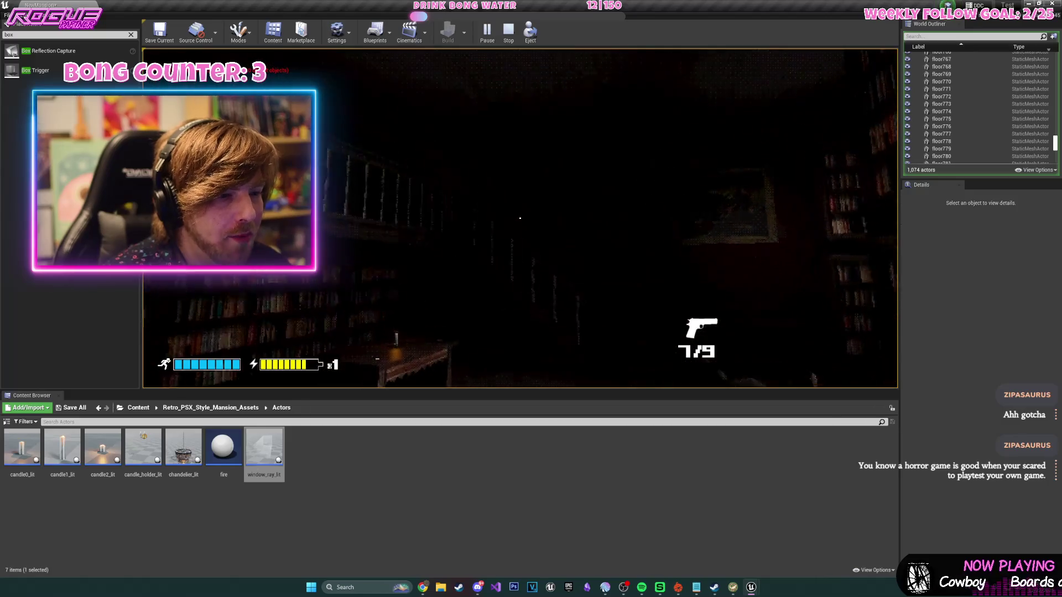
- Stop the session, run another viewport playtest, and end it again
key(Escape)
click(504, 33)
click(531, 56)
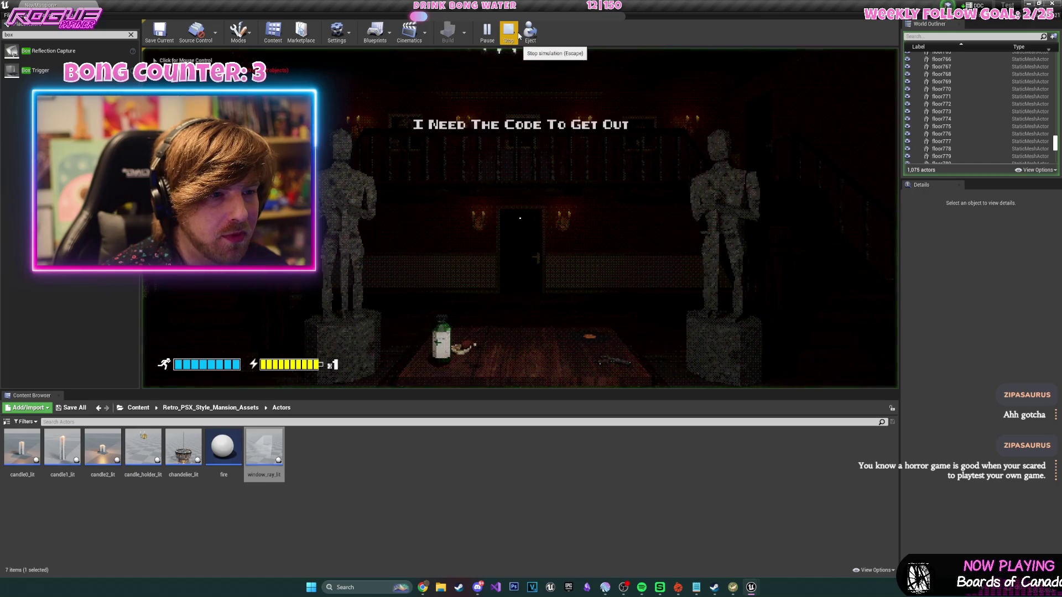
key(Escape)
click(520, 34)
- Launch the mansion as a Standalone Game and walk through the doors into the candlelit corridors
click(532, 72)
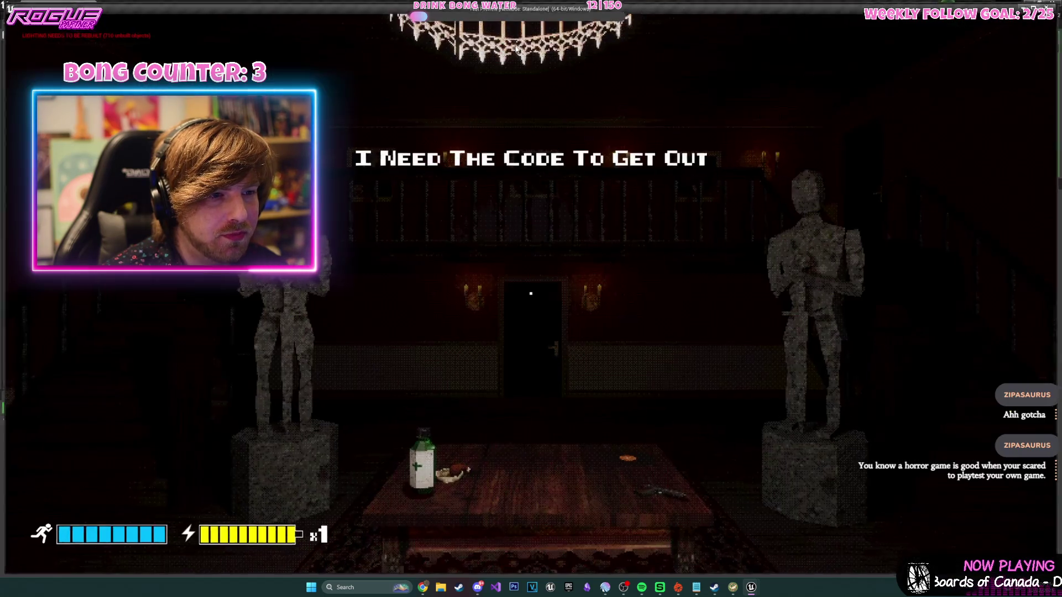
key(a)
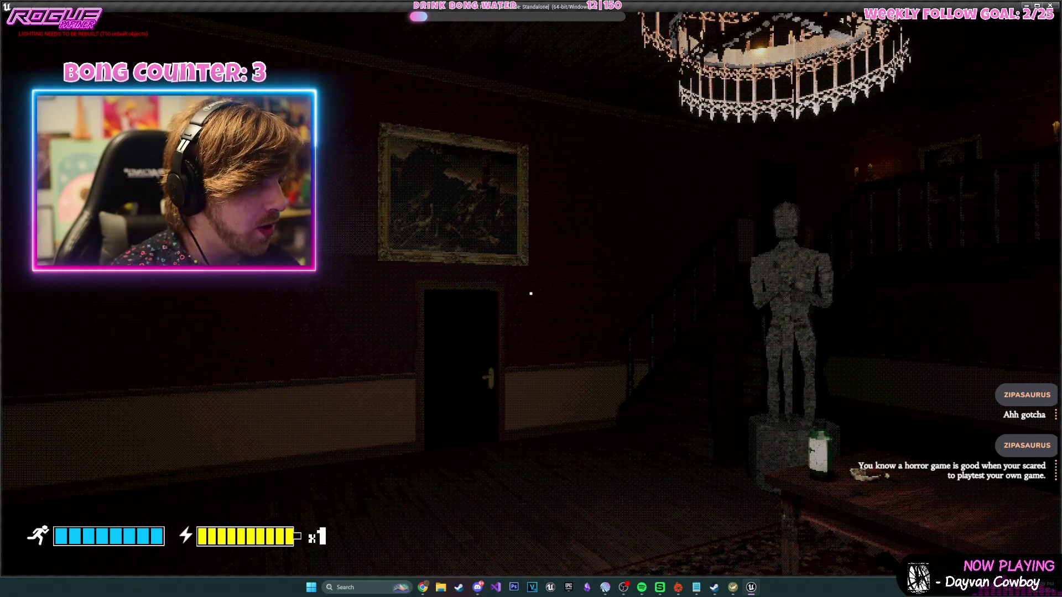
key(d)
mouse_move(532, 294)
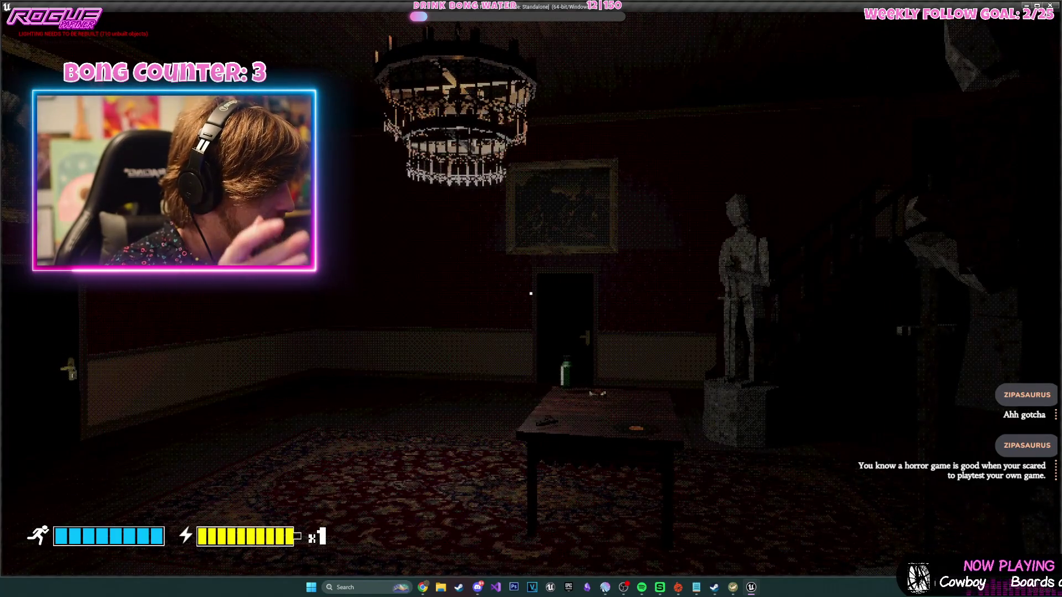
key(w)
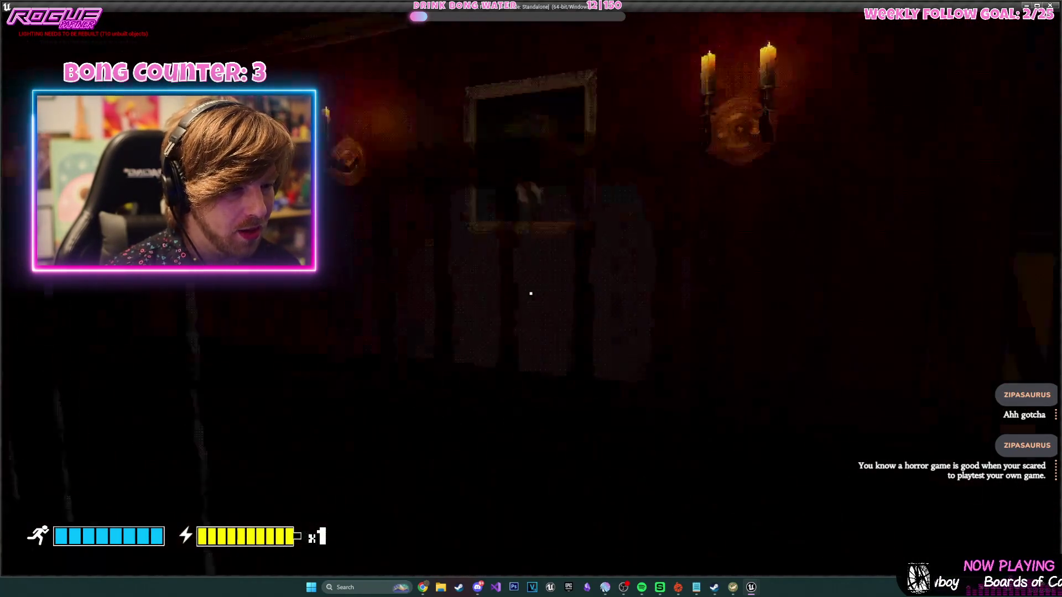
key(e)
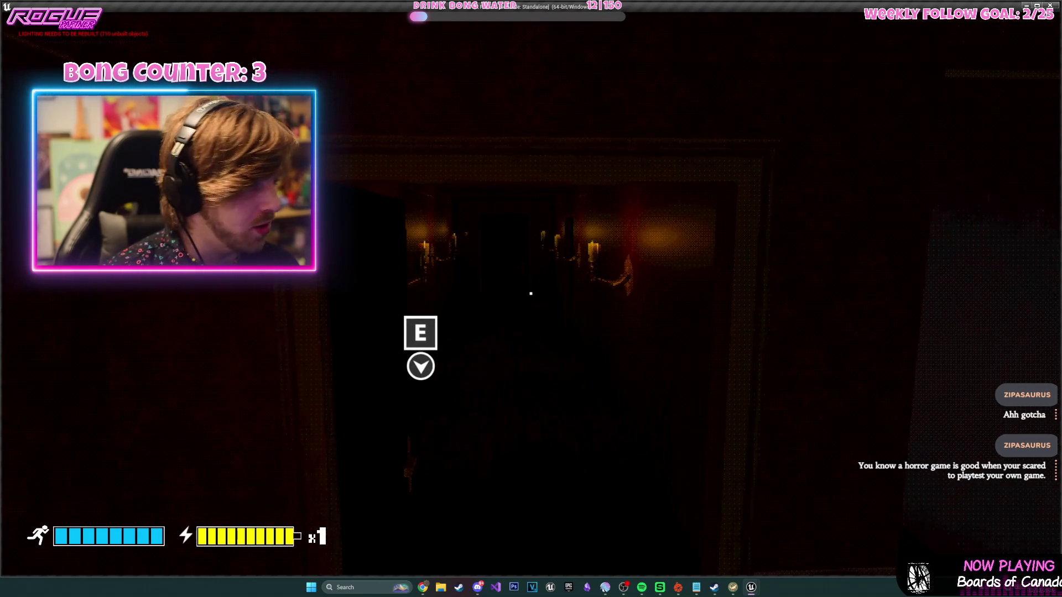
key(w)
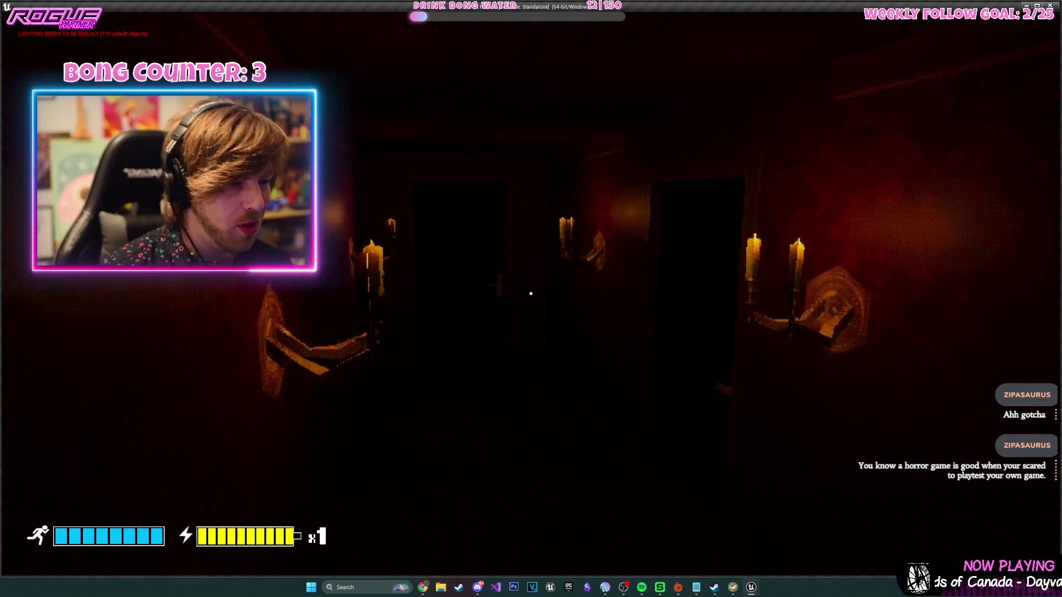
key(w)
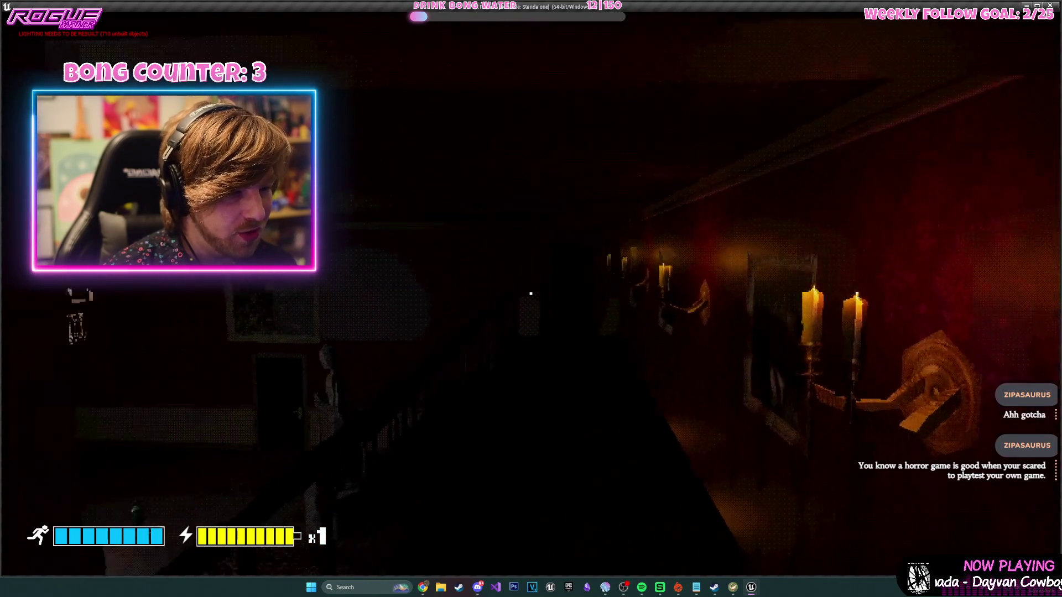
key(w)
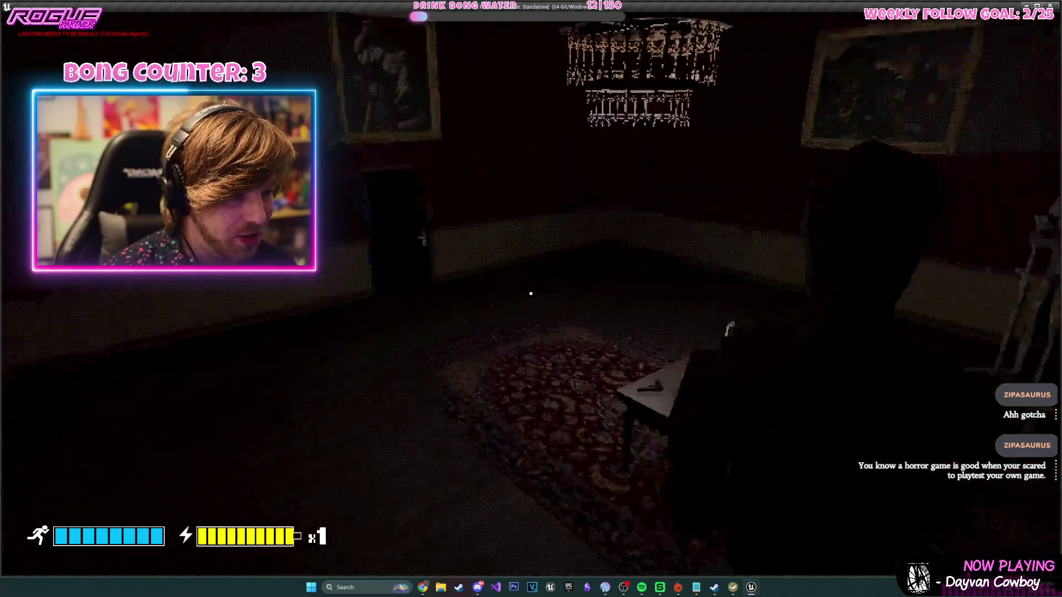
key(w)
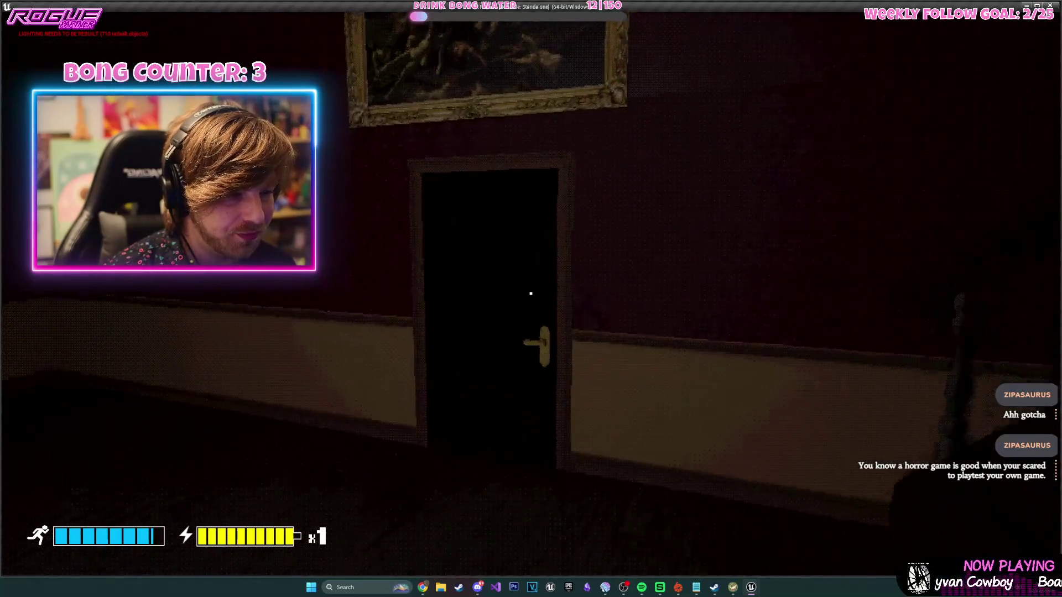
key(w)
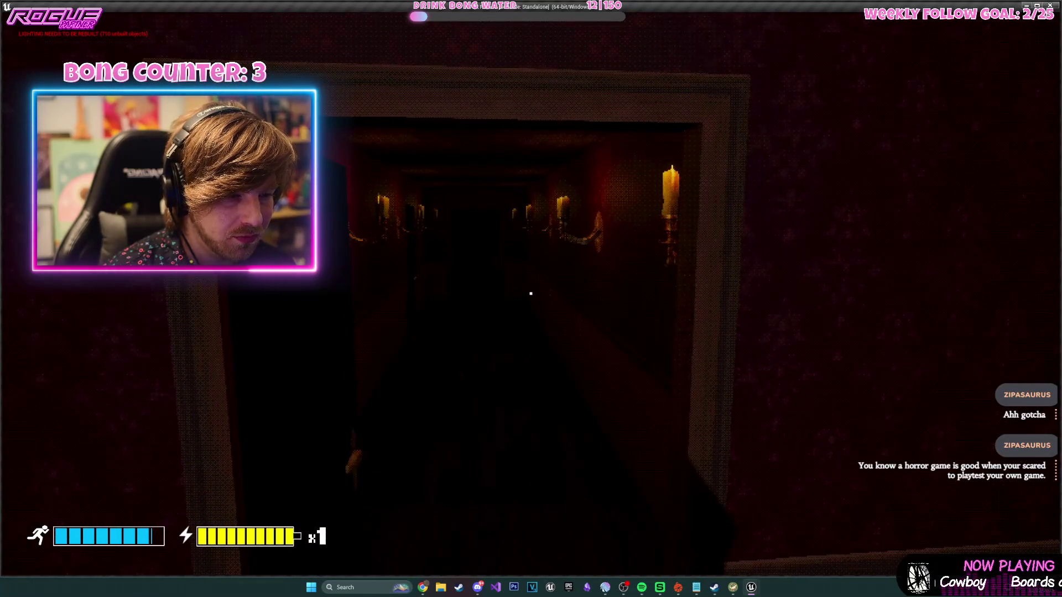
- Take the gun from the table, fire two shots at the statue, reload, and grab the vinyl record
key(s)
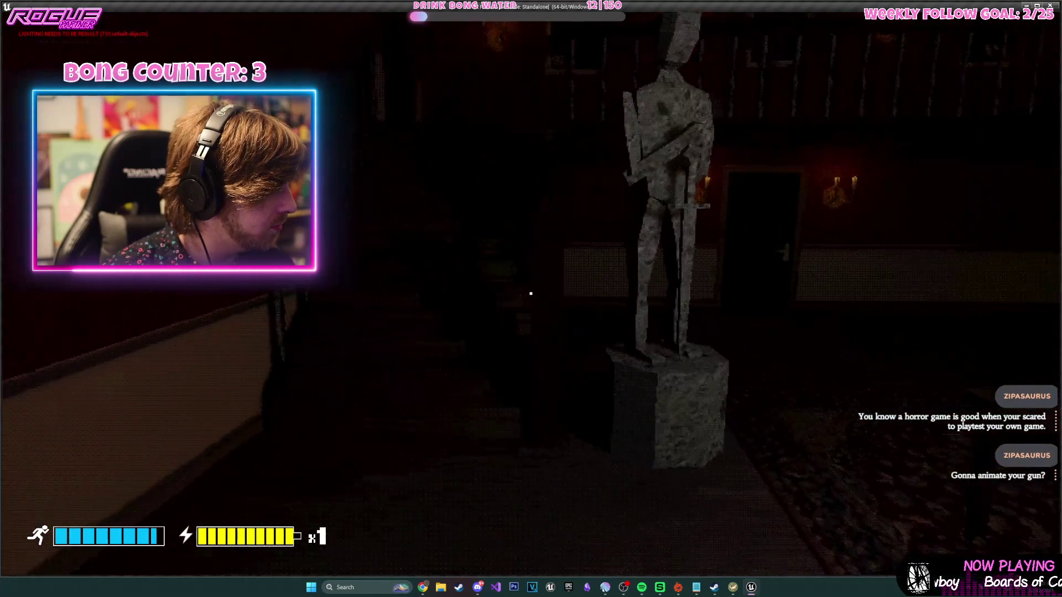
key(w)
key(e)
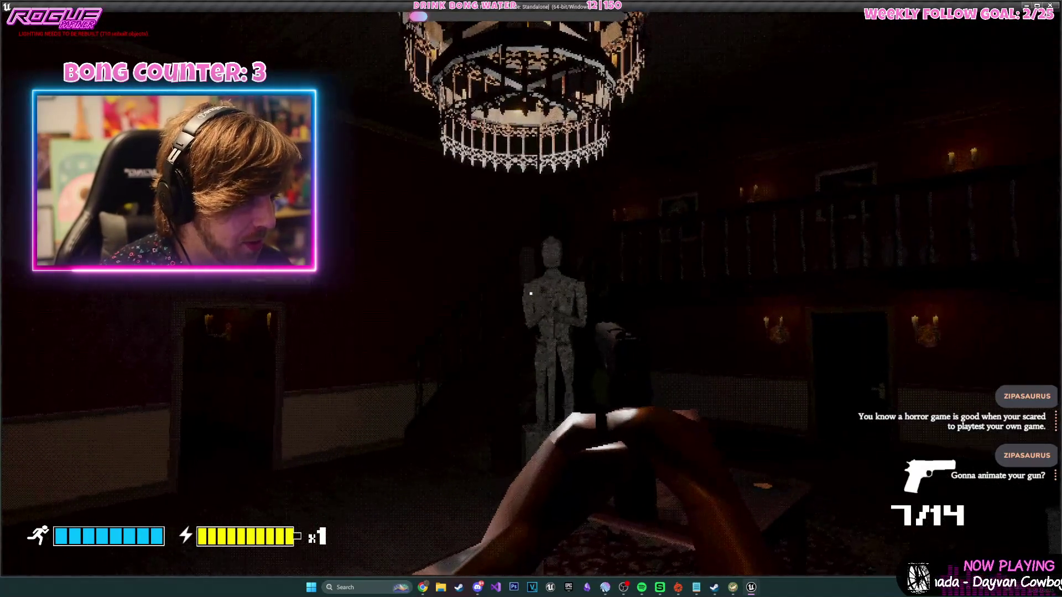
click(530, 294)
click(530, 293)
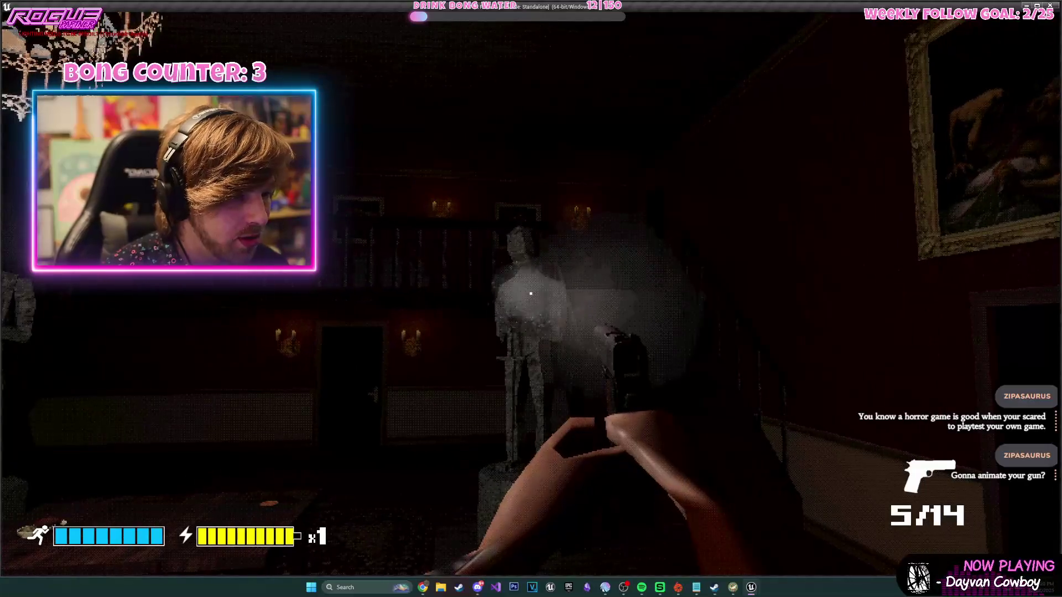
key(r)
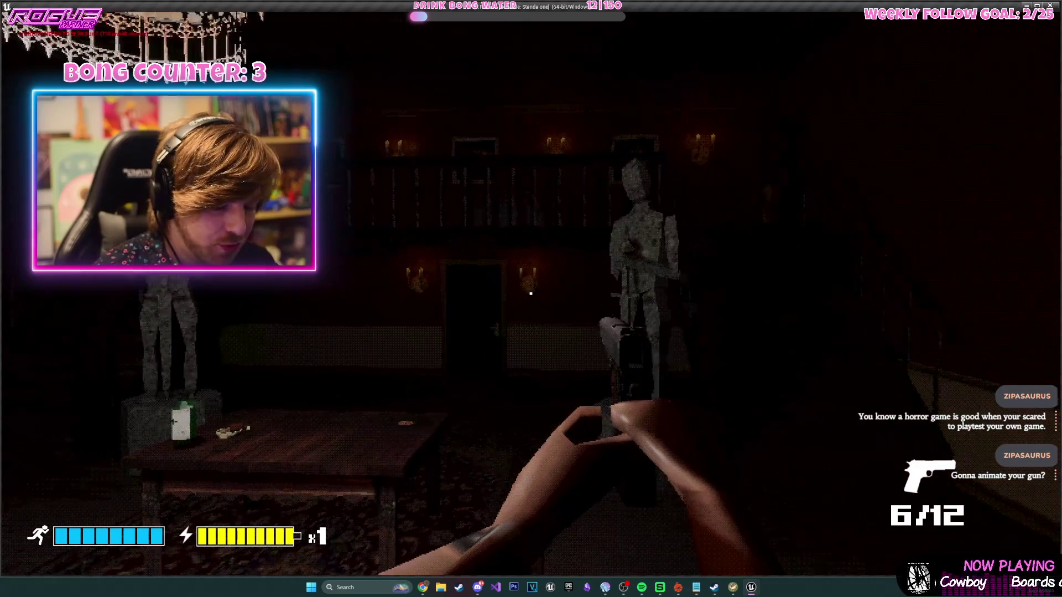
key(r)
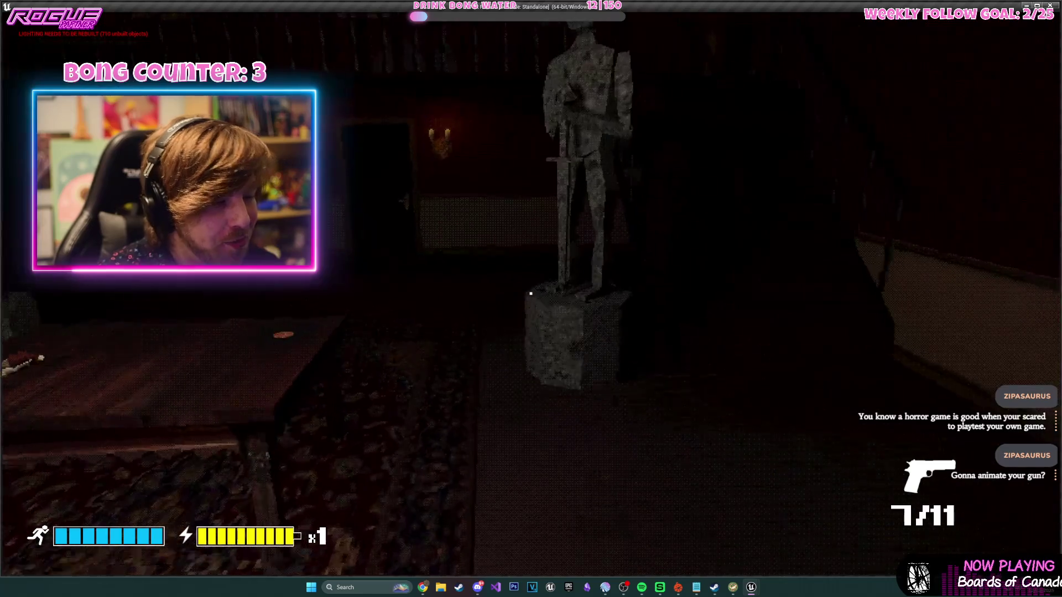
key(e)
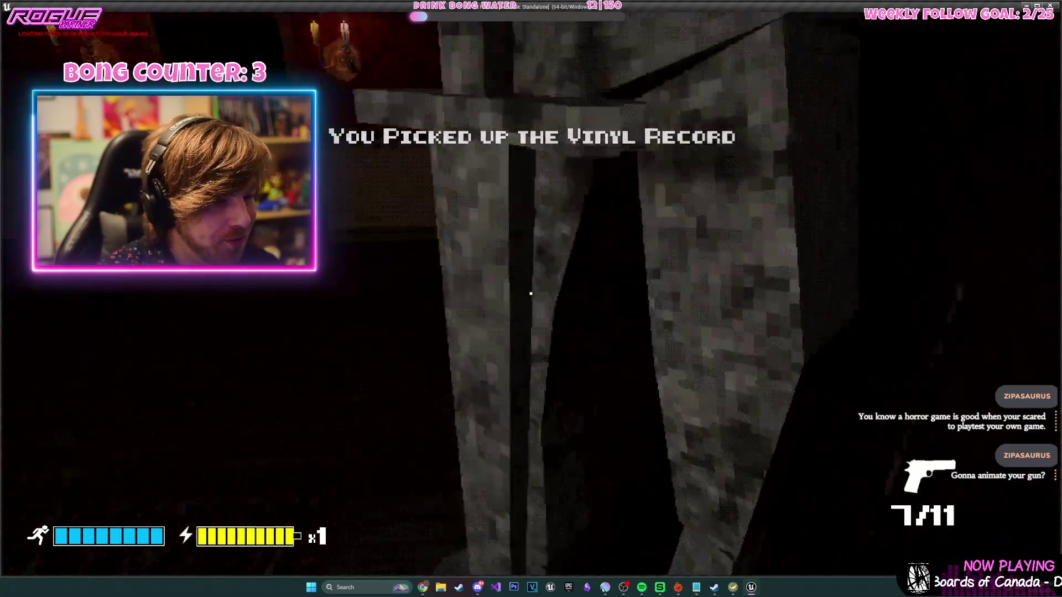
- Enter the dining room, kill the pale creature with five shots and two reloads, then pause
key(e)
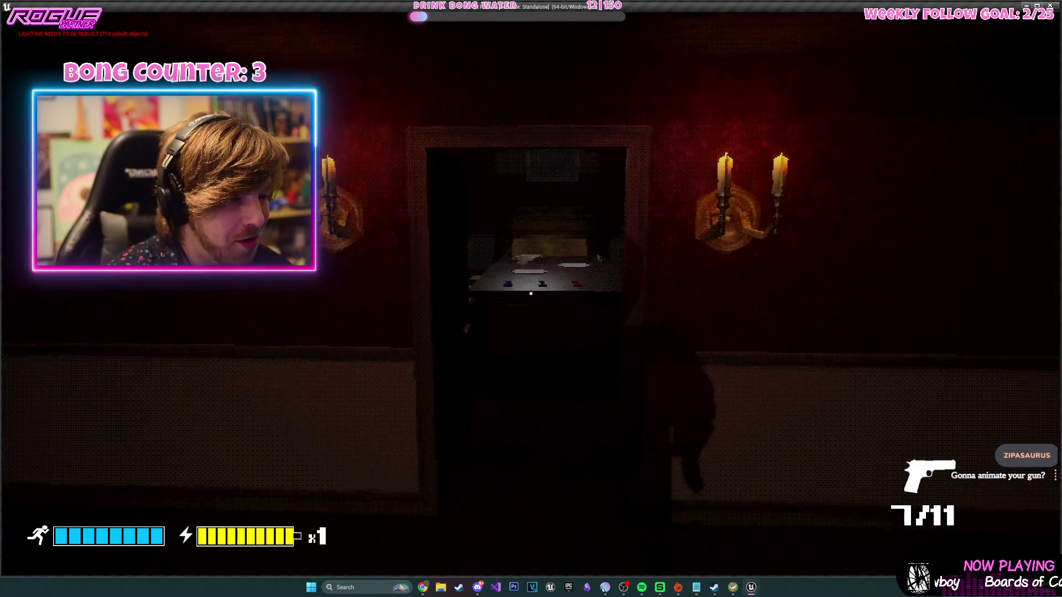
key(w)
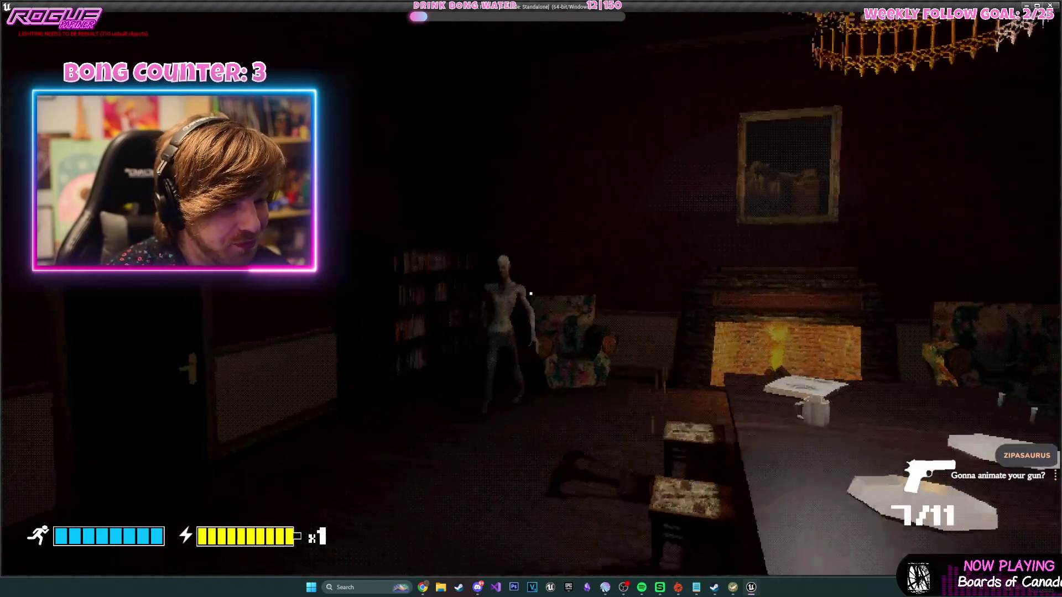
click(531, 294)
click(532, 294)
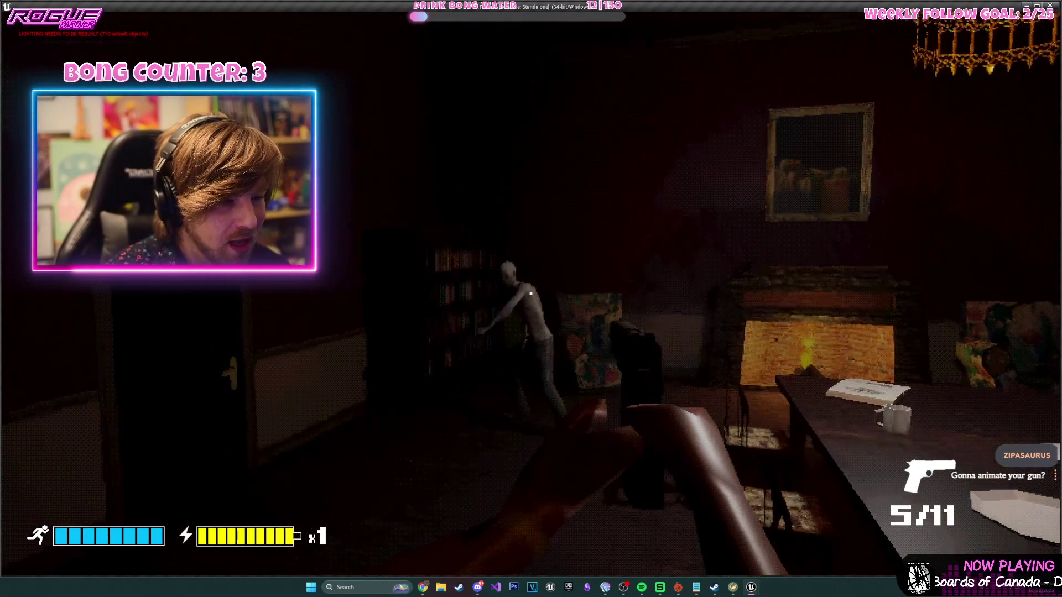
click(531, 294)
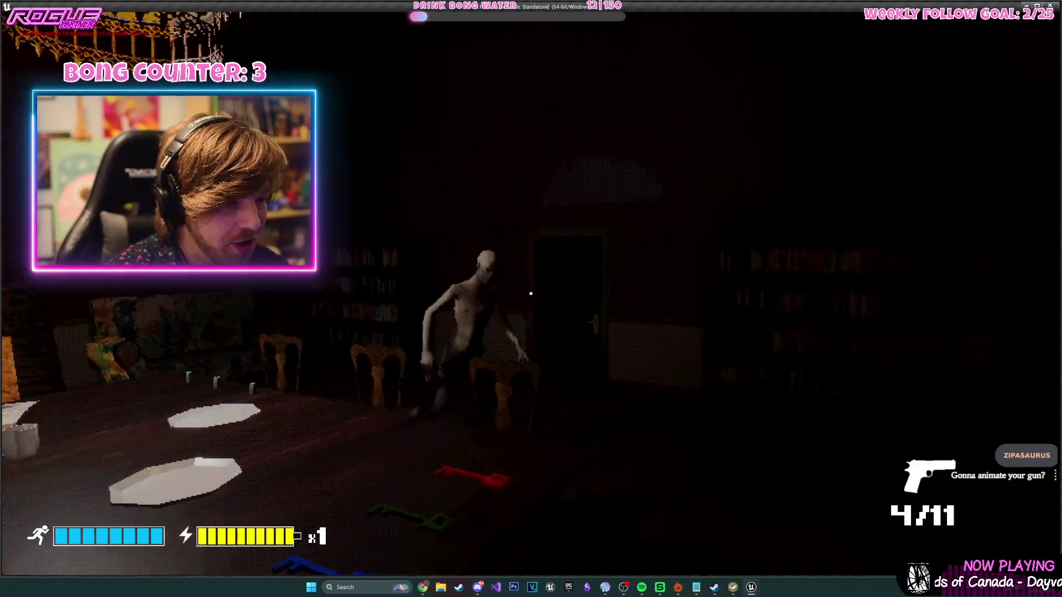
key(r)
click(531, 294)
click(531, 294)
click(532, 294)
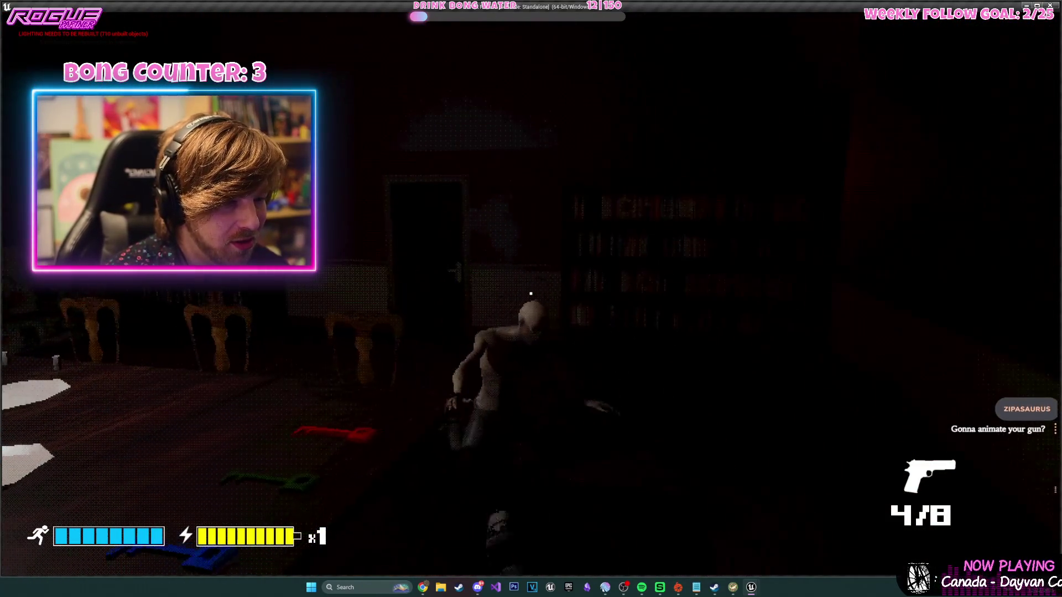
key(r)
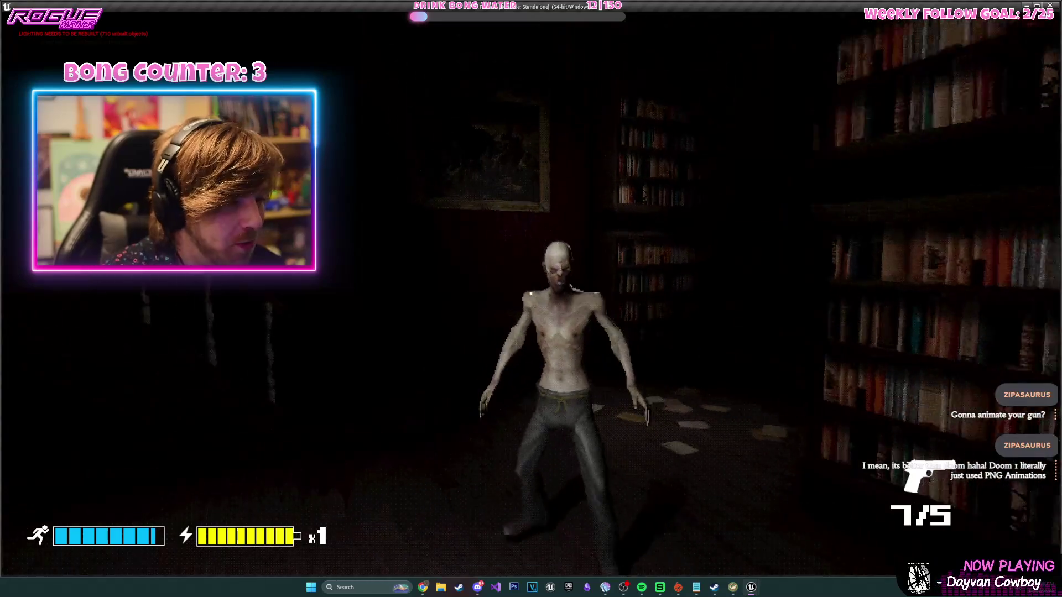
key(Escape)
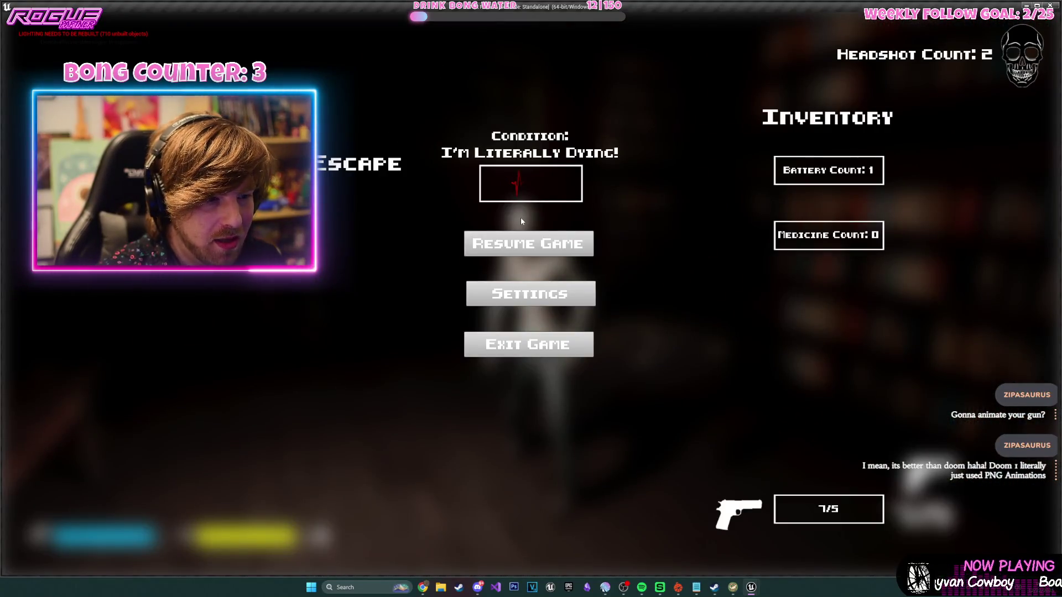
- Resume the game, take the medicine, shoot the library creature, and reload
click(565, 243)
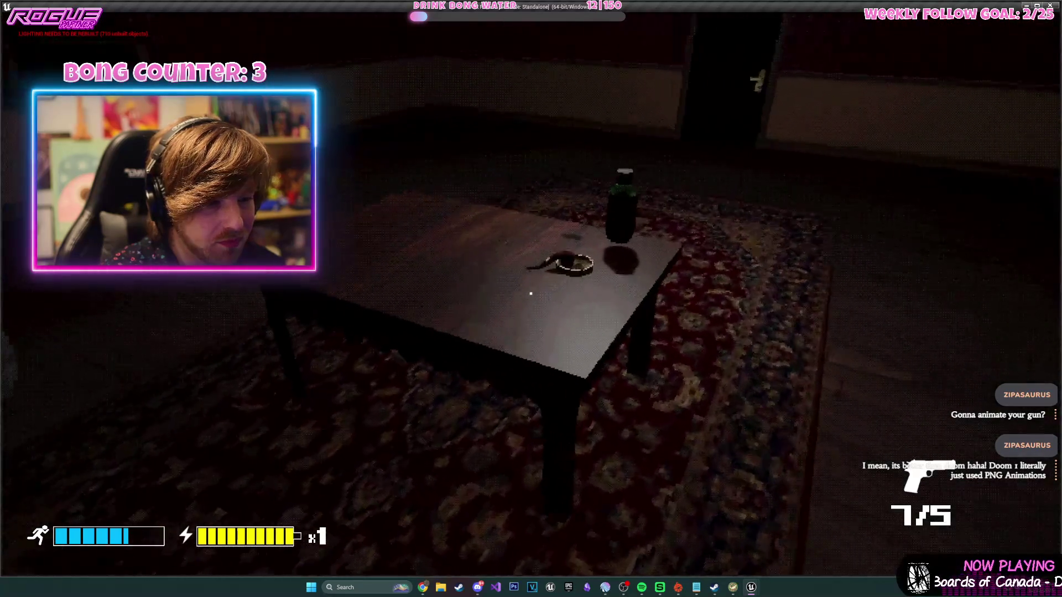
key(e)
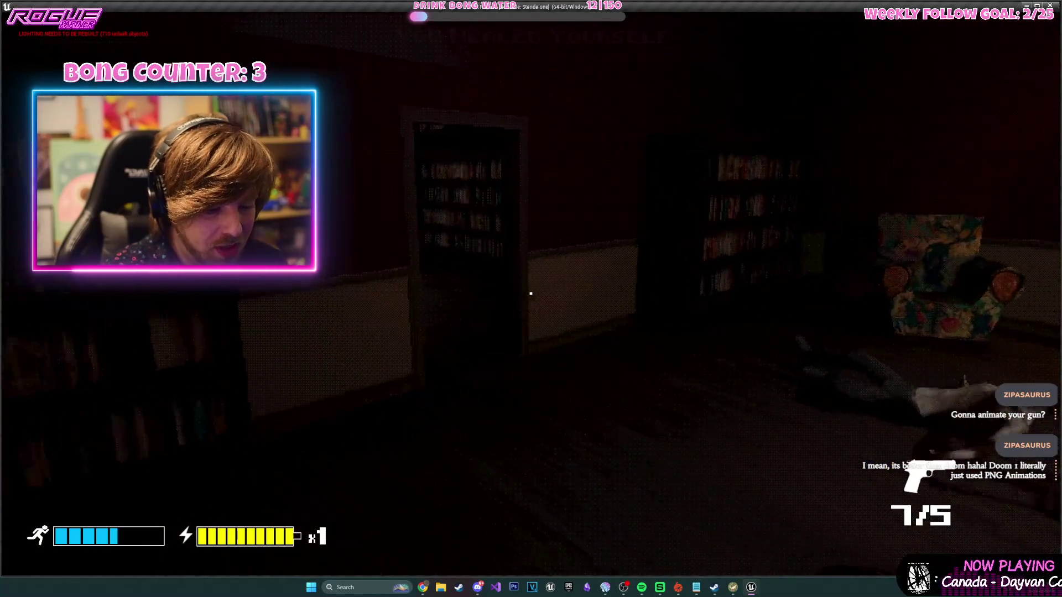
key(Escape)
click(532, 236)
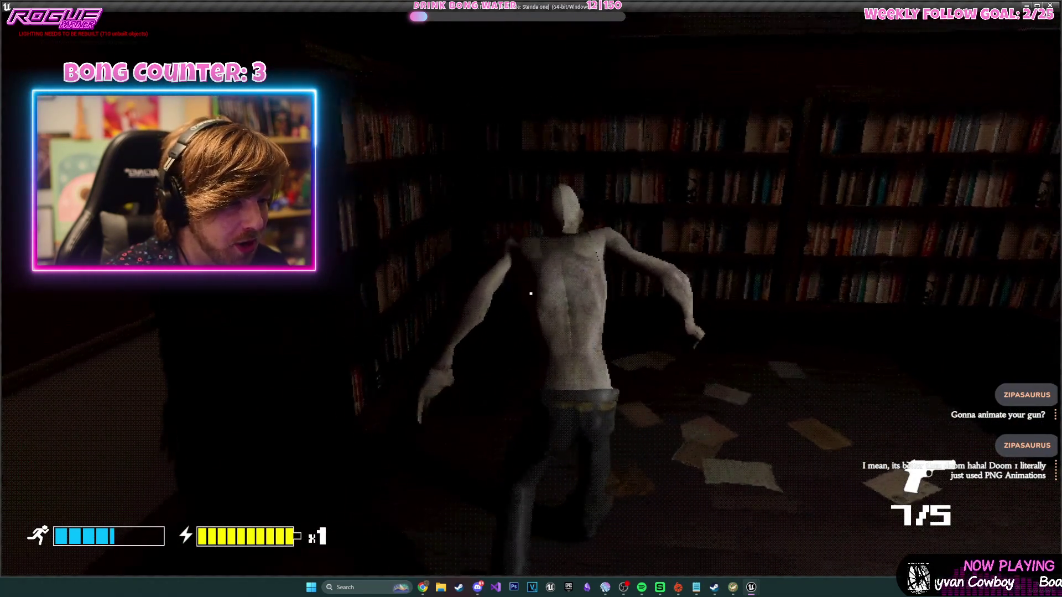
click(531, 293)
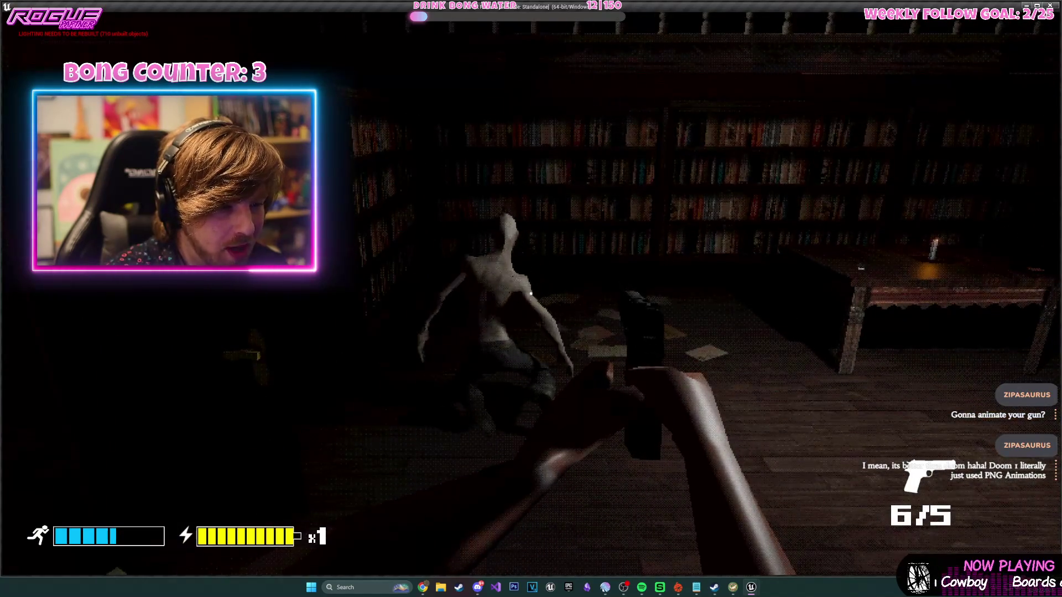
key(r)
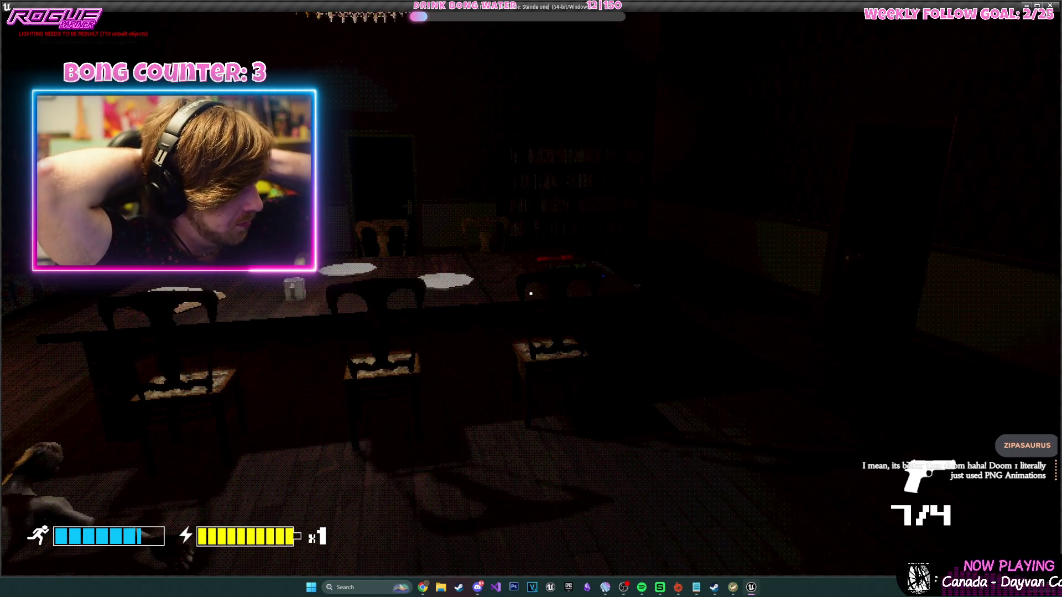
- Walk through the door and the dim room to the statue hall, then stop the playtest
key(w)
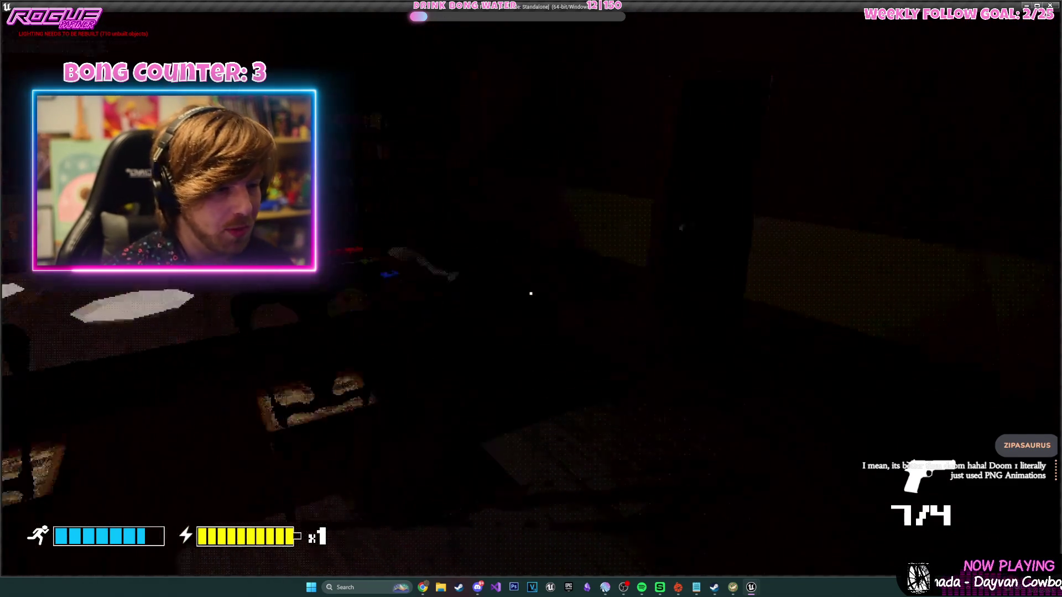
key(e)
key(w)
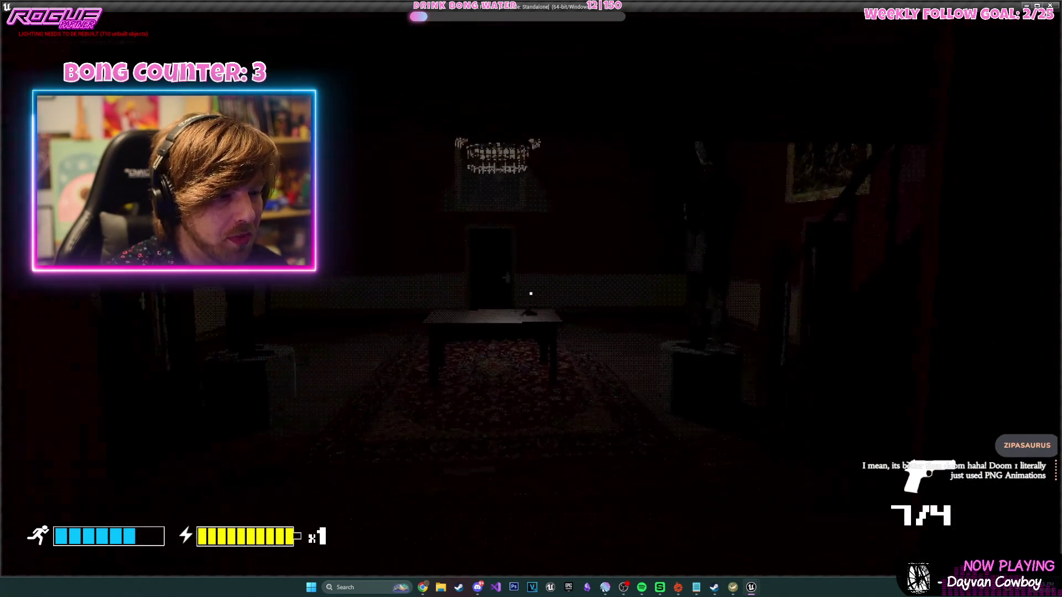
key(w)
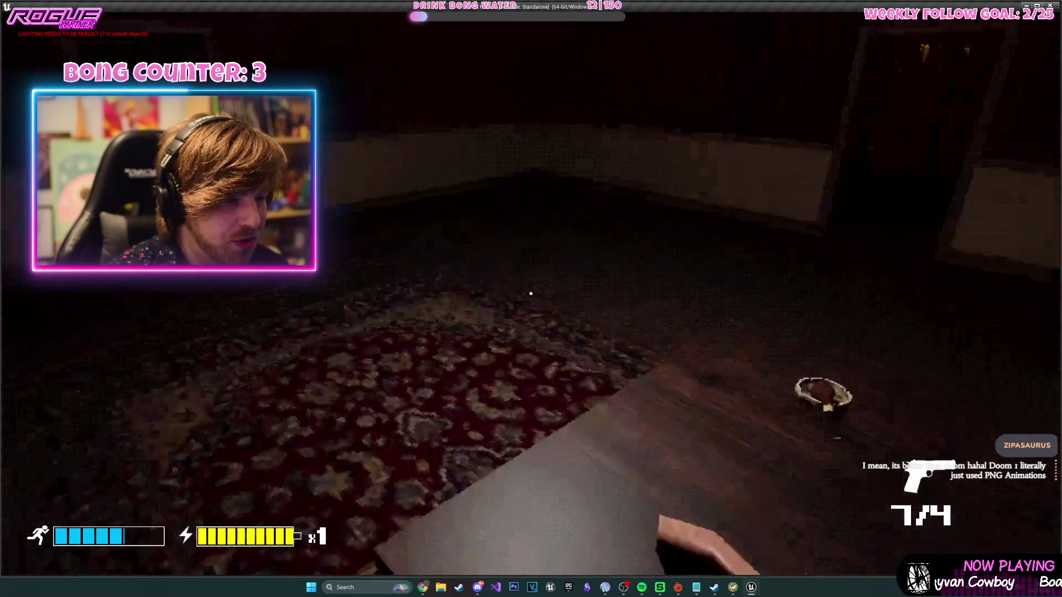
key(w)
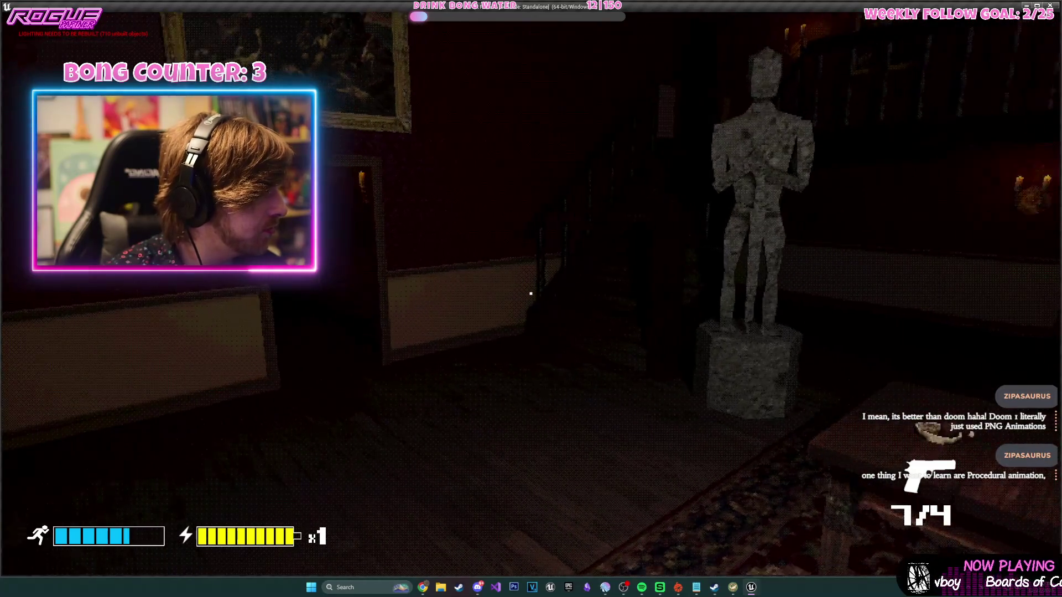
key(Escape)
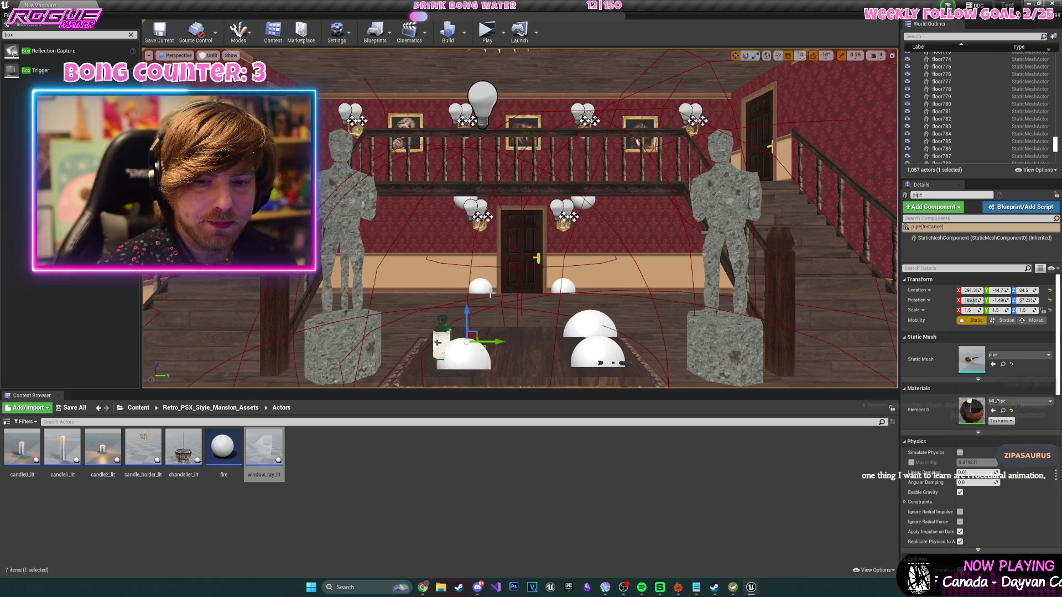
- Slide the framed picture along the wall, set grid snap to 10, and scale it to 0.75
scroll(338, 270, down, 10)
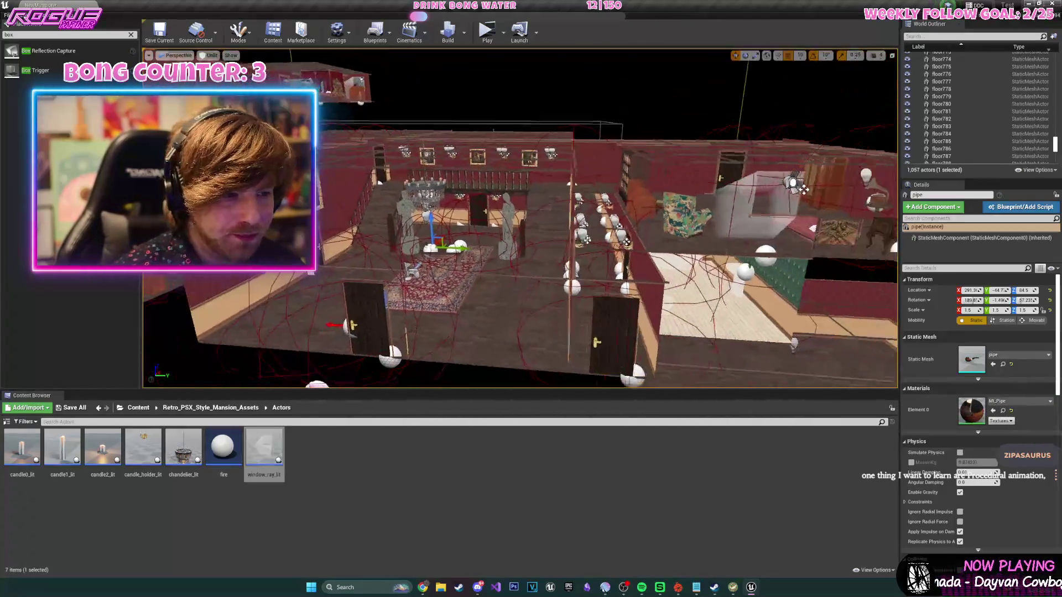
scroll(366, 243, up, 5)
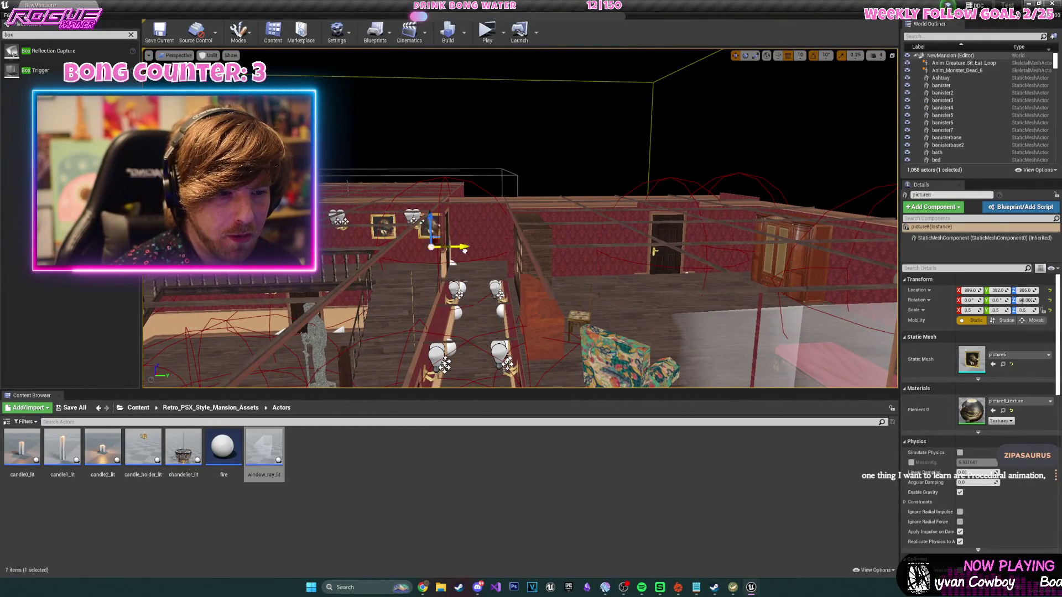
scroll(581, 260, up, 10)
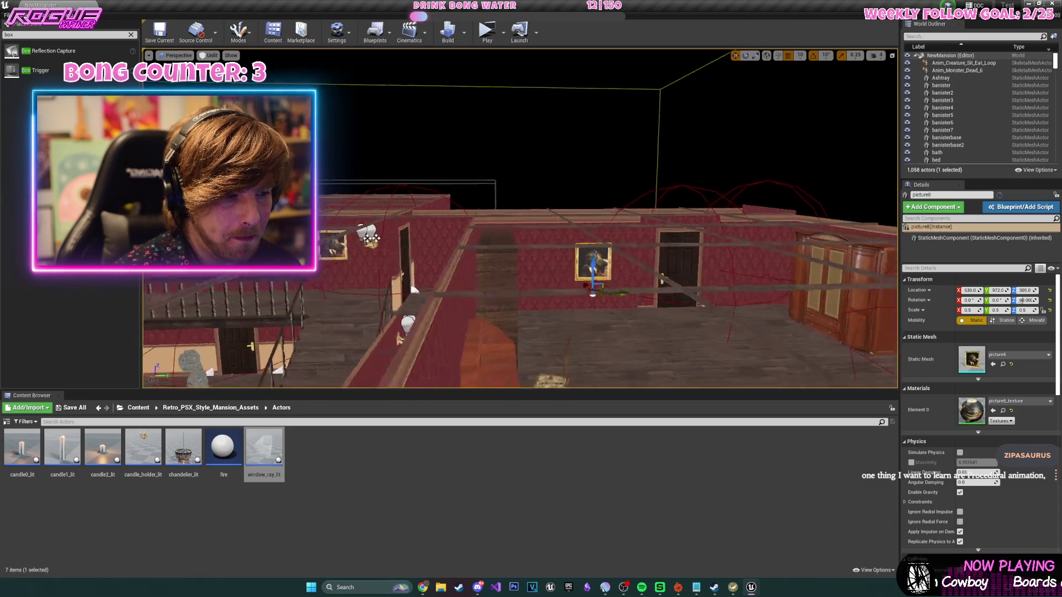
mouse_move(498, 297)
mouse_down()
mouse_move(410, 293)
mouse_move(439, 287)
mouse_up()
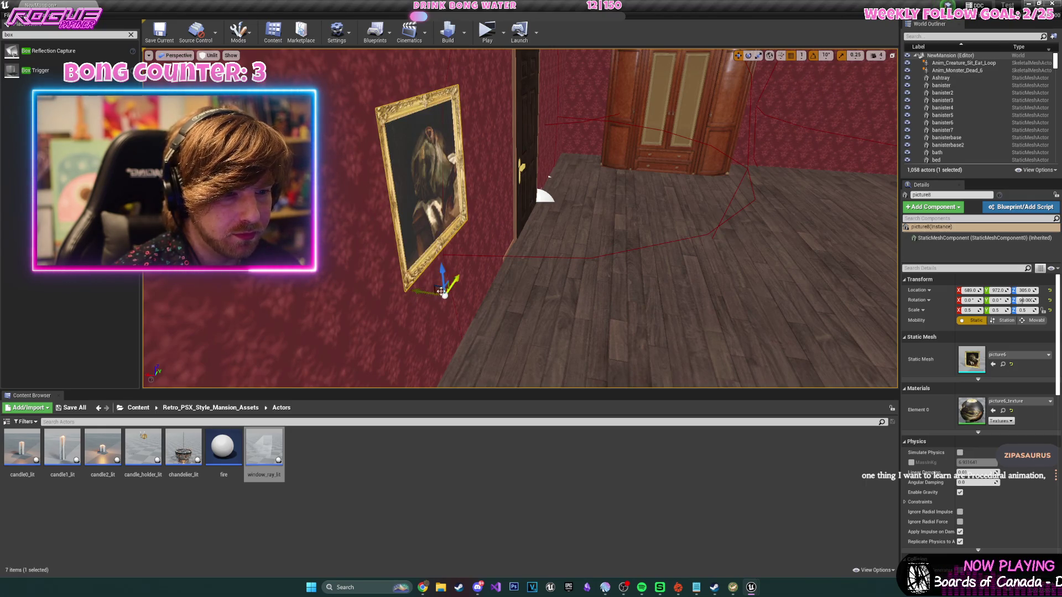
click(802, 57)
click(813, 93)
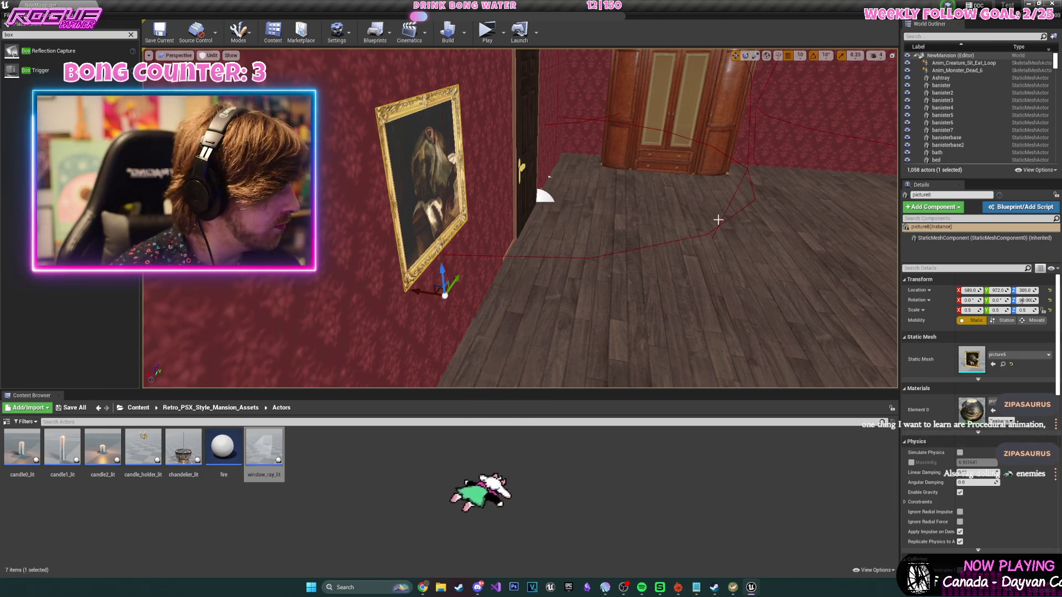
key(f)
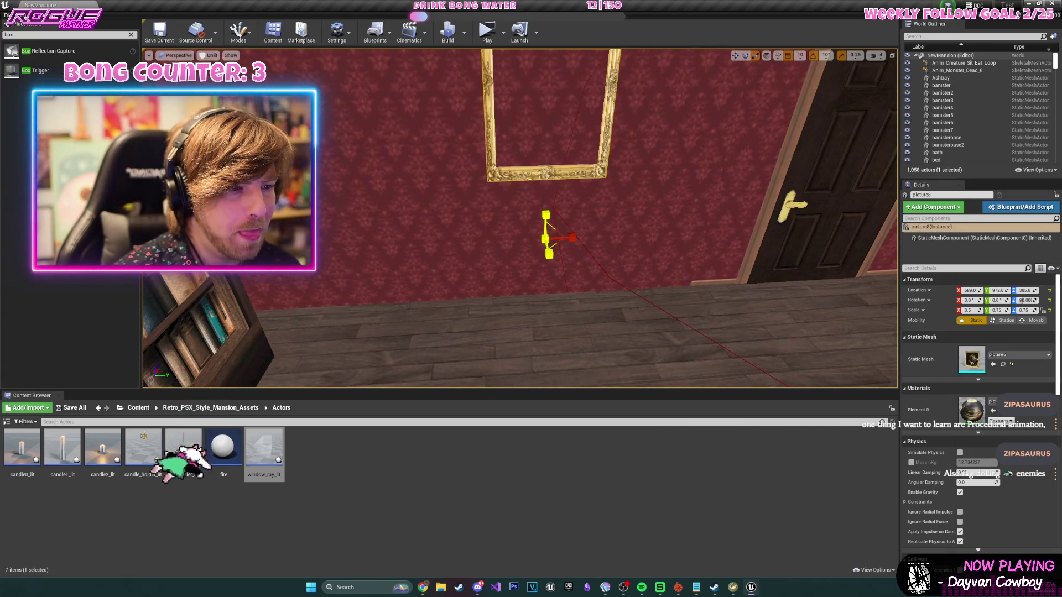
drag(549, 239, 562, 240)
- Switch to a finer grid snap and nudge the picture flush against the wall
key(w)
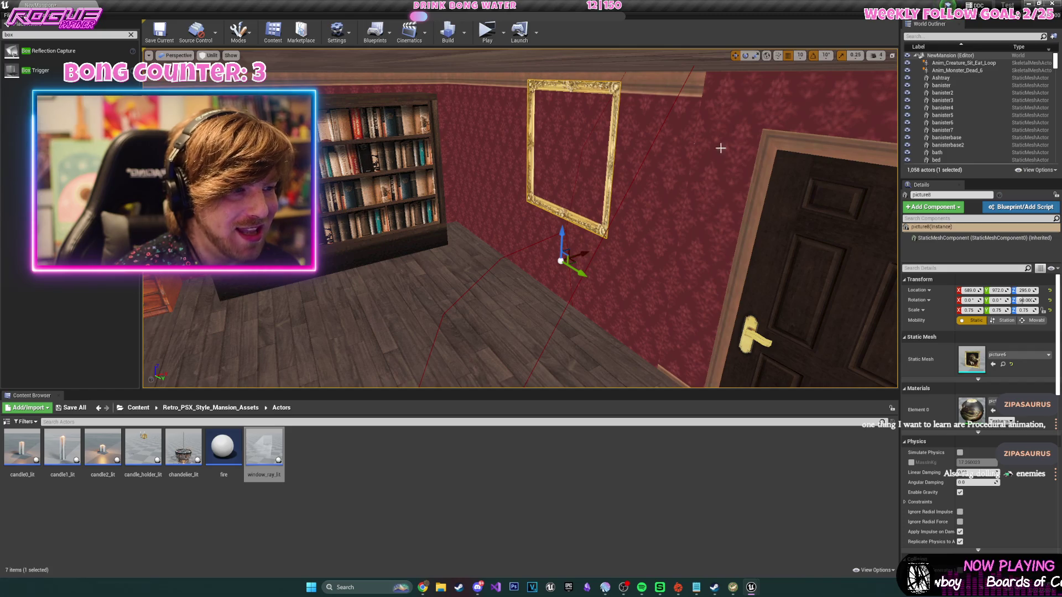
click(797, 57)
click(808, 83)
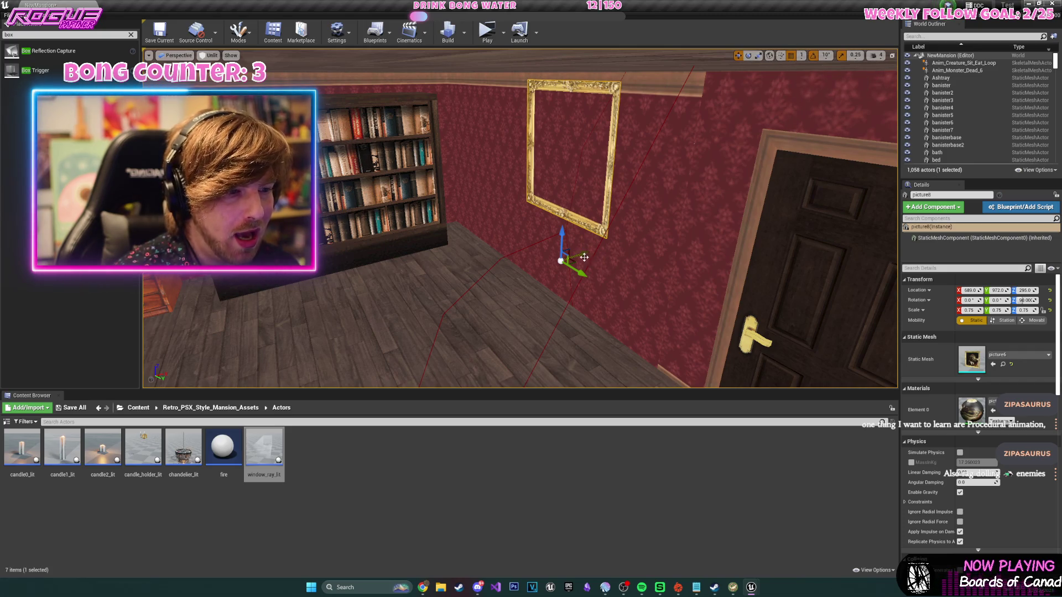
drag(583, 256, 586, 256)
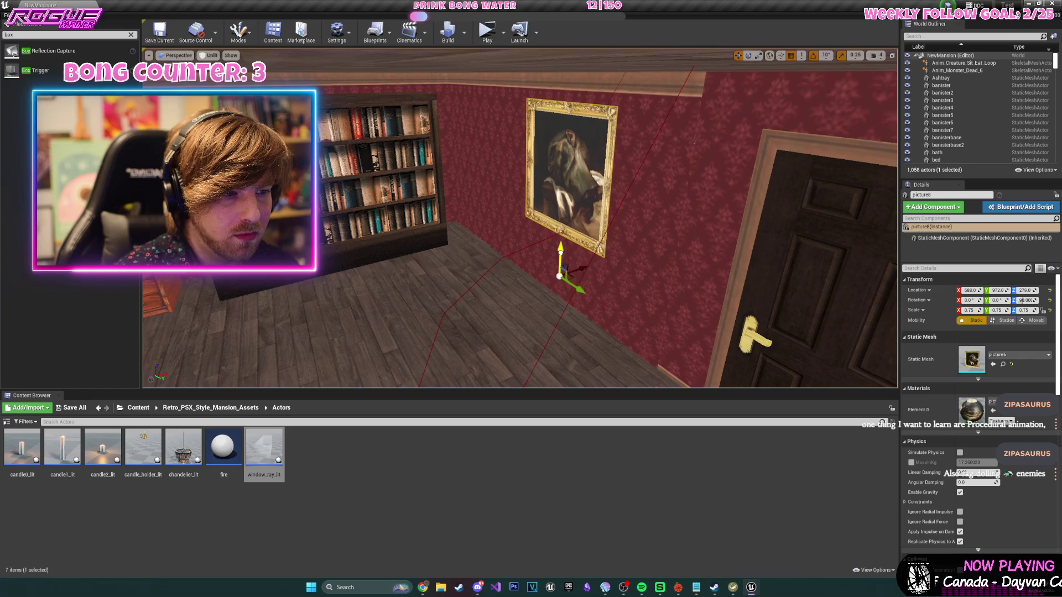
- Bring the hall table into view and focus on the green health pickup bottle
mouse_move(594, 247)
mouse_down()
mouse_move(668, 83)
mouse_move(670, 53)
mouse_move(694, 56)
mouse_up()
click(733, 188)
key(f)
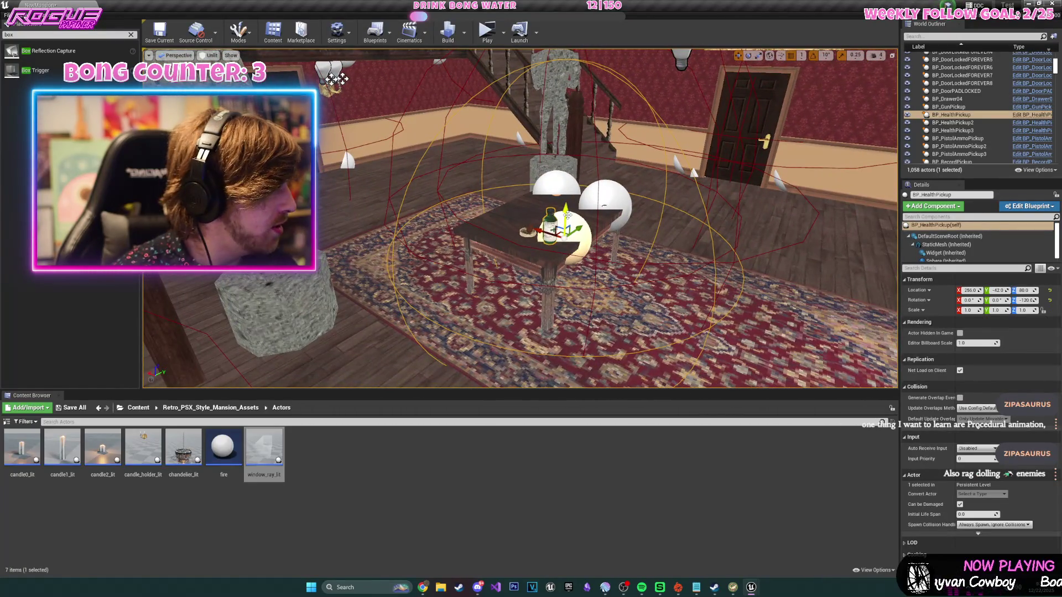
- Raise the health bottle above the table
drag(568, 206, 565, 60)
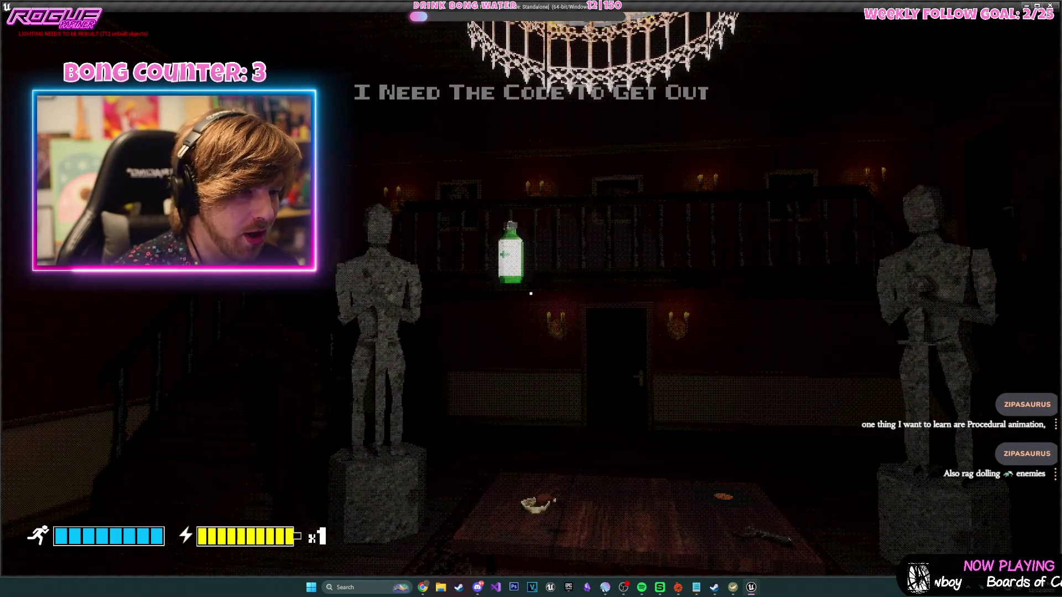
key(Escape)
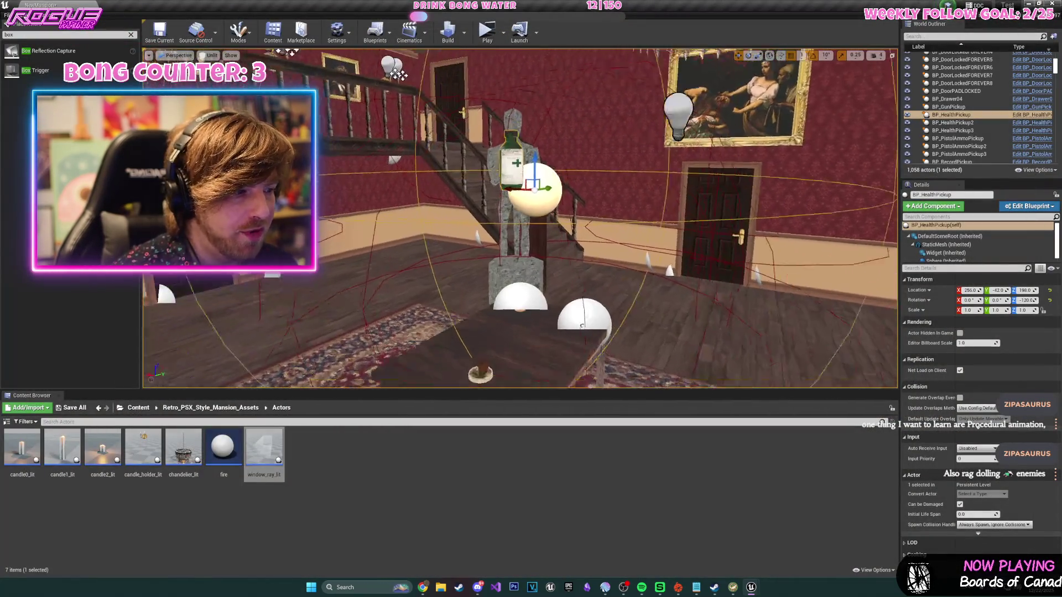
click(504, 33)
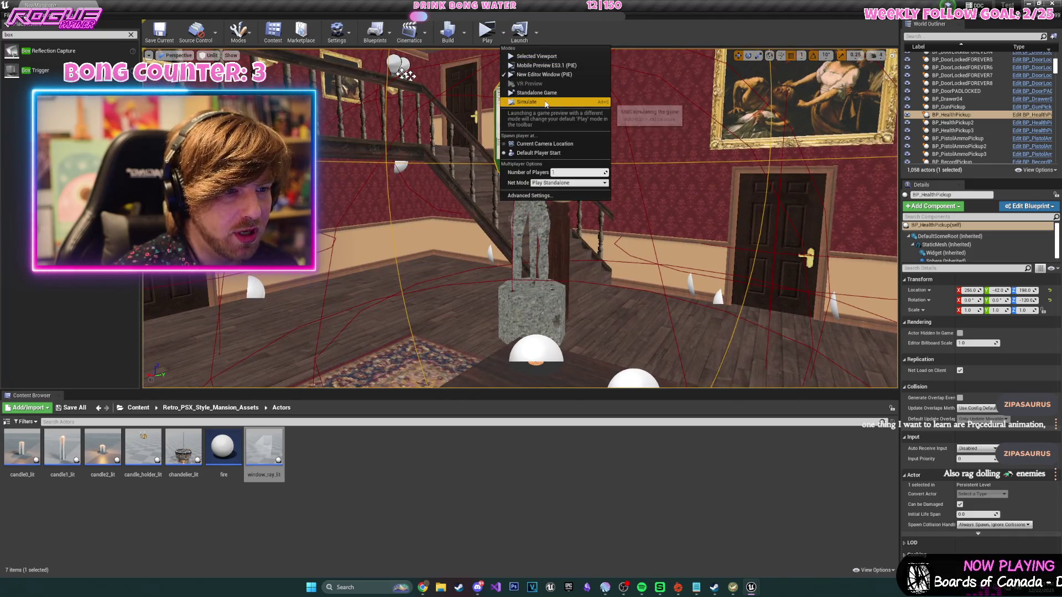
click(546, 104)
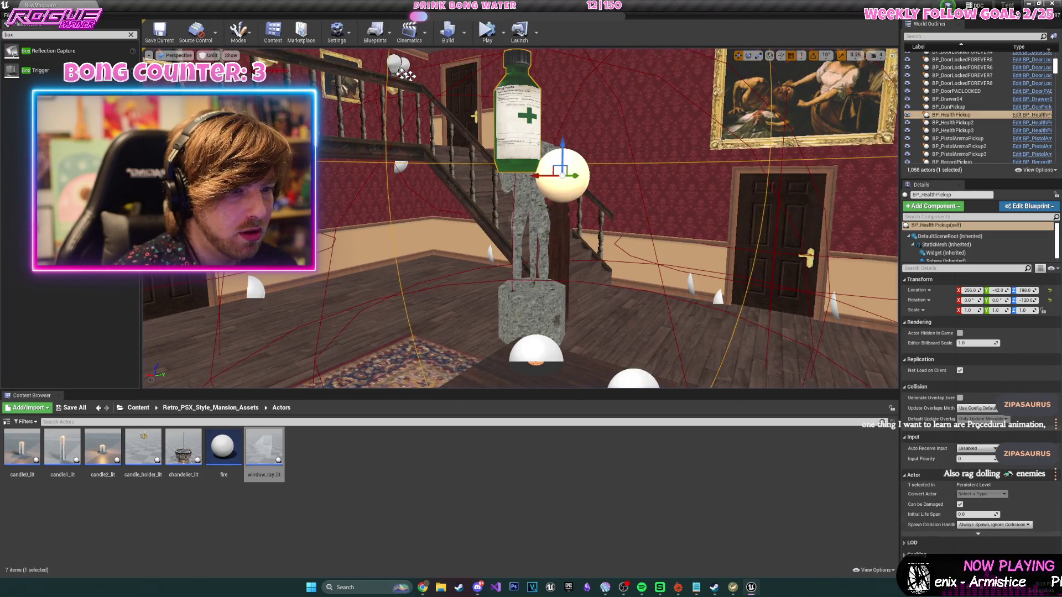
- Enable Simulate Physics on the pickup's StaticMesh and start a viewport playtest
click(946, 244)
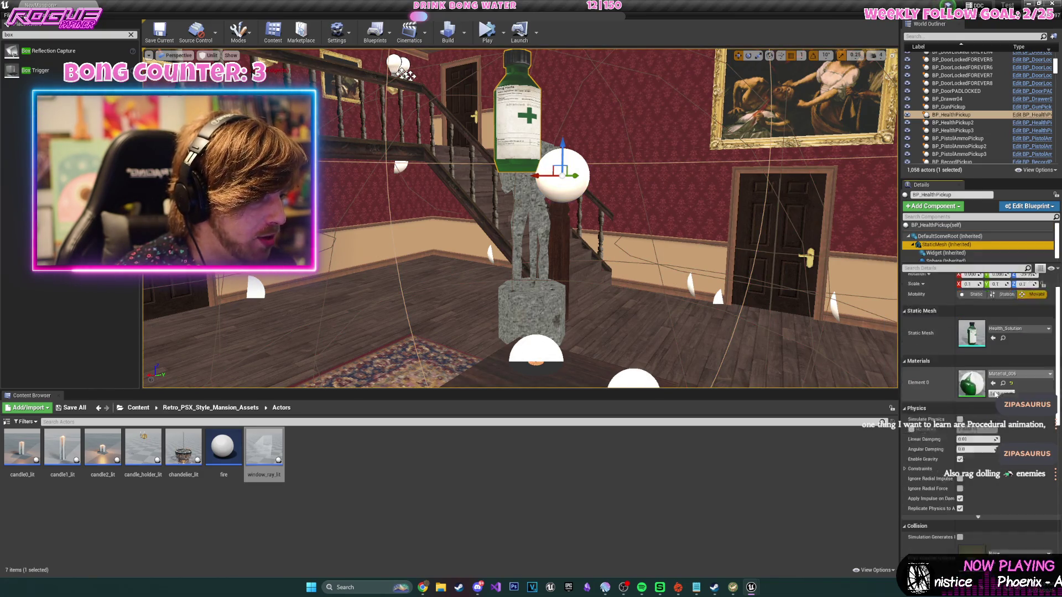
scroll(996, 394, down, 1)
click(960, 393)
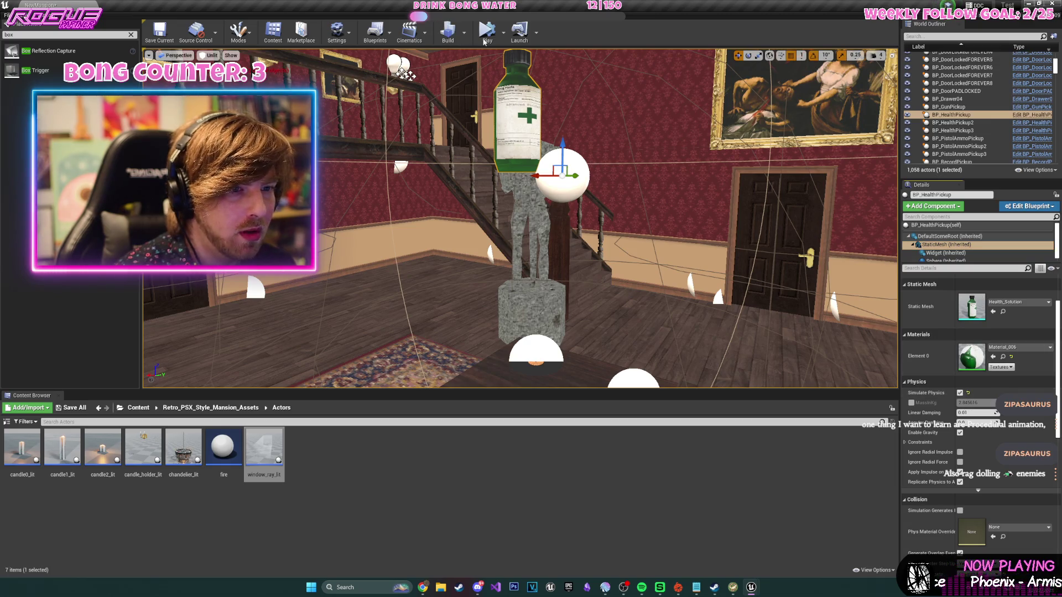
click(485, 39)
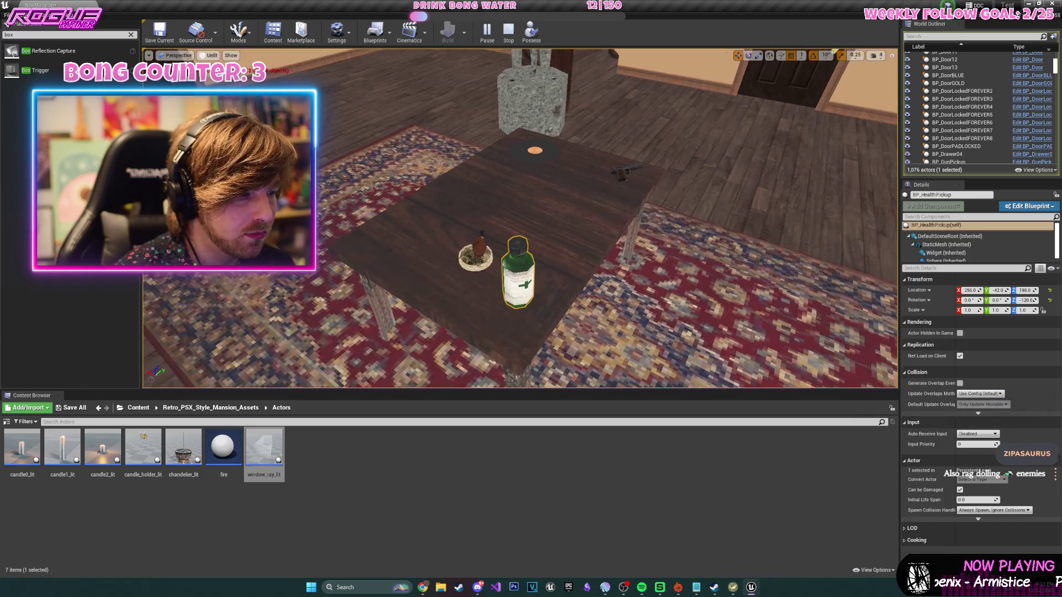
- Press Esc to end Play-In-Editor with the BP_HealthPickup still selected
key(Escape)
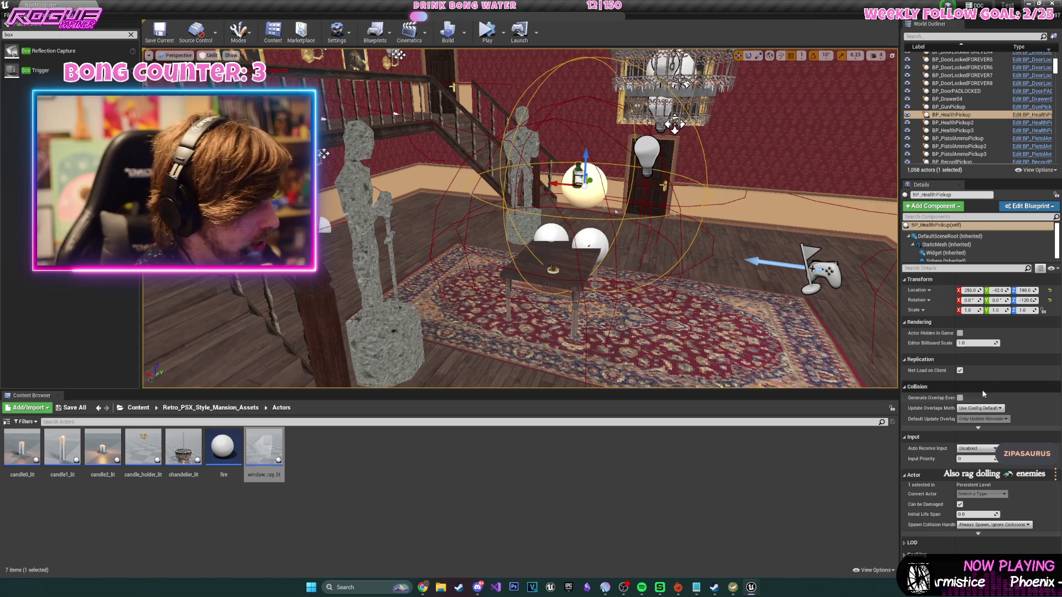
- Turn off Simulate Physics, drop the health bottle onto the table top, and save the level
click(947, 244)
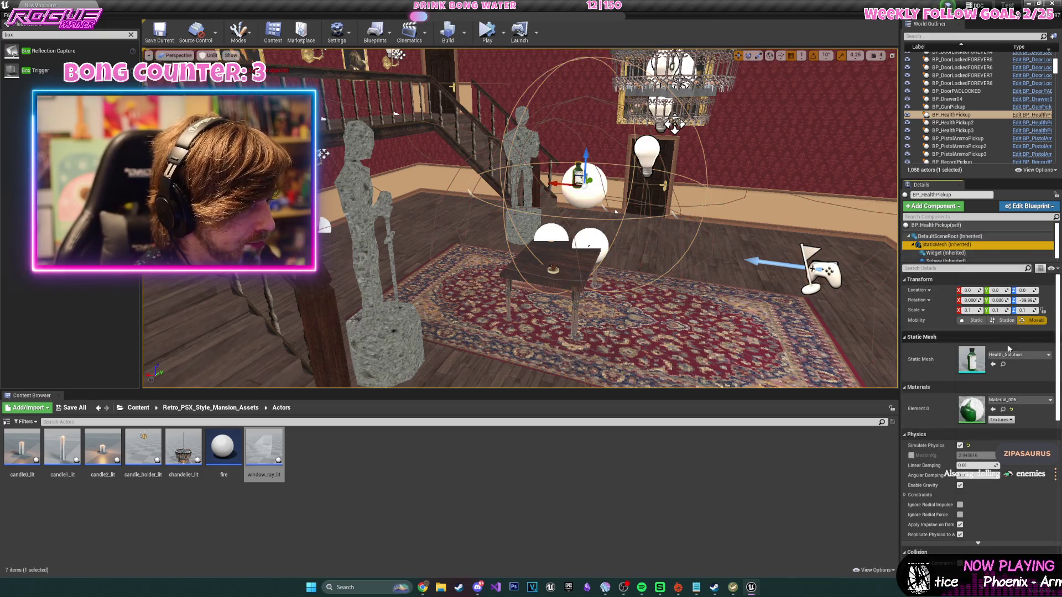
click(960, 445)
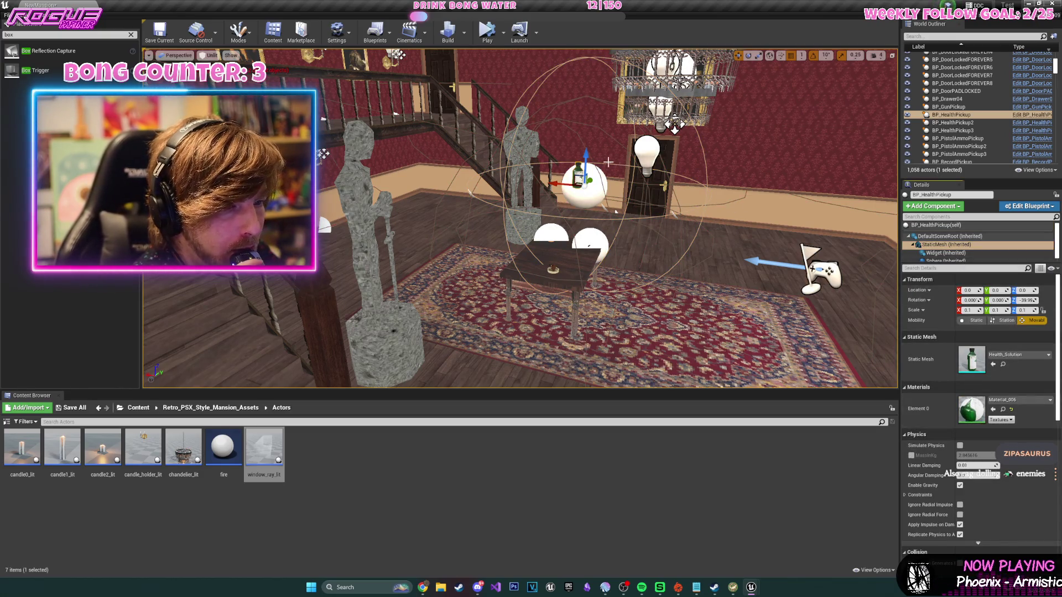
key(End)
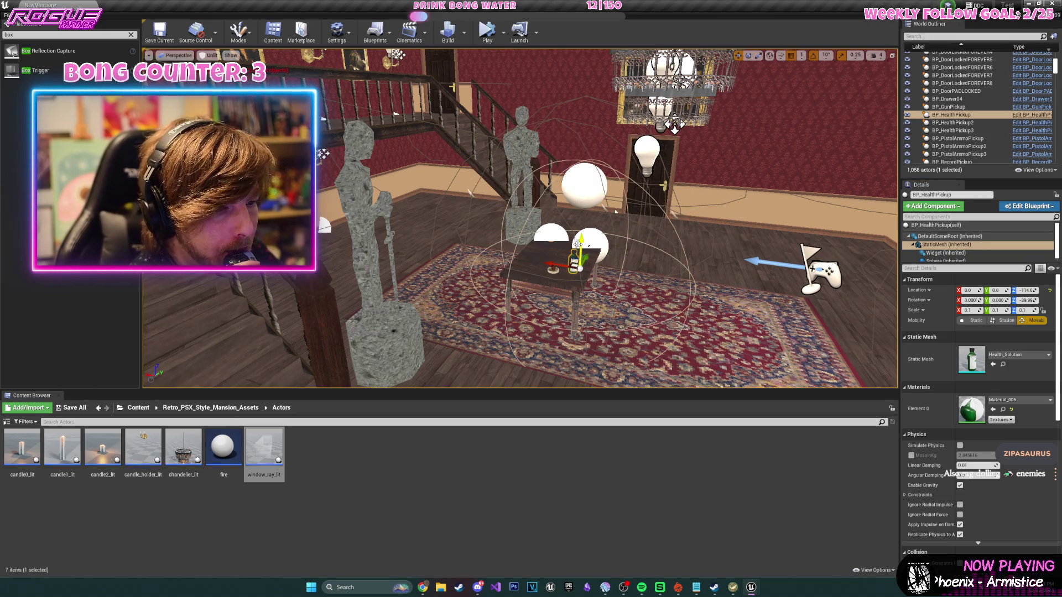
key(f)
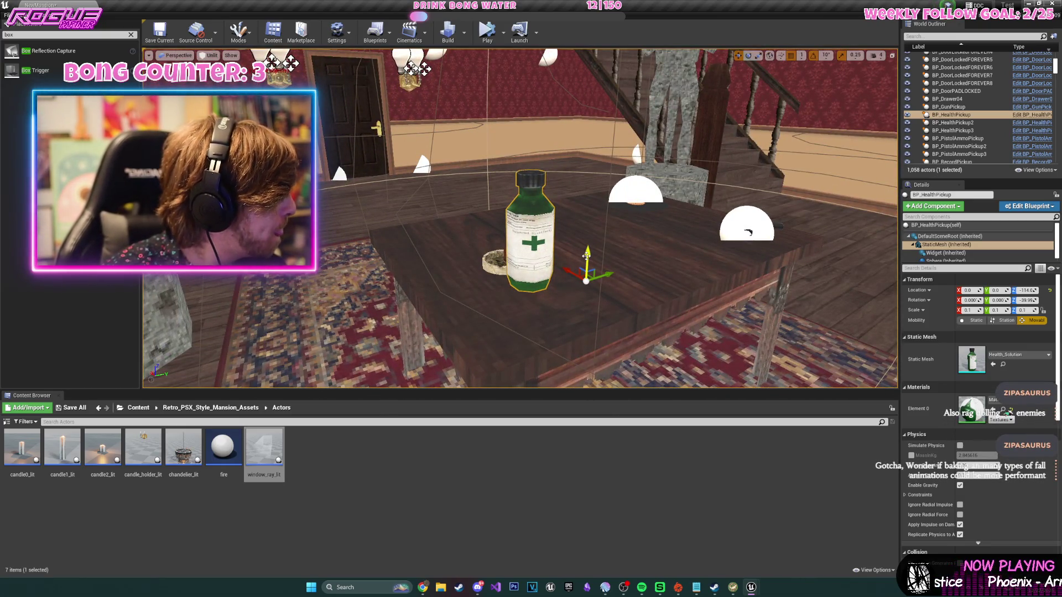
mouse_move(586, 255)
mouse_down()
mouse_move(583, 292)
mouse_move(583, 281)
mouse_move(310, 99)
mouse_up()
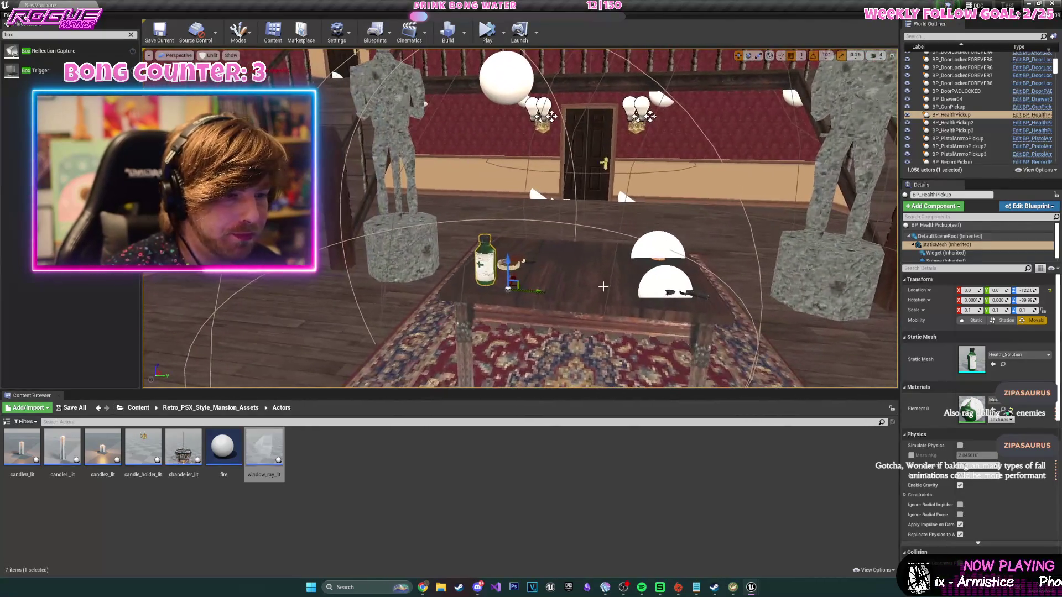
click(154, 43)
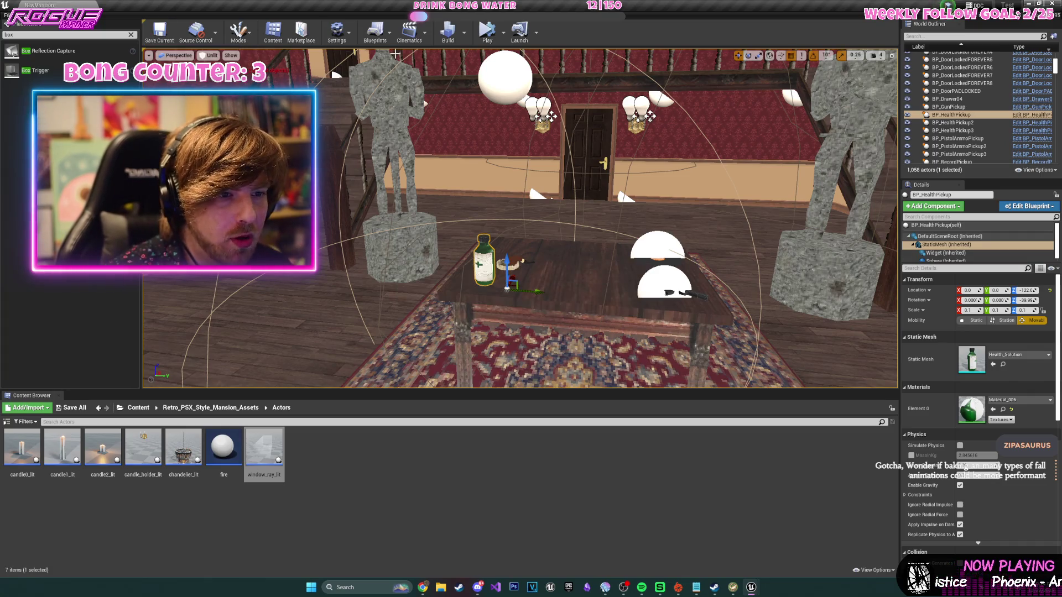
click(503, 32)
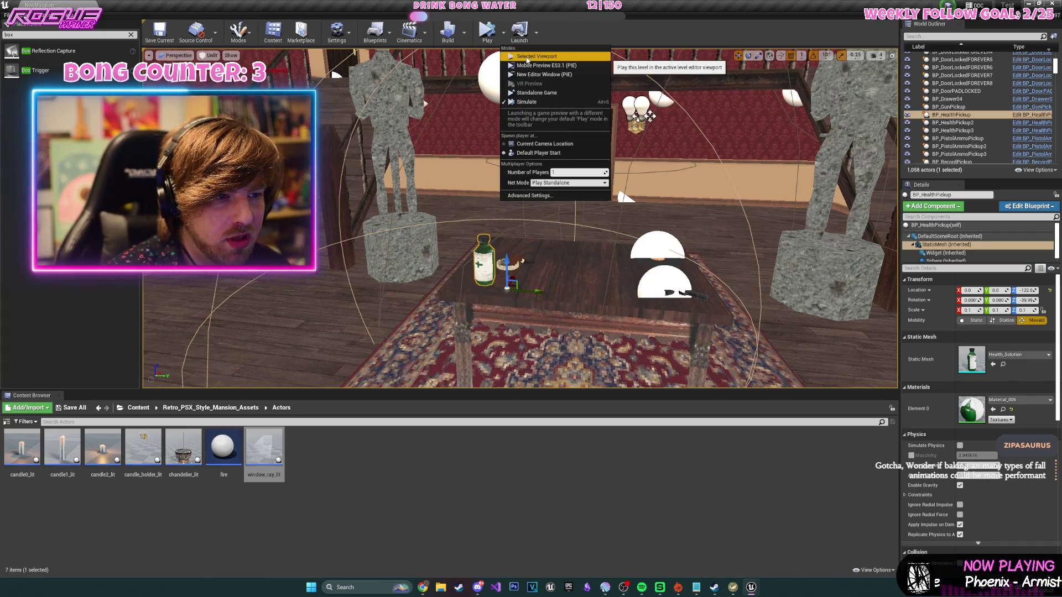
- Play in the selected viewport, collecting the gun, vinyl record and desk-drawer gold key, then stop
click(526, 58)
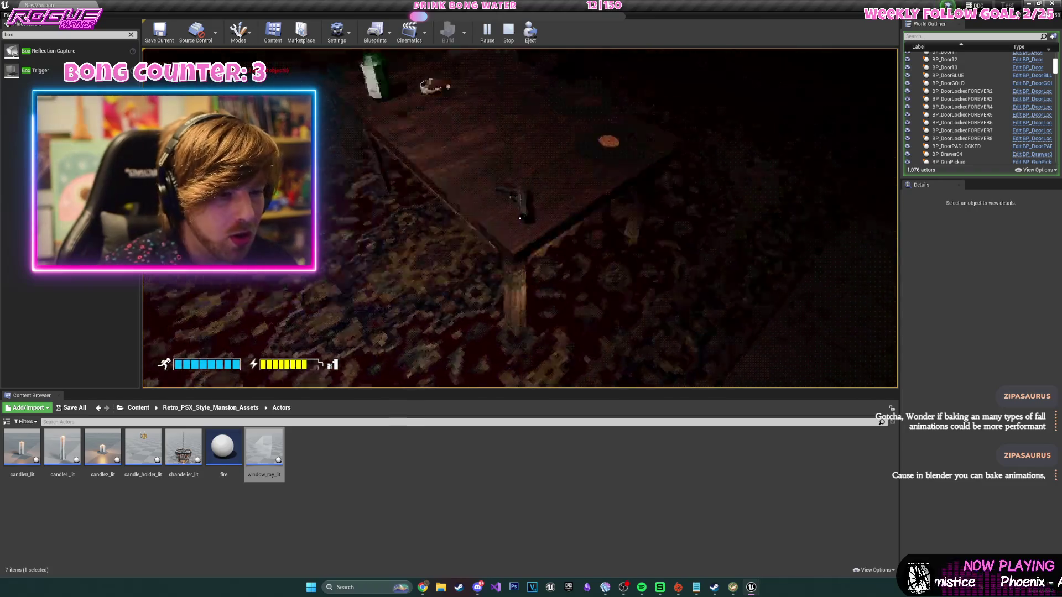
key(e)
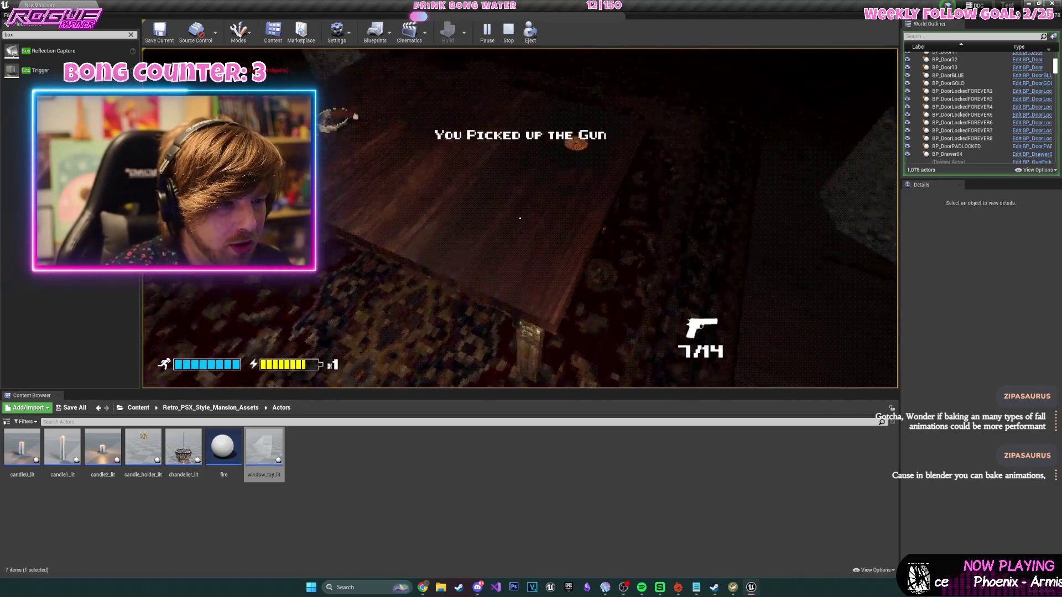
key(e)
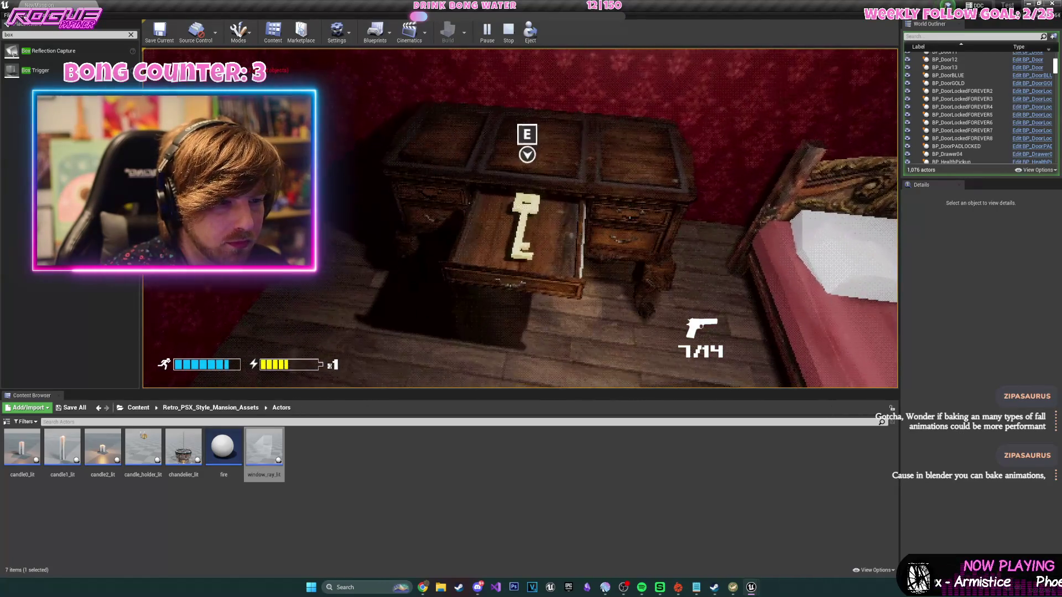
key(e)
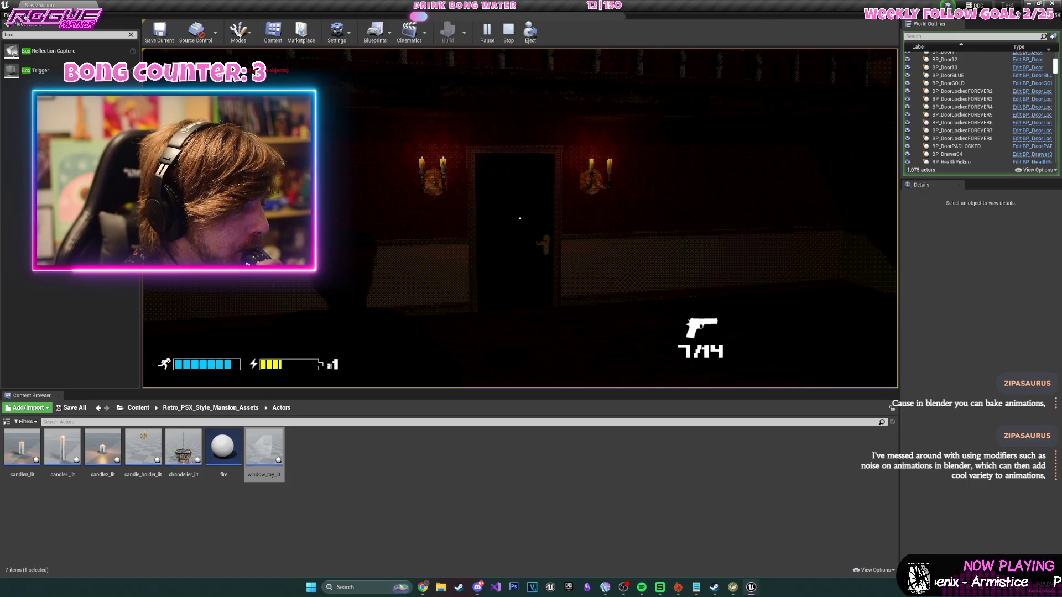
key(Escape)
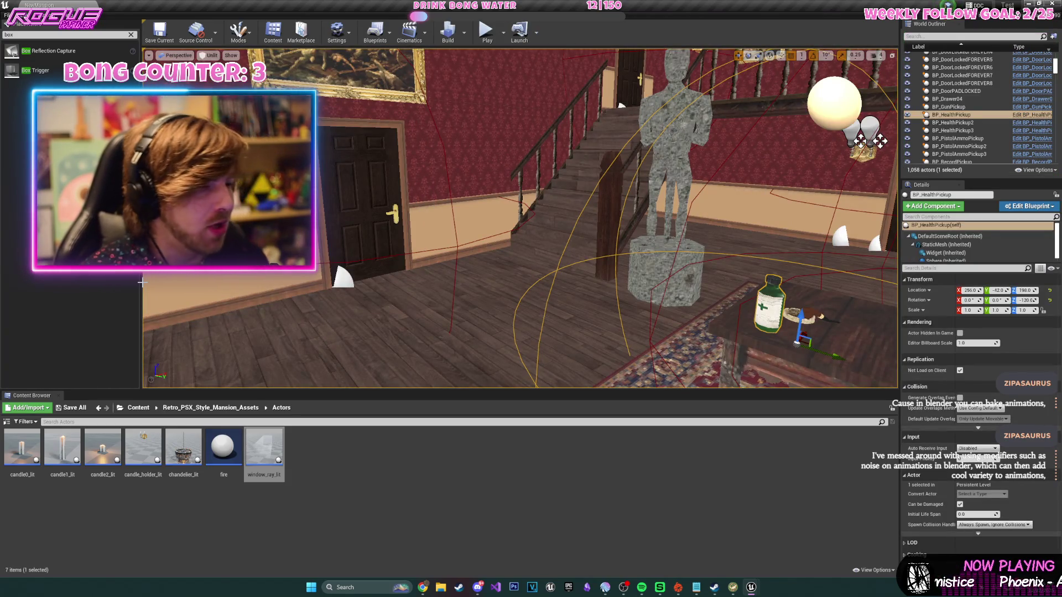
- Fly over the mansion, frame the health pickup, and briefly run then close the standalone game
mouse_move(616, 281)
mouse_down()
mouse_move(616, 332)
mouse_move(636, 354)
mouse_move(636, 304)
mouse_move(616, 284)
mouse_up()
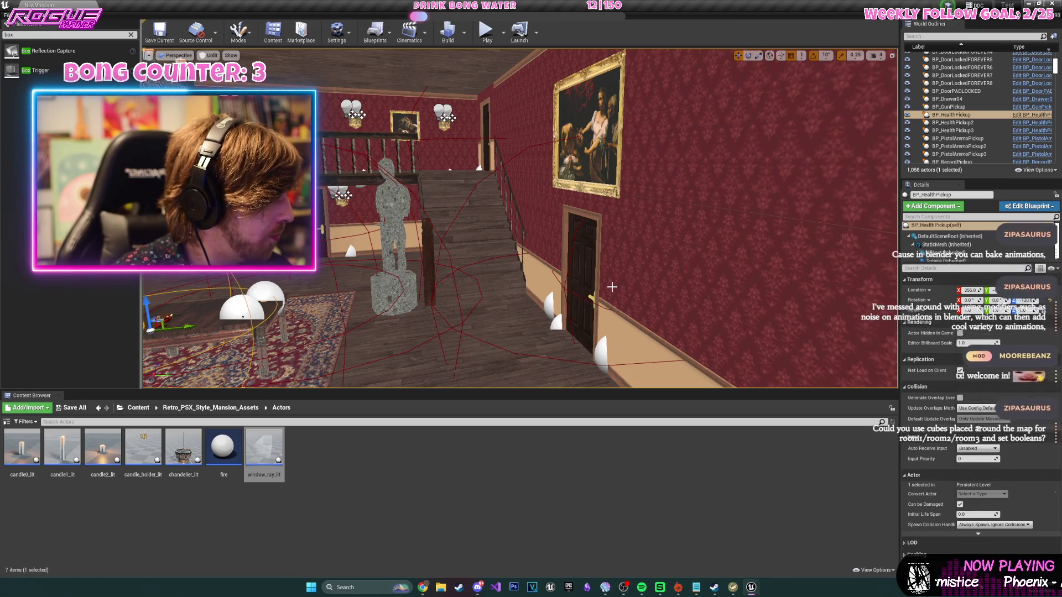
drag(609, 293, 609, 371)
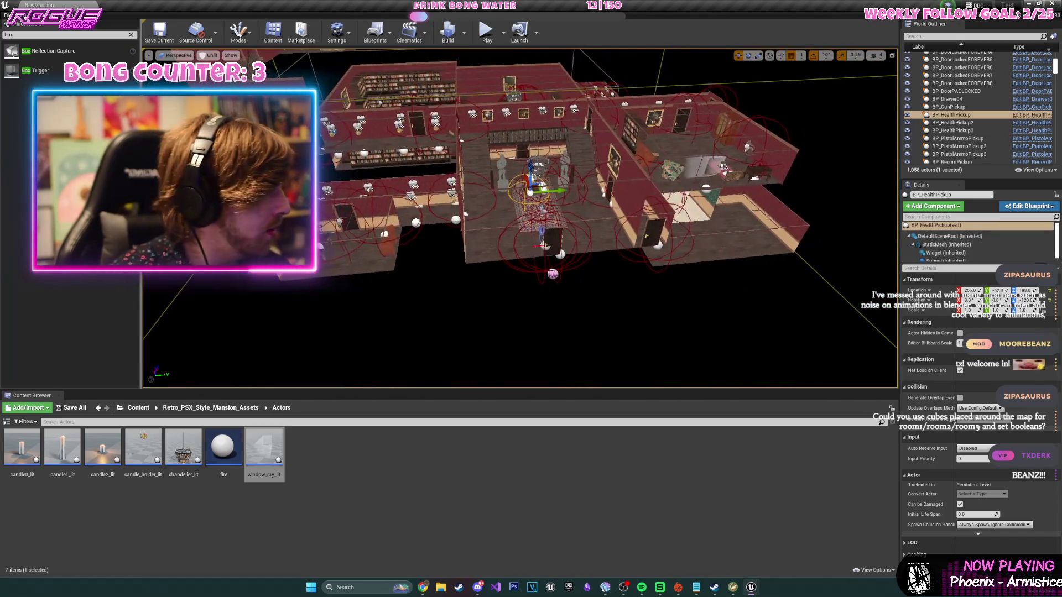
key(f)
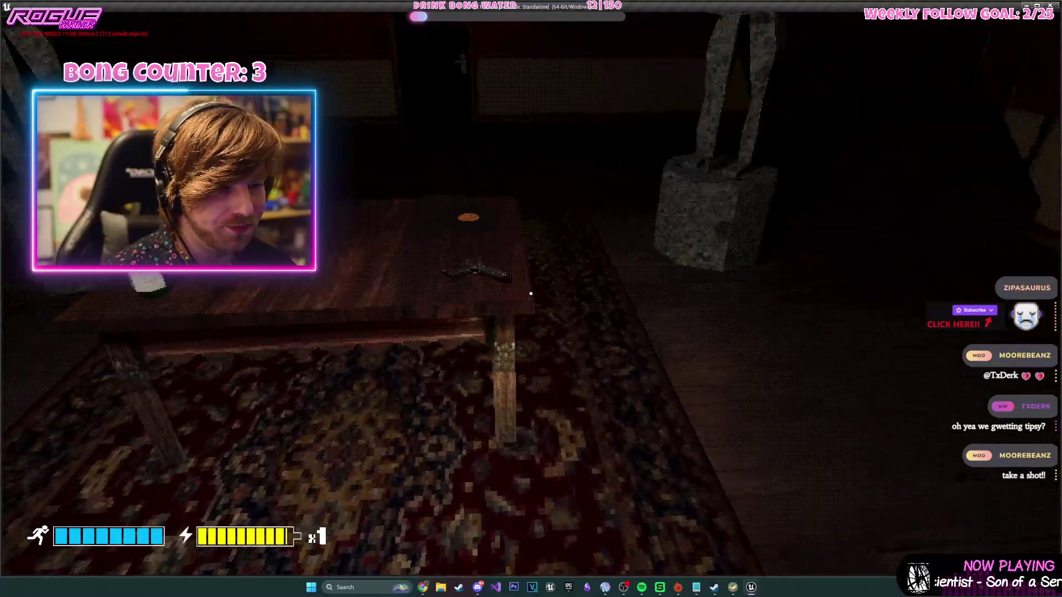
key(Escape)
scroll(520, 244, down, 10)
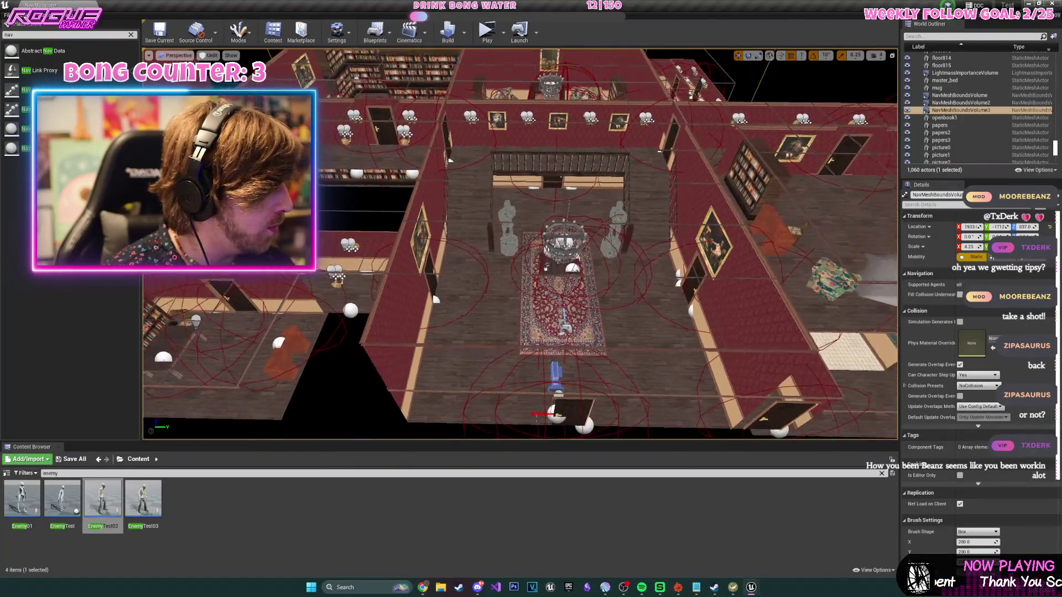
scroll(520, 244, down, 5)
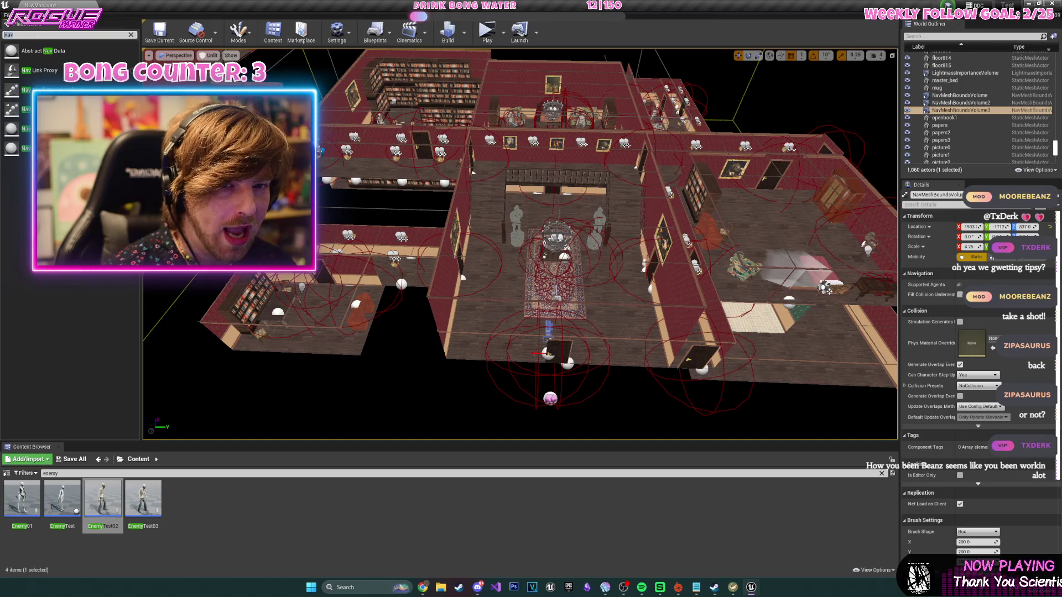
text(biox)
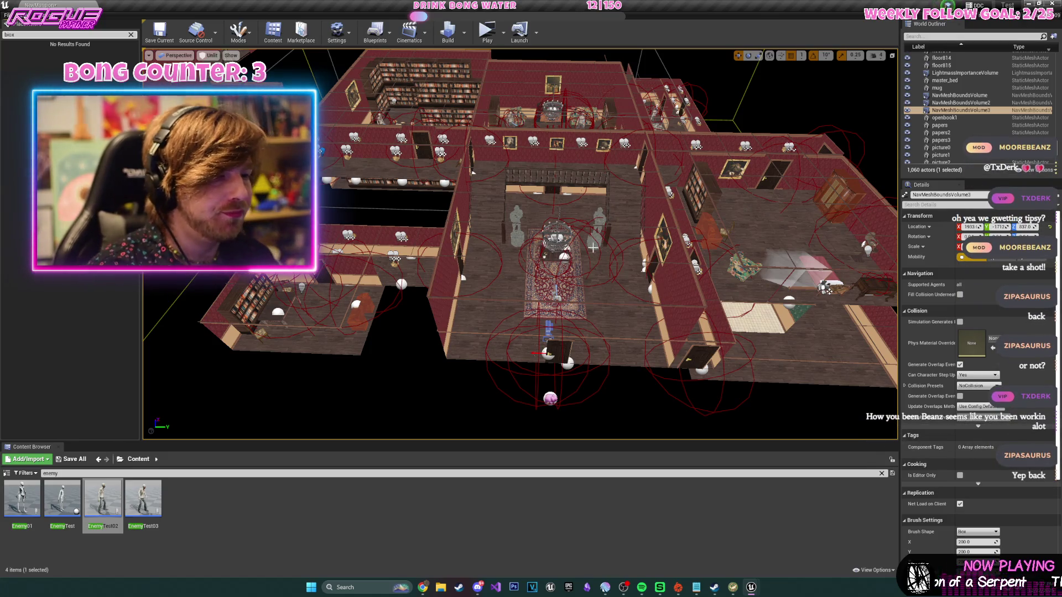
scroll(556, 299, up, 6)
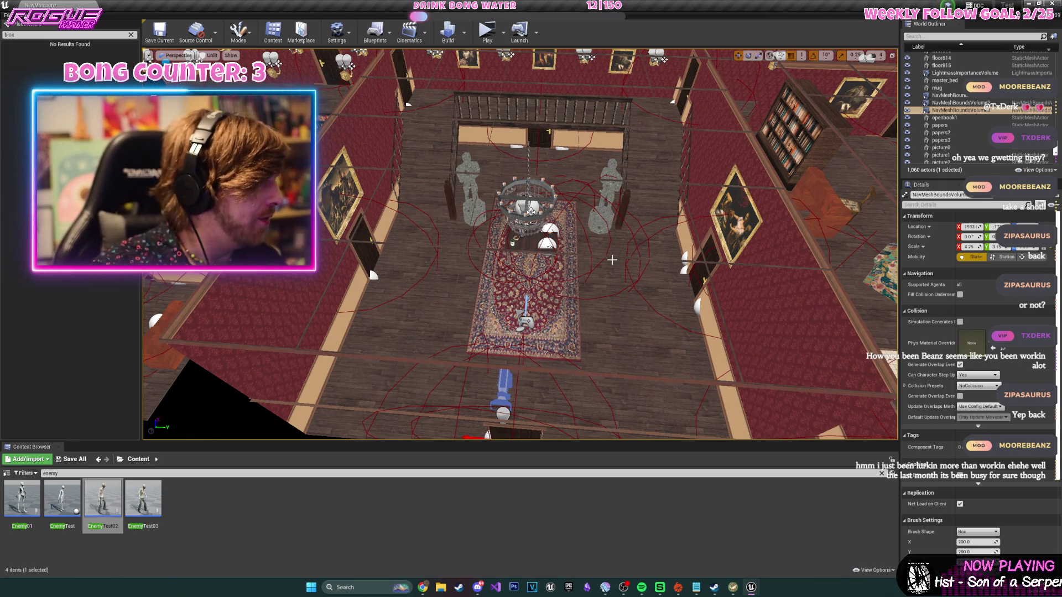
- Select the EnemyTest3 zombie by the sofa and frame it in the viewport
drag(622, 229, 660, 294)
click(637, 231)
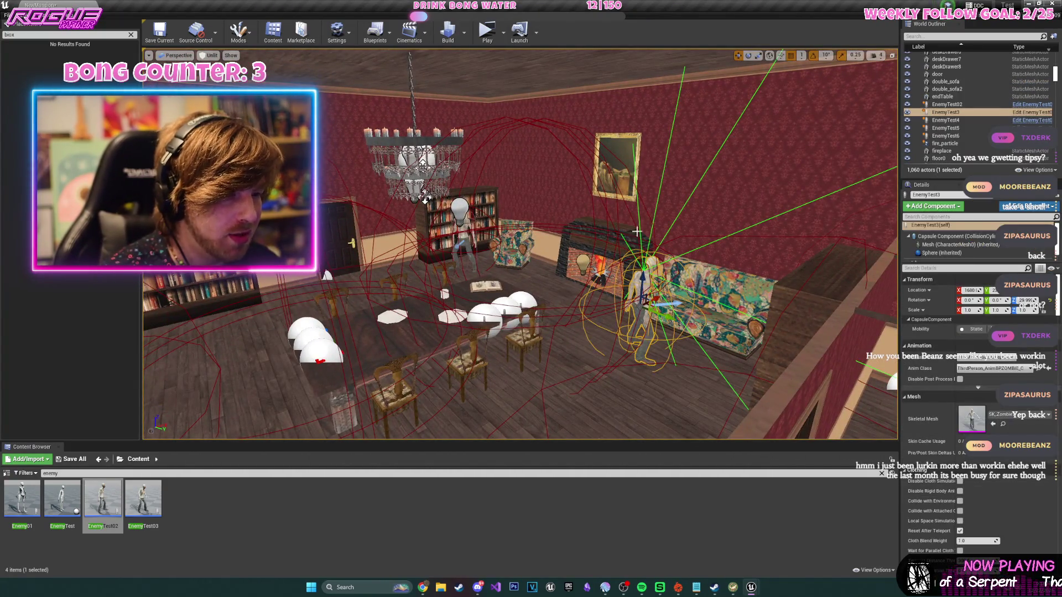
drag(662, 347, 711, 286)
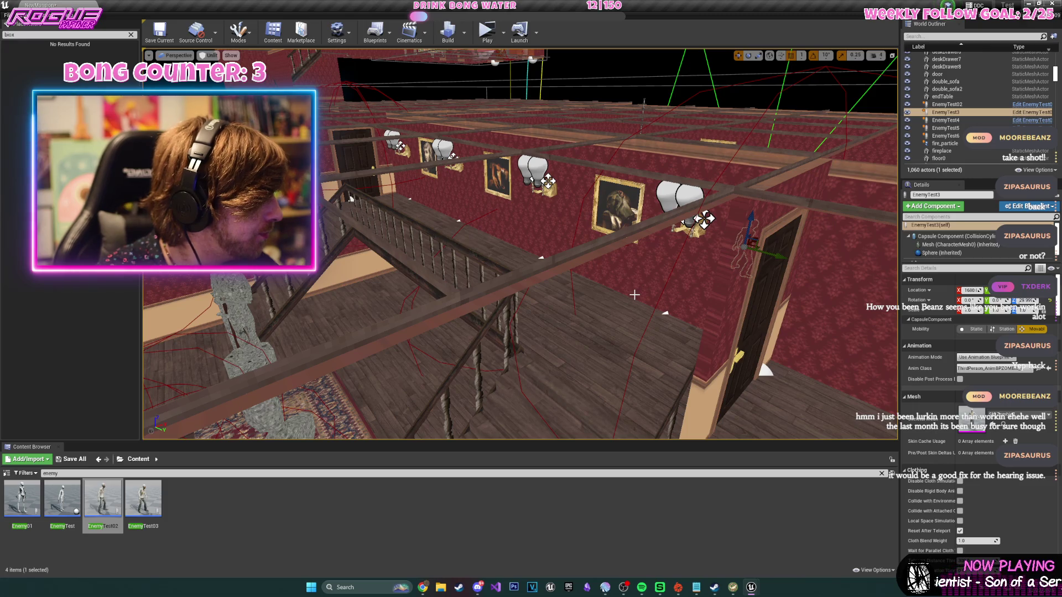
mouse_move(640, 298)
mouse_down()
mouse_move(642, 348)
mouse_move(642, 310)
mouse_up()
scroll(575, 286, down, 1)
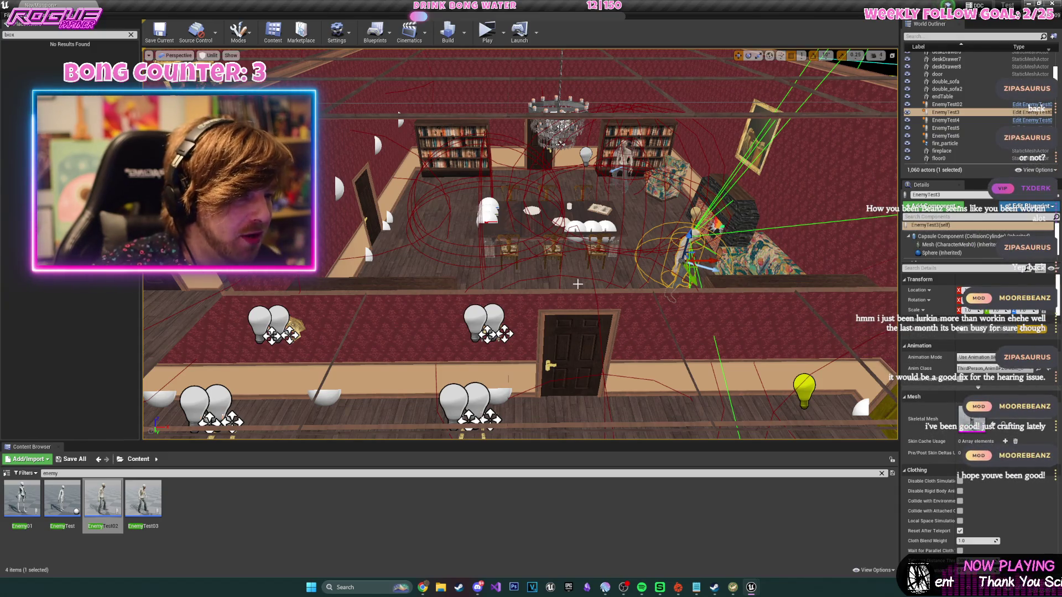
mouse_move(374, 131)
mouse_down()
mouse_move(701, 295)
mouse_move(641, 209)
mouse_up()
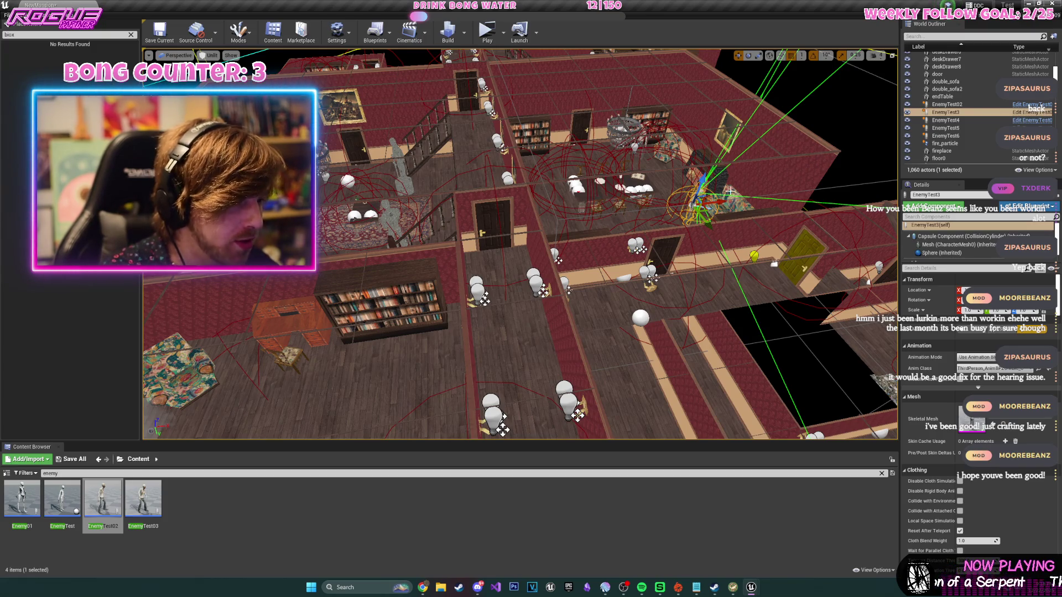
key(f)
- Slide EnemyTest3 along the X axis, select EnemyTest02, and save the NewMansion map
drag(573, 258, 613, 260)
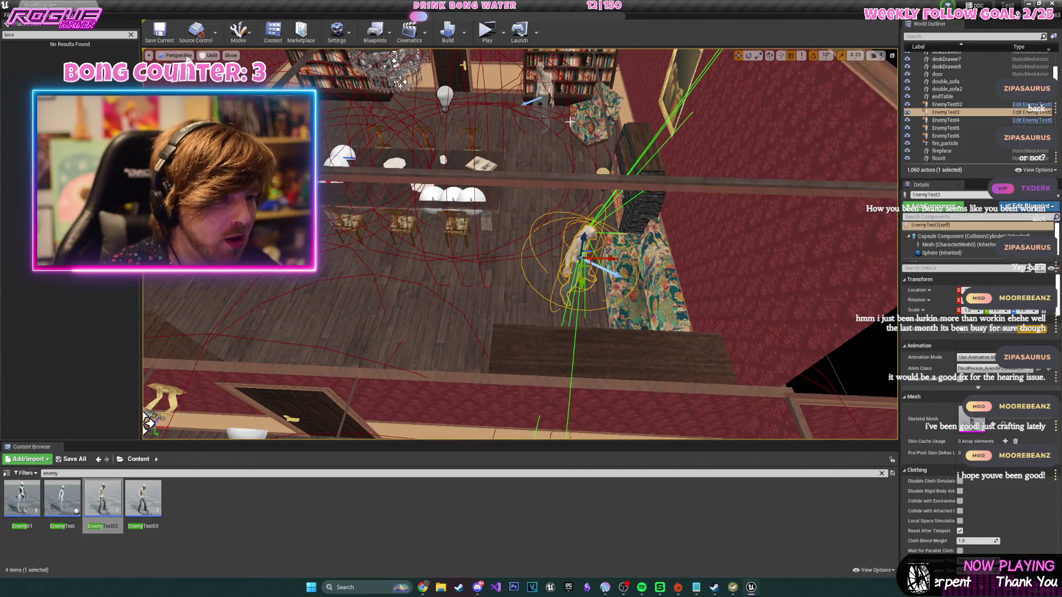
click(548, 91)
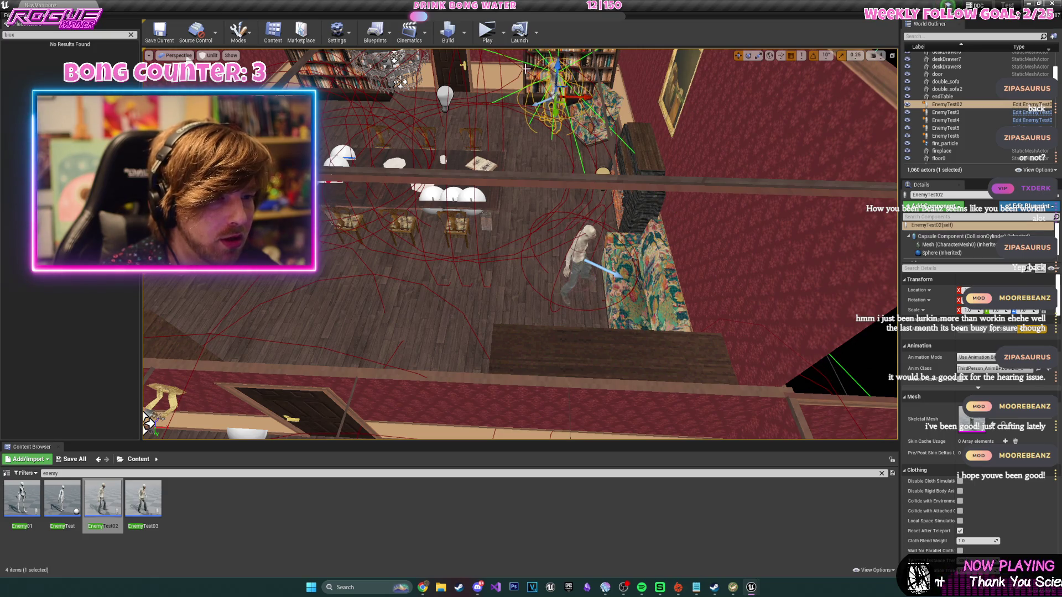
click(170, 37)
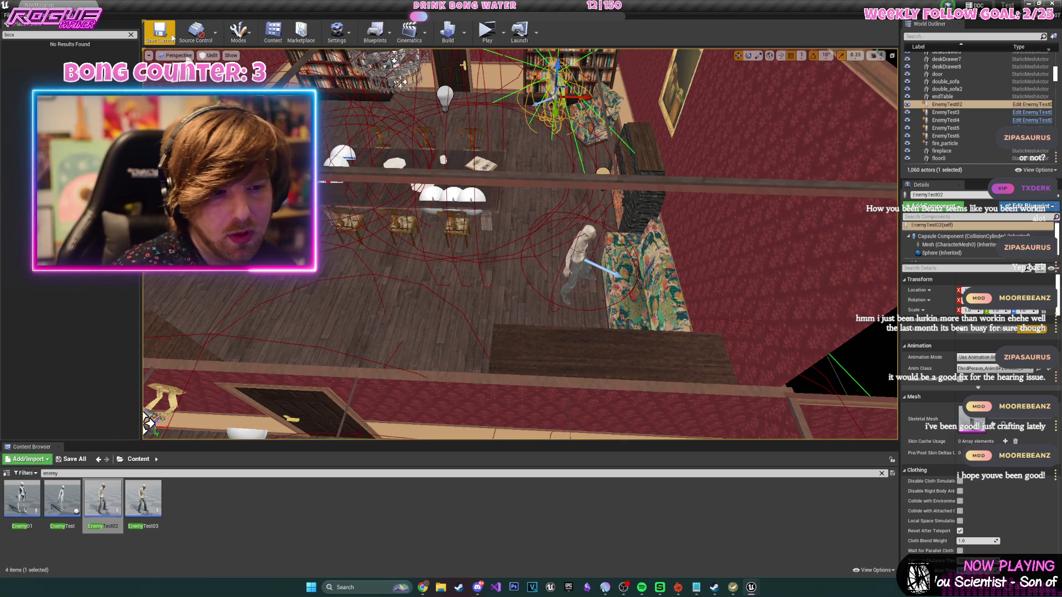
mouse_move(498, 249)
mouse_down()
mouse_move(542, 376)
mouse_move(498, 381)
mouse_move(498, 321)
mouse_move(525, 251)
mouse_up()
- Use Play From Here on the hall floor, then stop the playtest with Esc
right_click(494, 143)
mouse_move(526, 451)
click(554, 460)
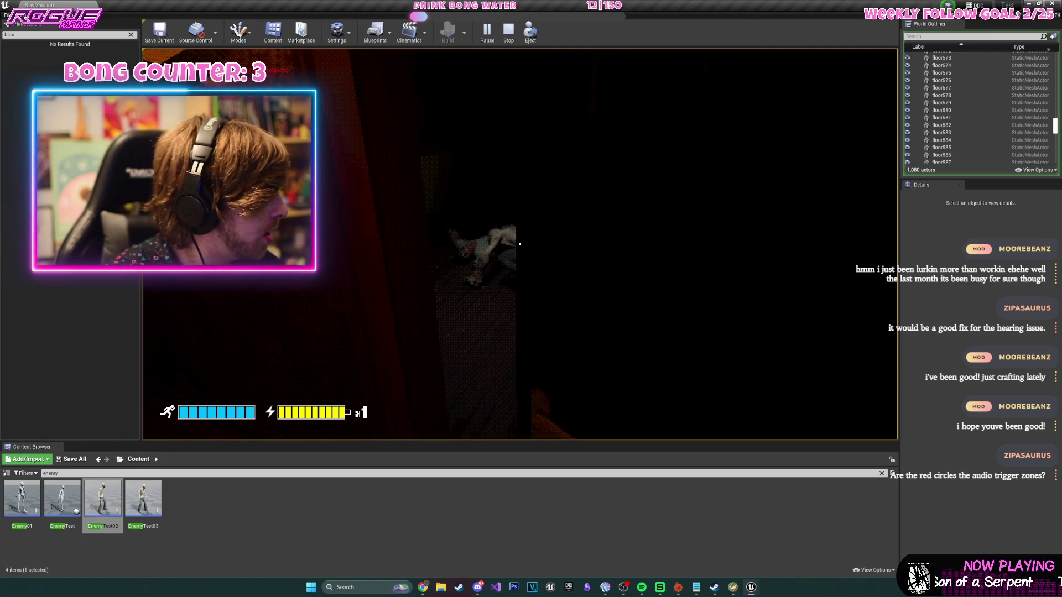
key(Escape)
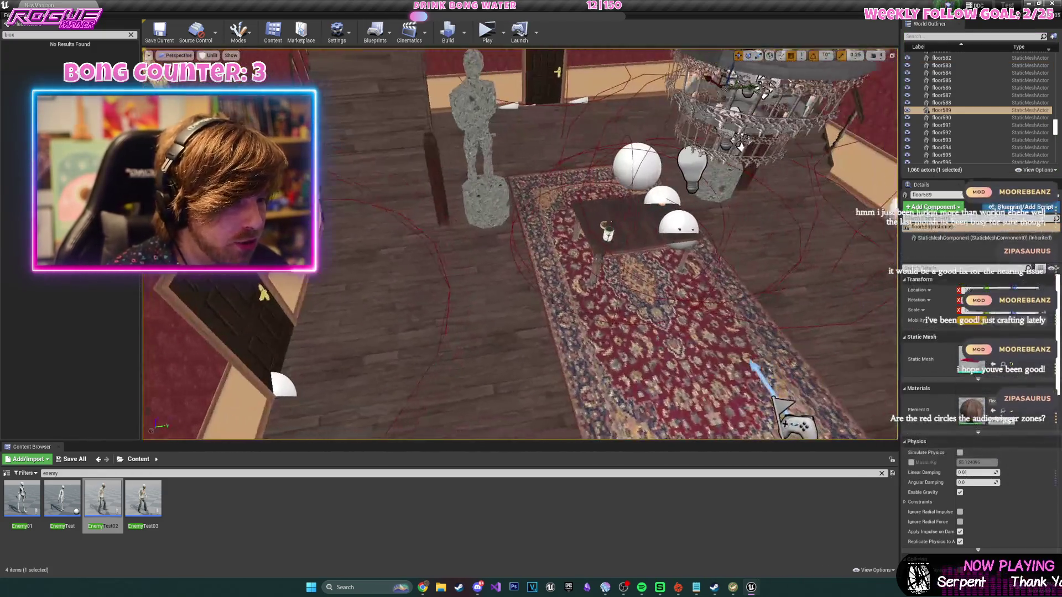
drag(601, 322, 409, 325)
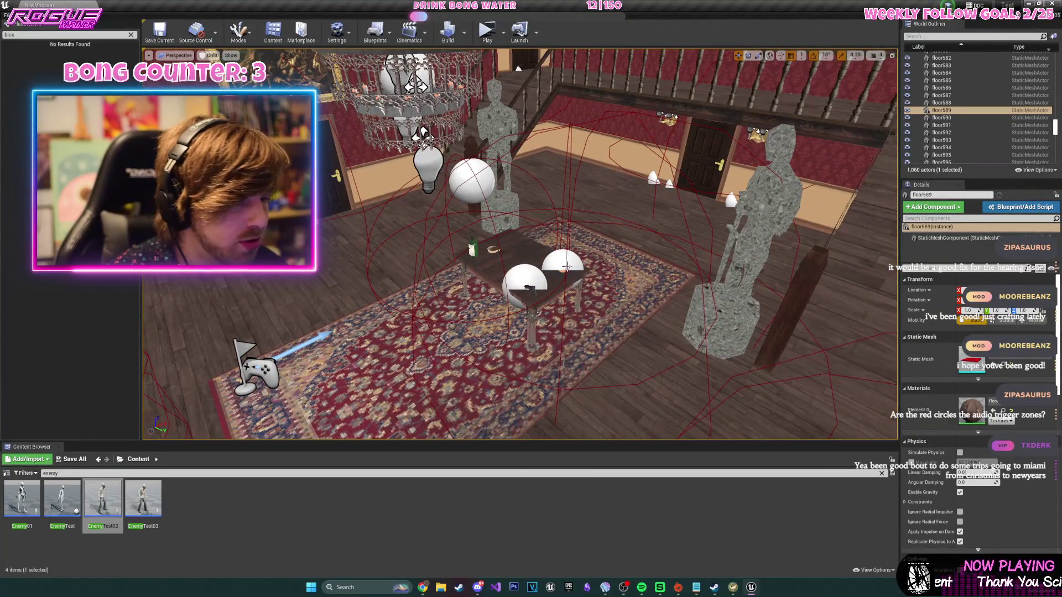
- Select the gun, medicine bottle, pipe and record pickups on the table, then launch a playtest
click(530, 288)
mouse_move(530, 288)
mouse_down()
mouse_move(495, 296)
mouse_move(730, 282)
mouse_up()
click(618, 281)
click(659, 275)
click(747, 293)
click(690, 237)
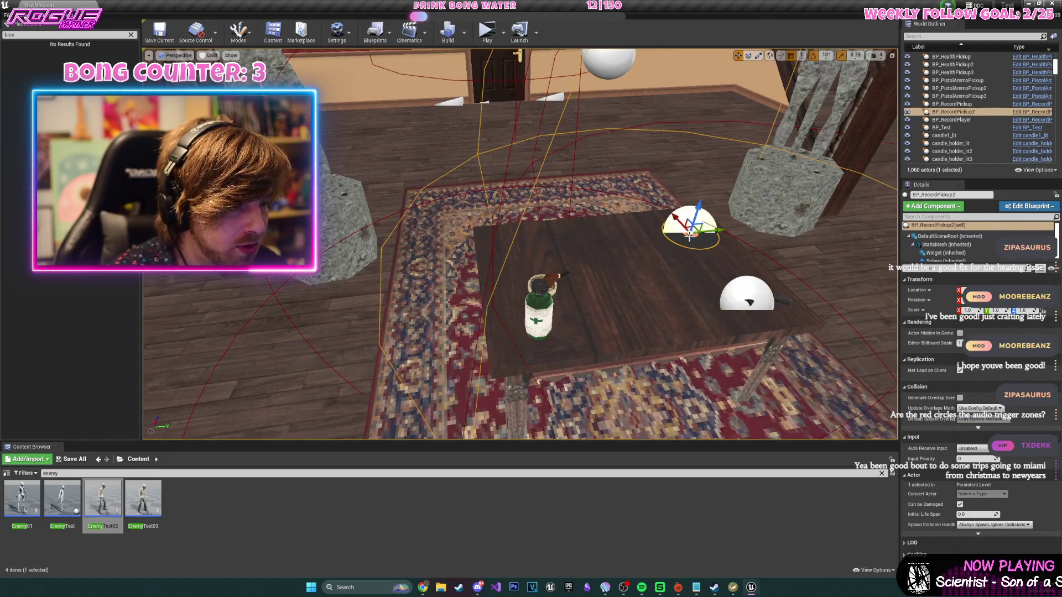
click(491, 39)
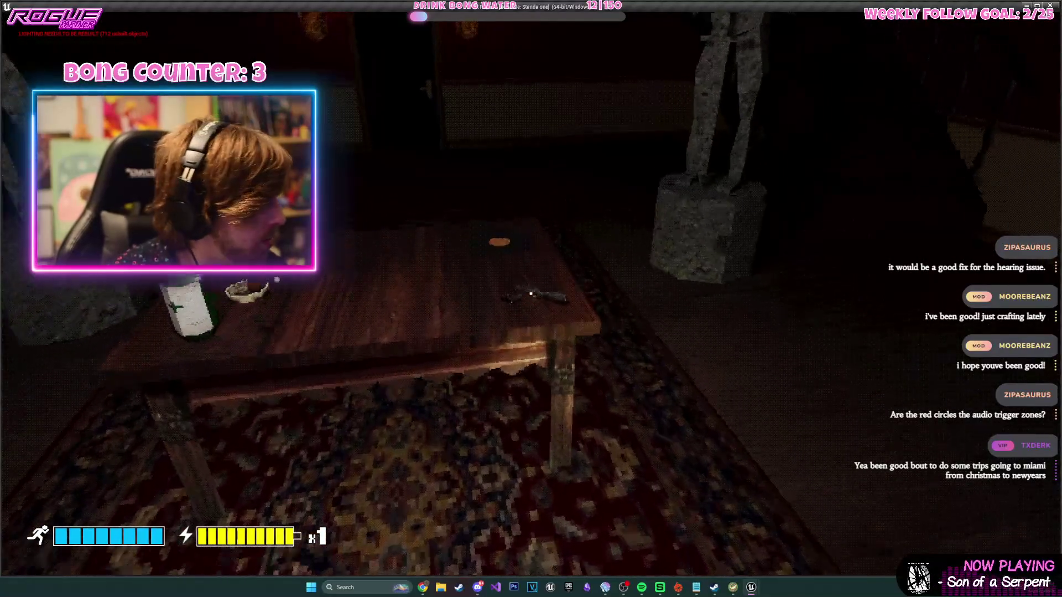
- Walk to the hall table, pick up the medicine bottle with E, and exit the playtest
key(s)
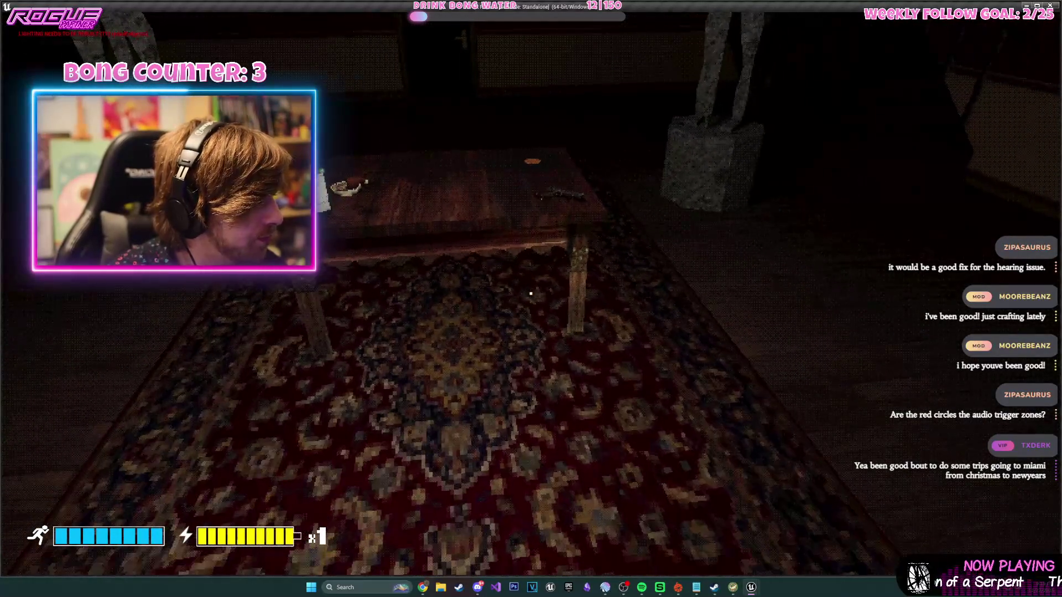
key(w)
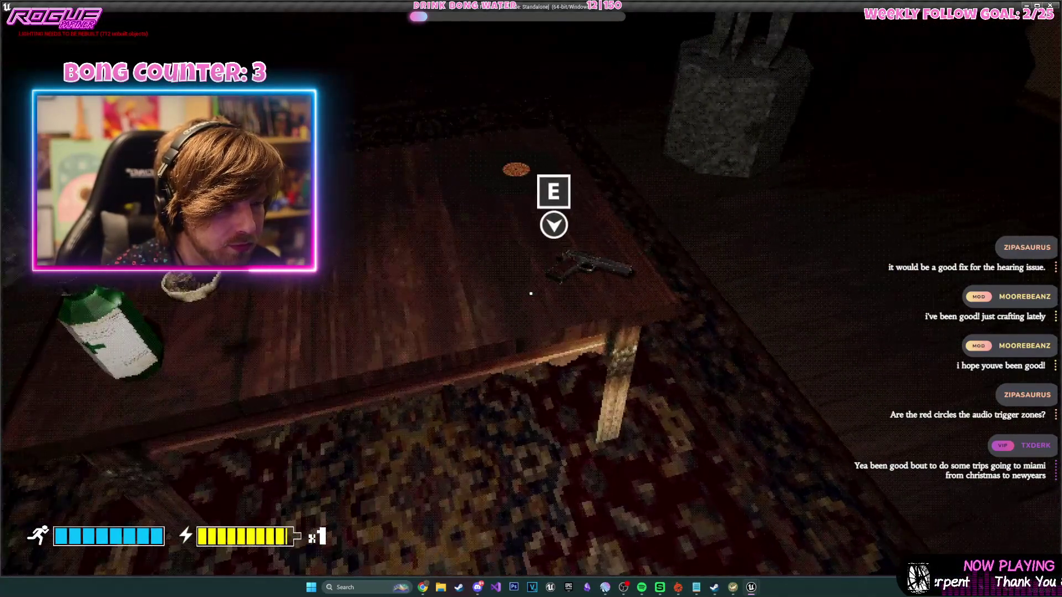
key(s)
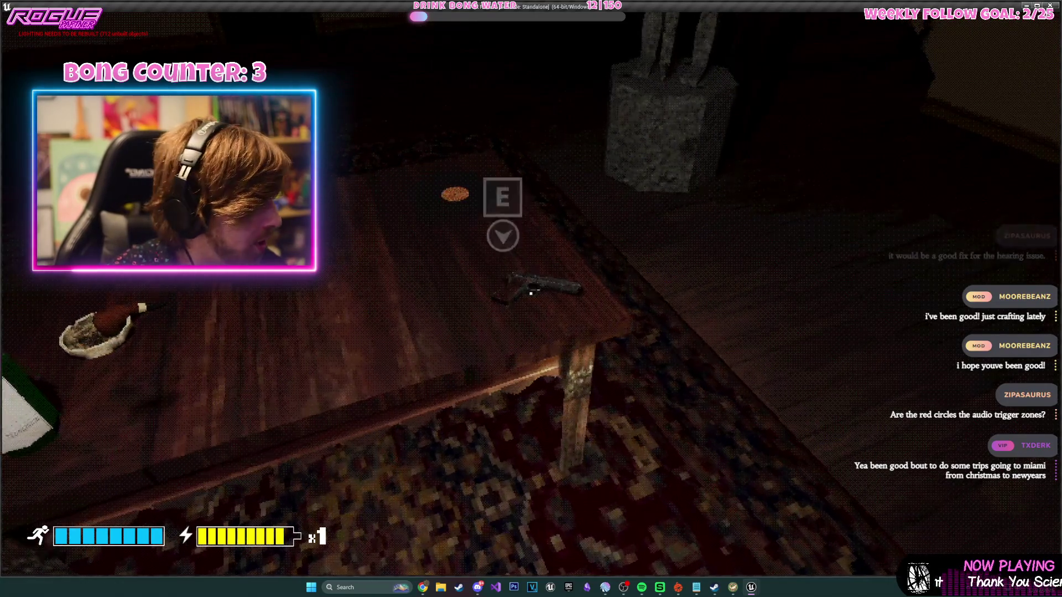
key(w)
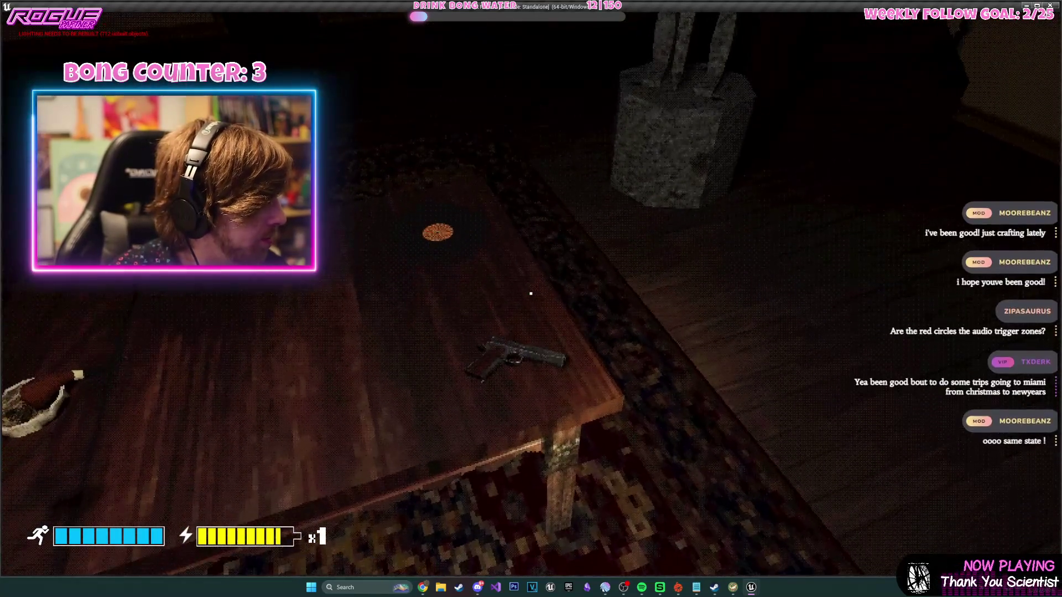
key(s)
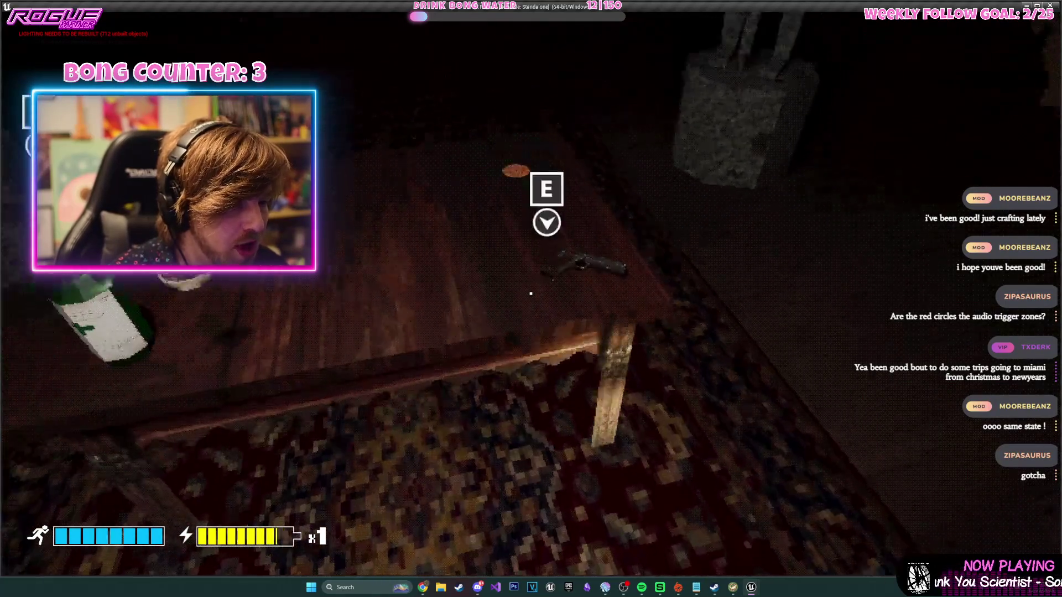
key(s)
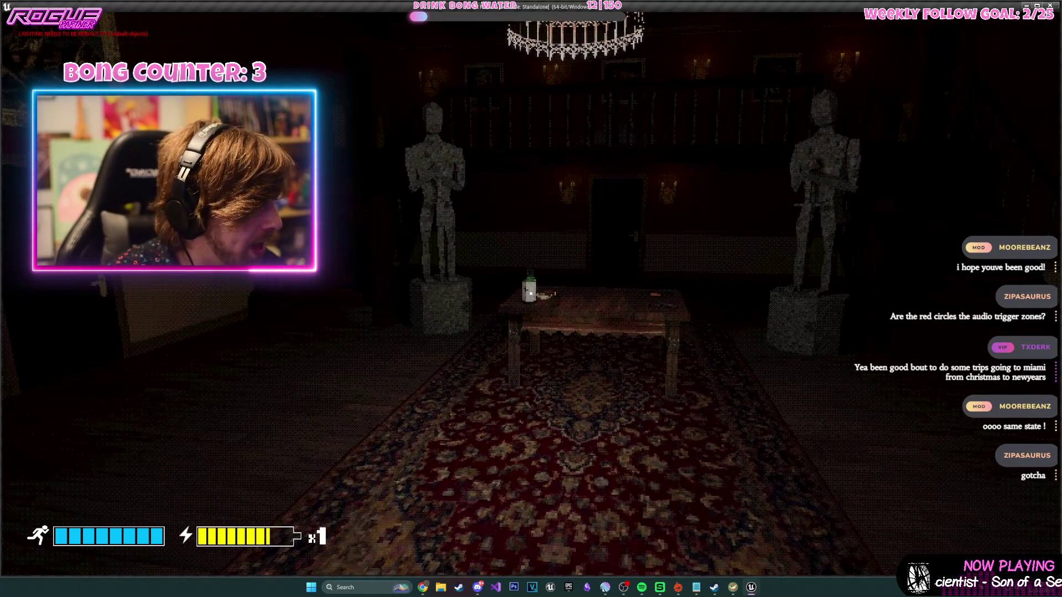
key(w)
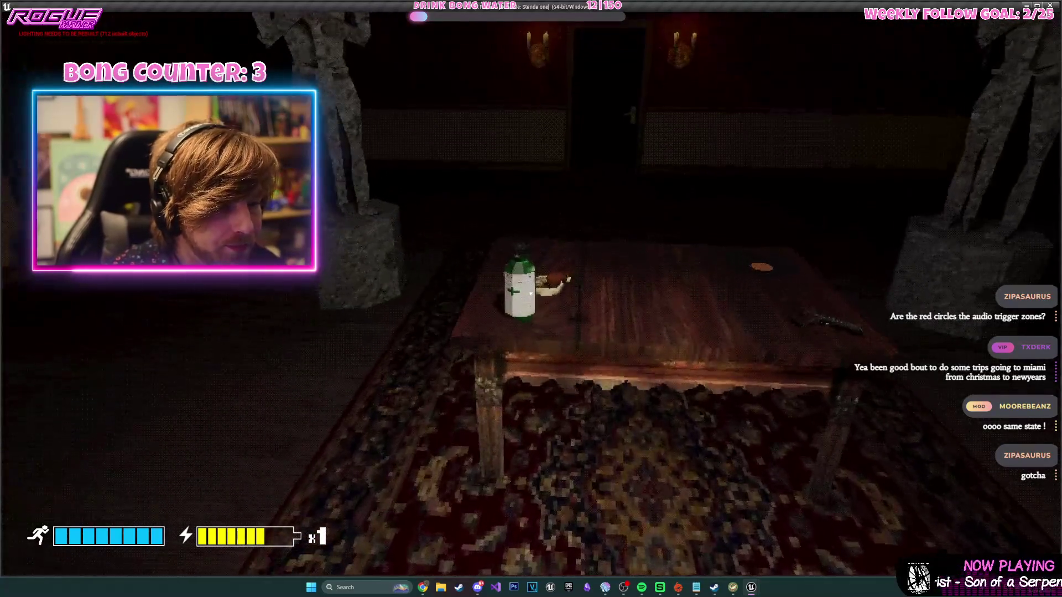
key(e)
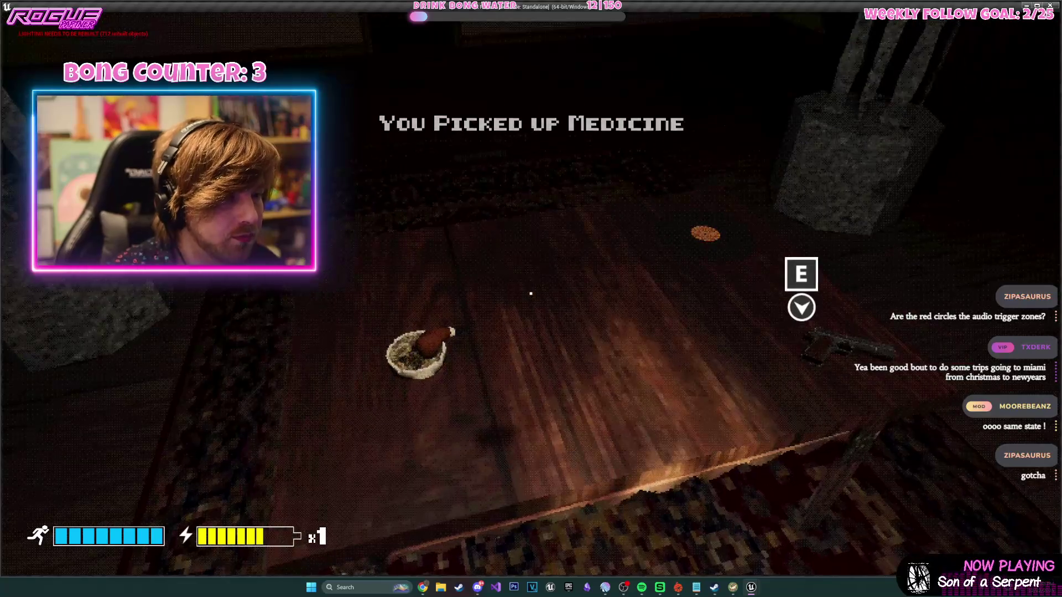
key(Escape)
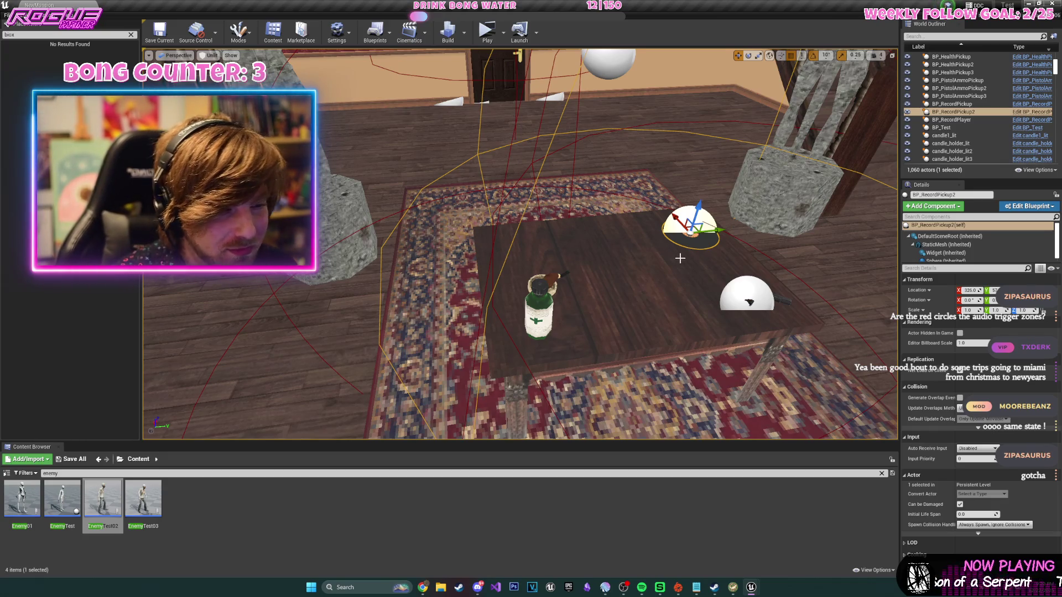
- Fly into a bedroom and select its door and door mesh to inspect them
scroll(680, 258, down, 10)
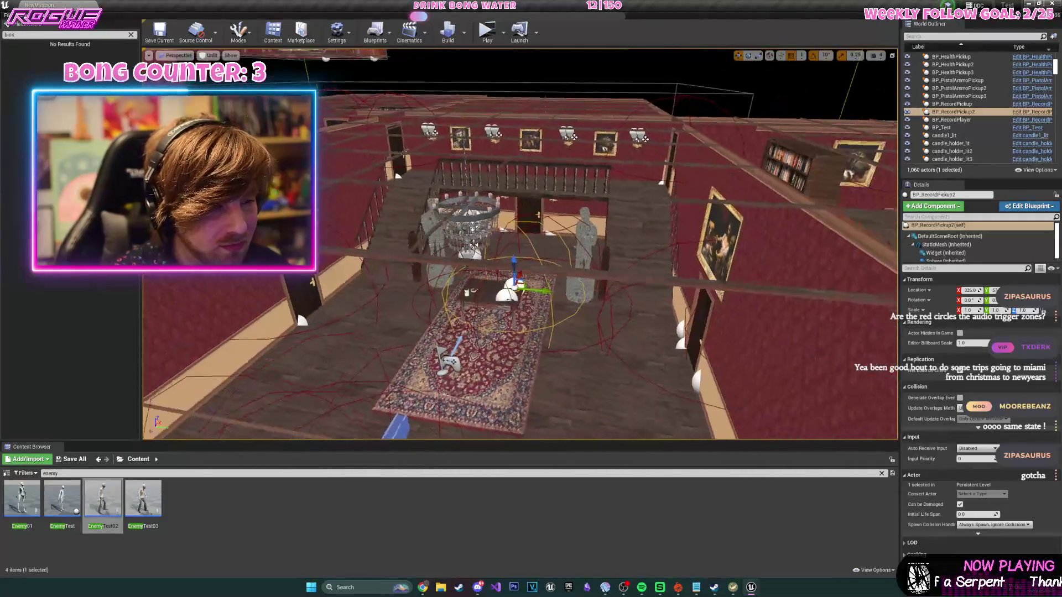
scroll(677, 260, down, 10)
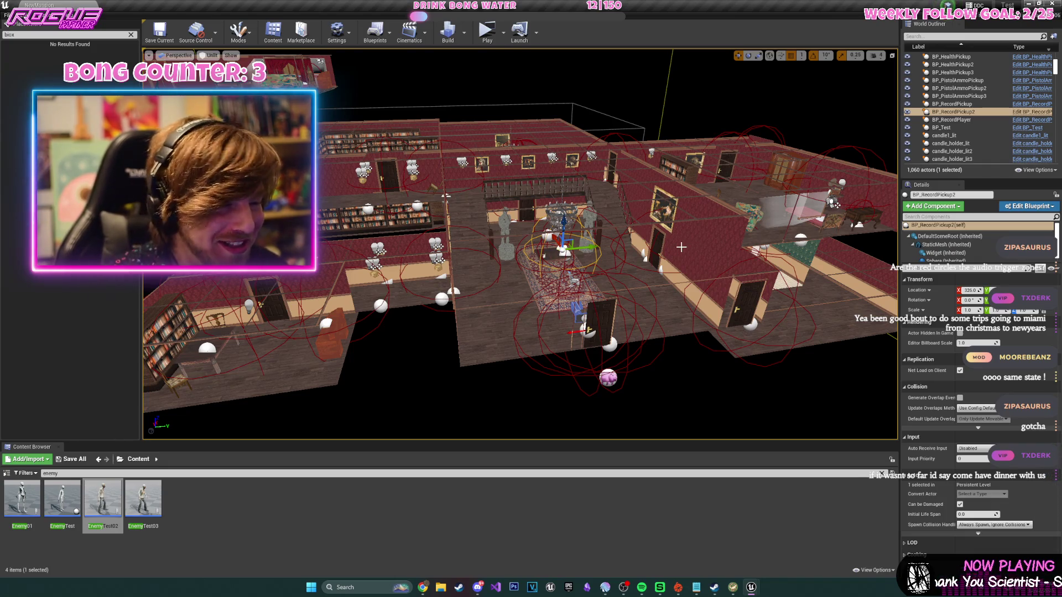
mouse_move(679, 249)
mouse_down()
mouse_move(642, 186)
mouse_move(608, 77)
mouse_move(450, 351)
mouse_up()
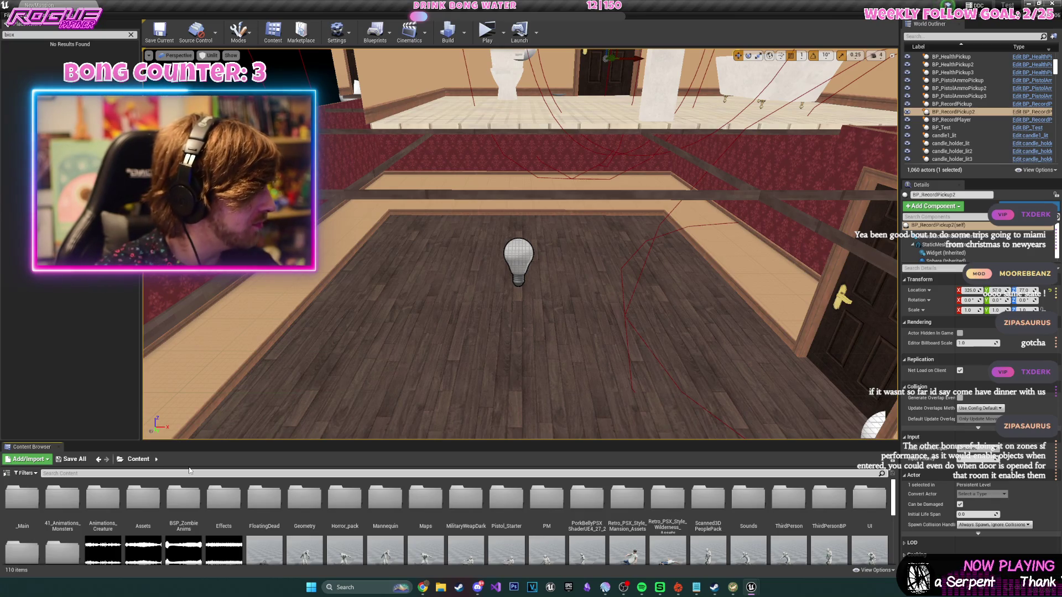
click(189, 471)
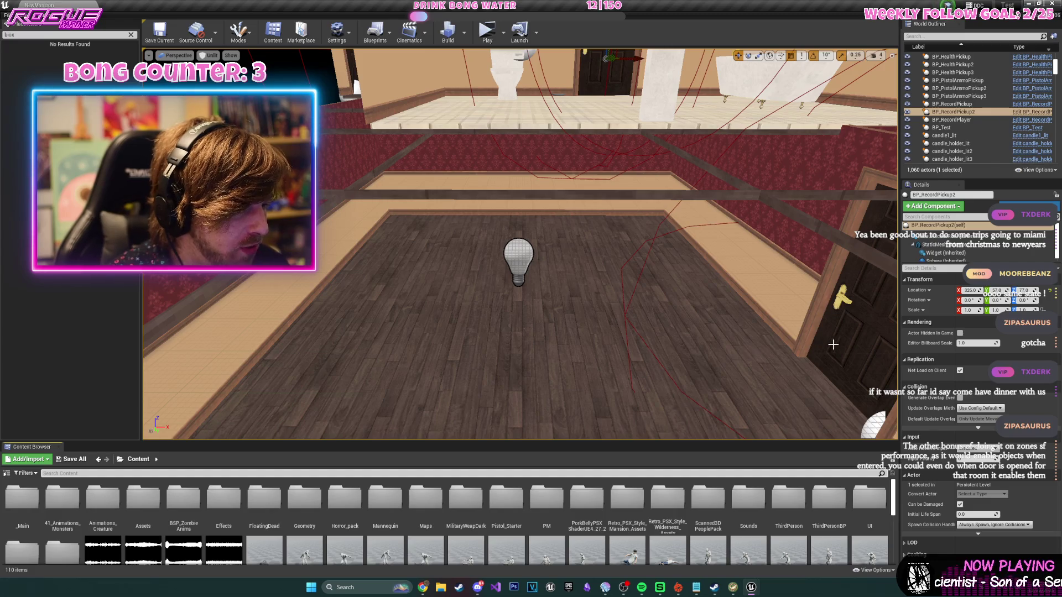
click(613, 288)
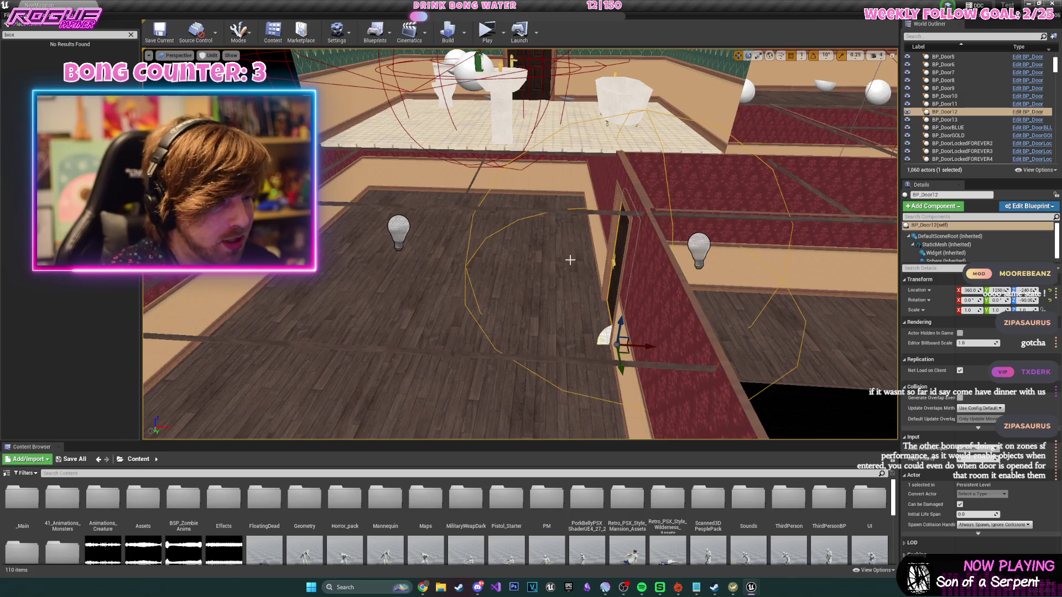
scroll(570, 259, down, 5)
click(592, 238)
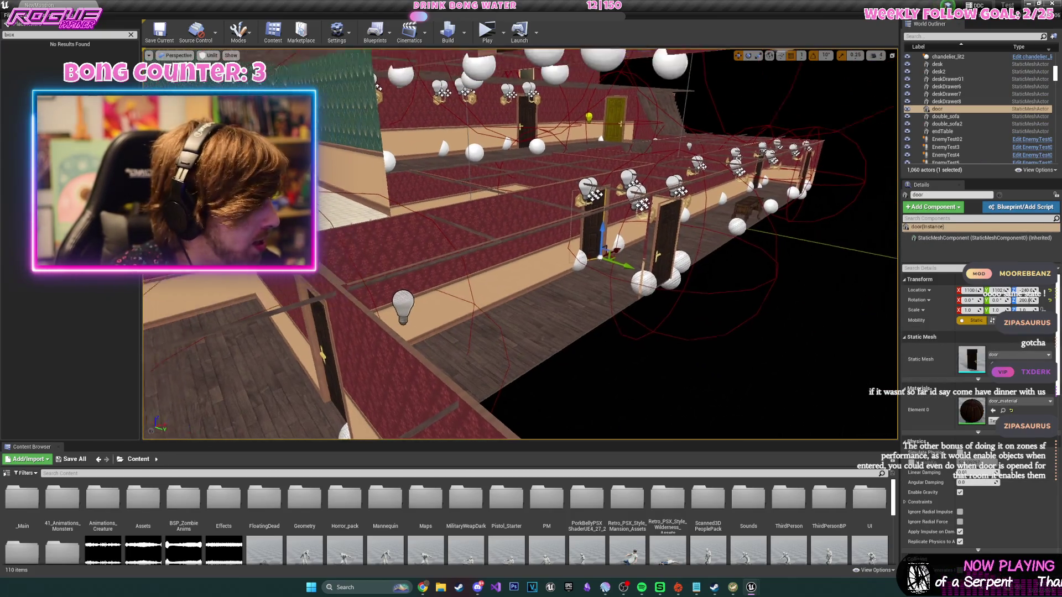
- Open the Level Blueprint from the Blueprints toolbar menu
scroll(592, 238, up, 8)
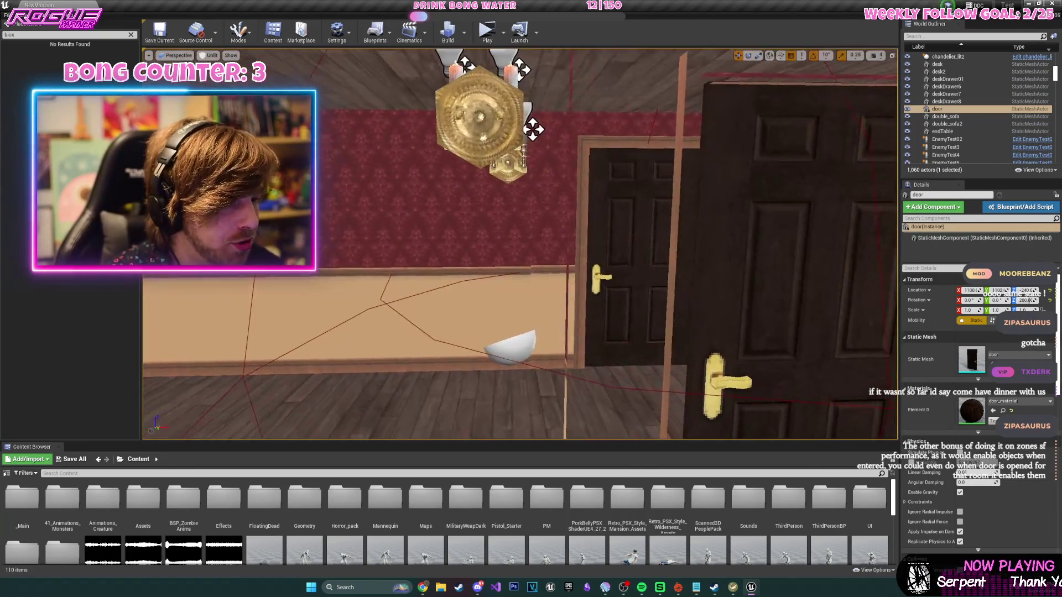
scroll(438, 239, down, 6)
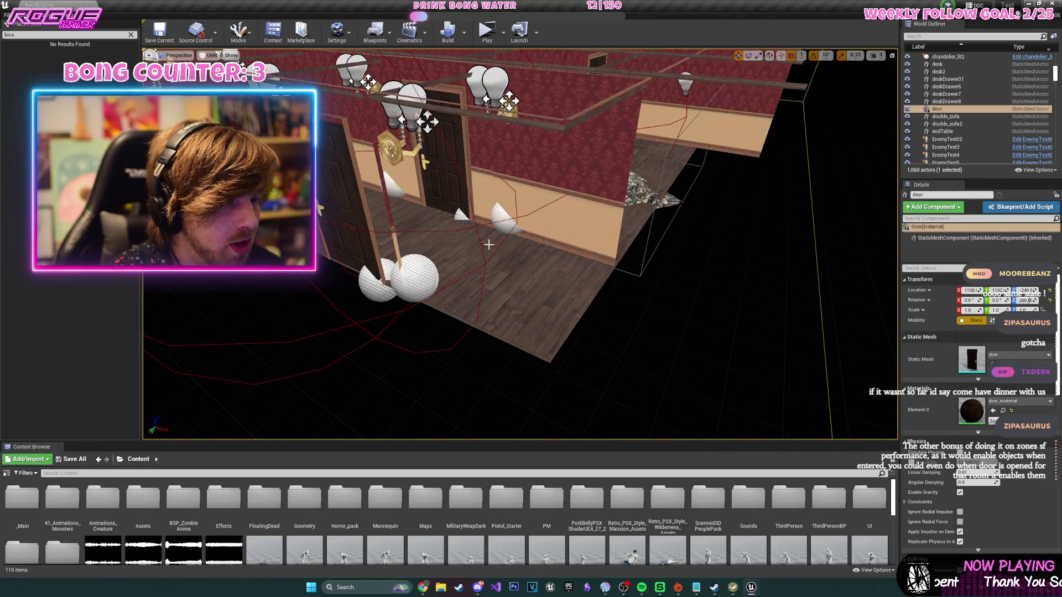
scroll(489, 244, up, 5)
scroll(489, 245, down, 8)
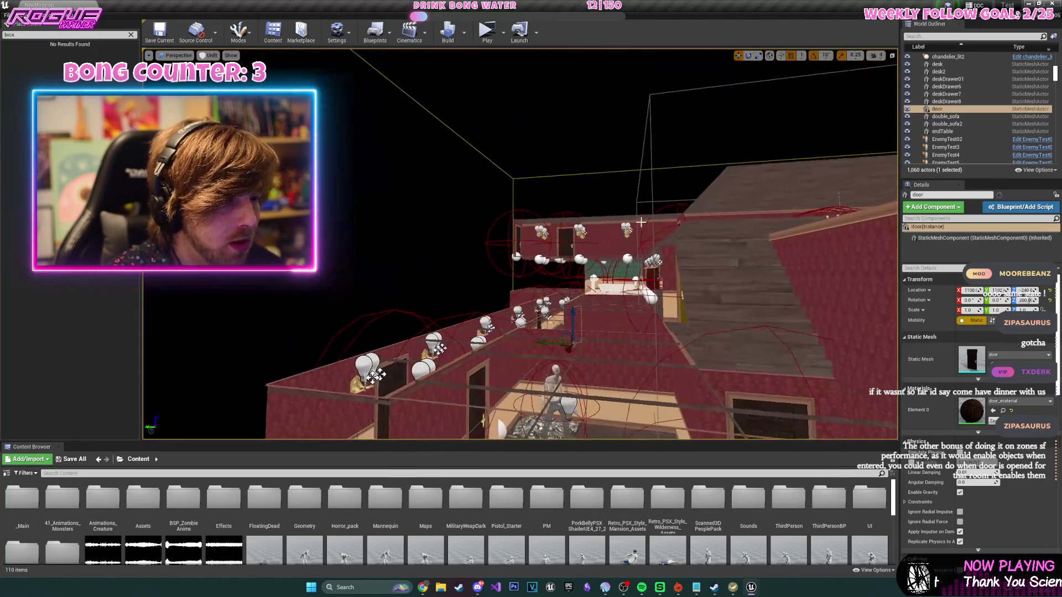
click(377, 40)
click(407, 98)
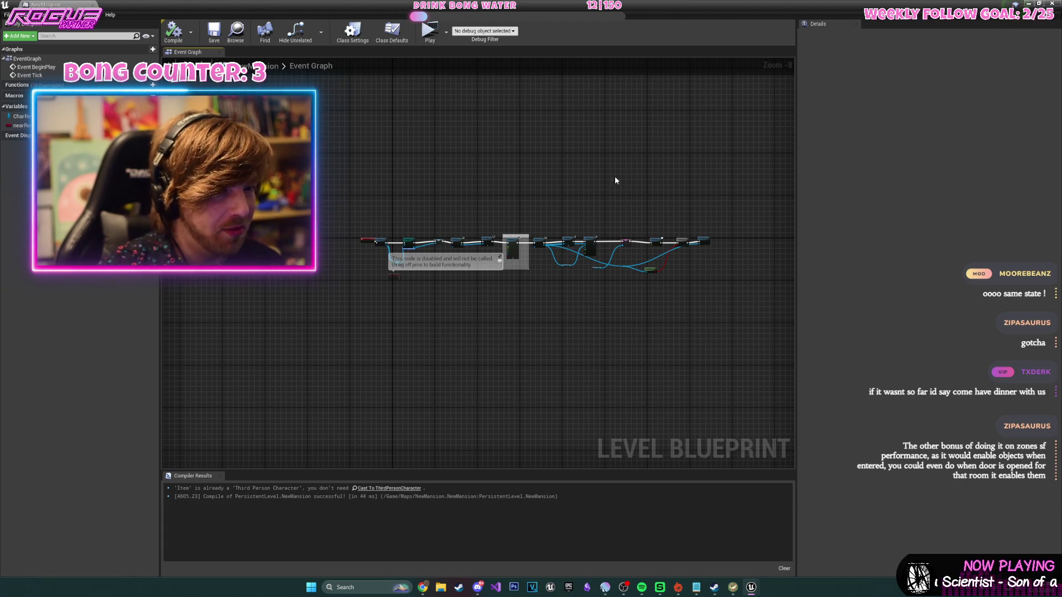
- Read through the BeginPlay start-up nodes, then leave the Level Blueprint for the mansion level
scroll(476, 282, up, 3)
scroll(476, 282, up, 3)
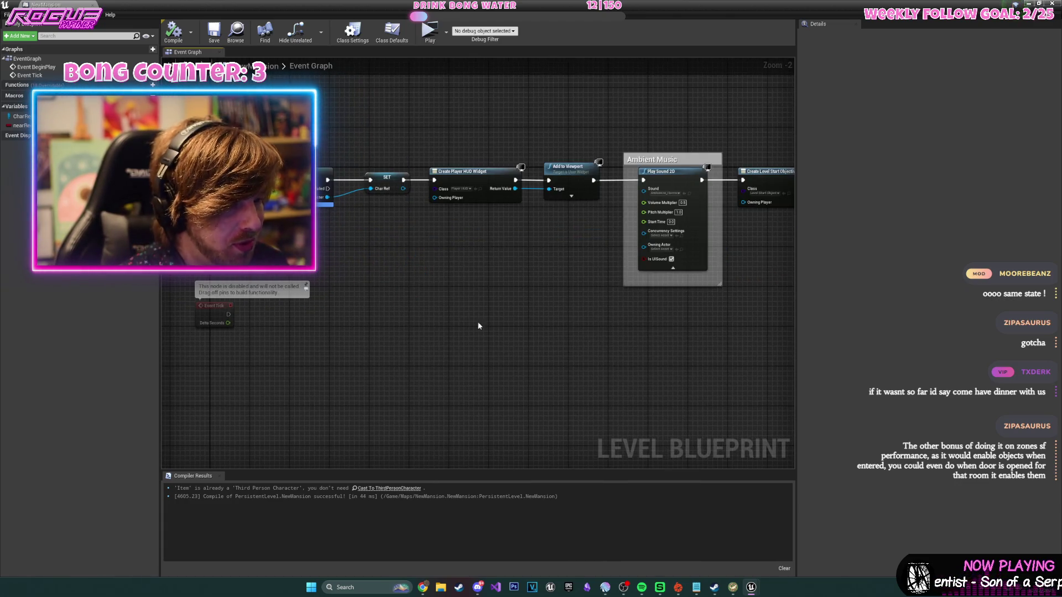
drag(604, 296, 539, 299)
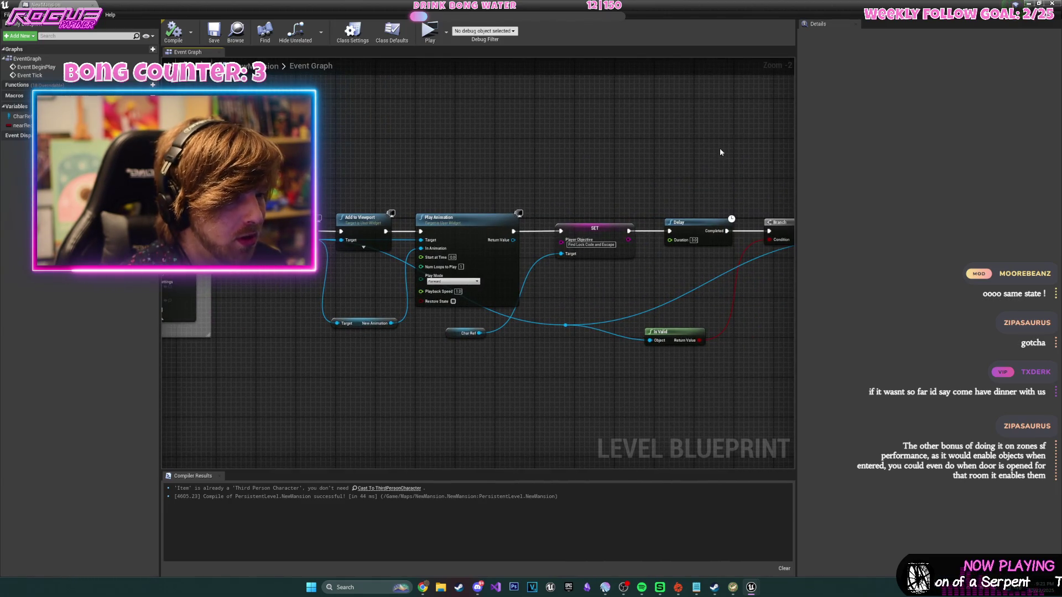
key(alt+Tab)
mouse_move(710, 213)
mouse_down()
mouse_move(709, 249)
mouse_move(318, 184)
mouse_up()
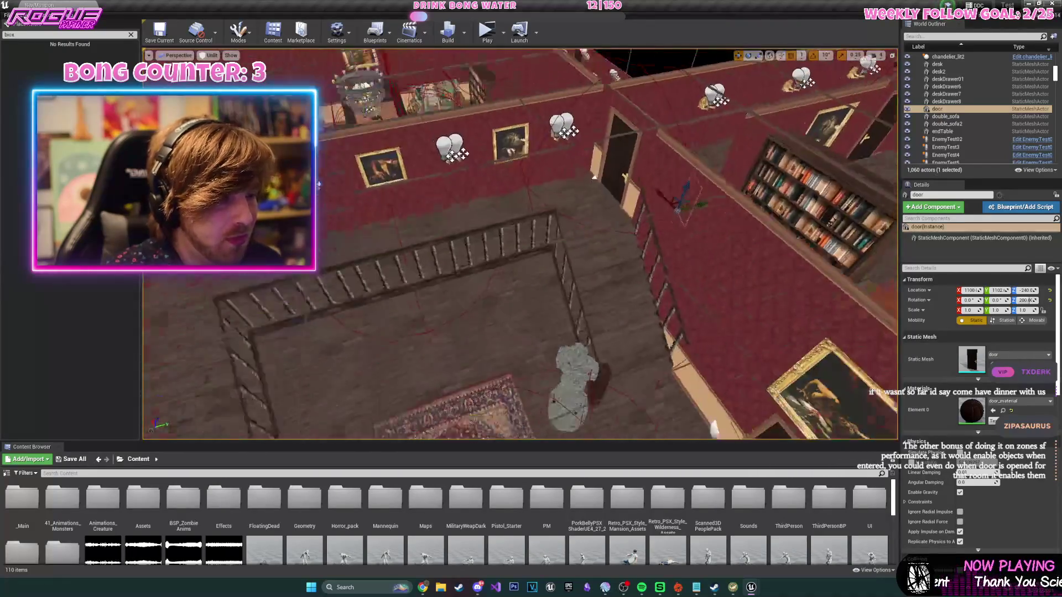
- Survey the library, balcony and dog portrait wall, then save NewMansion.umap with Ctrl+S
scroll(319, 185, down, 5)
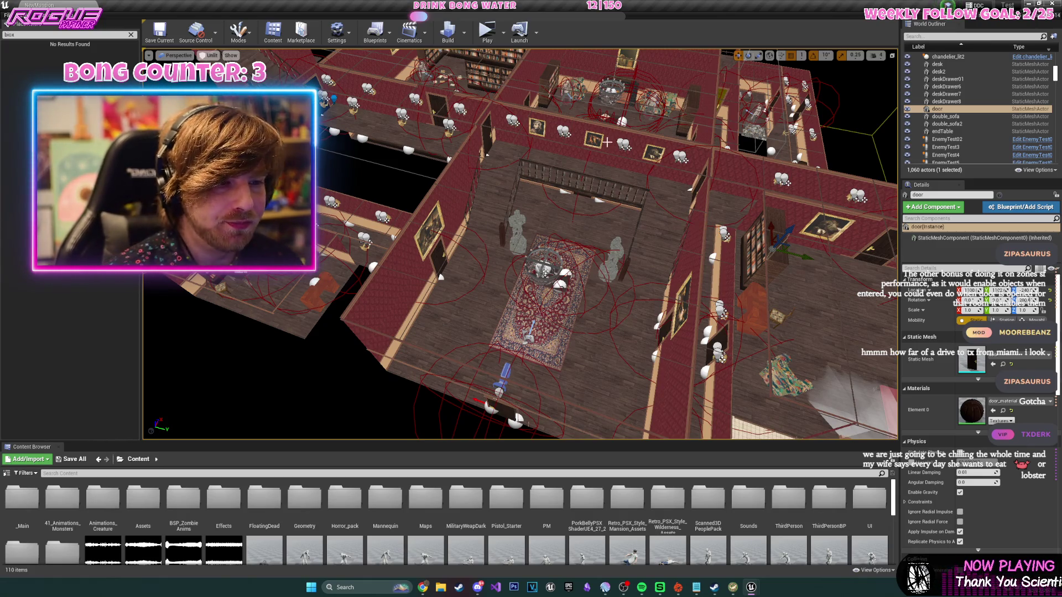
scroll(623, 179, up, 6)
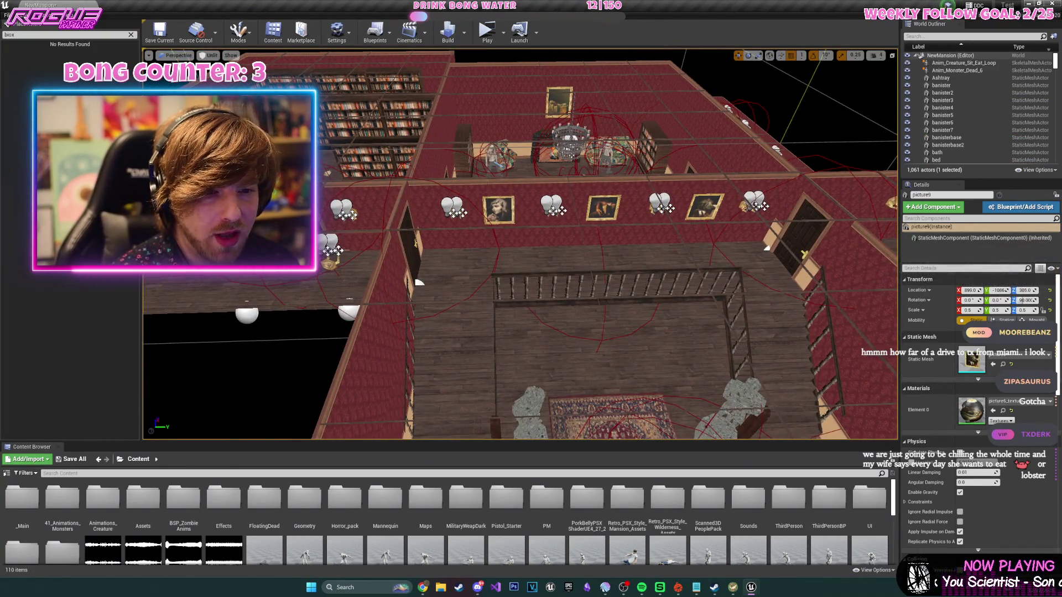
scroll(366, 229, down, 6)
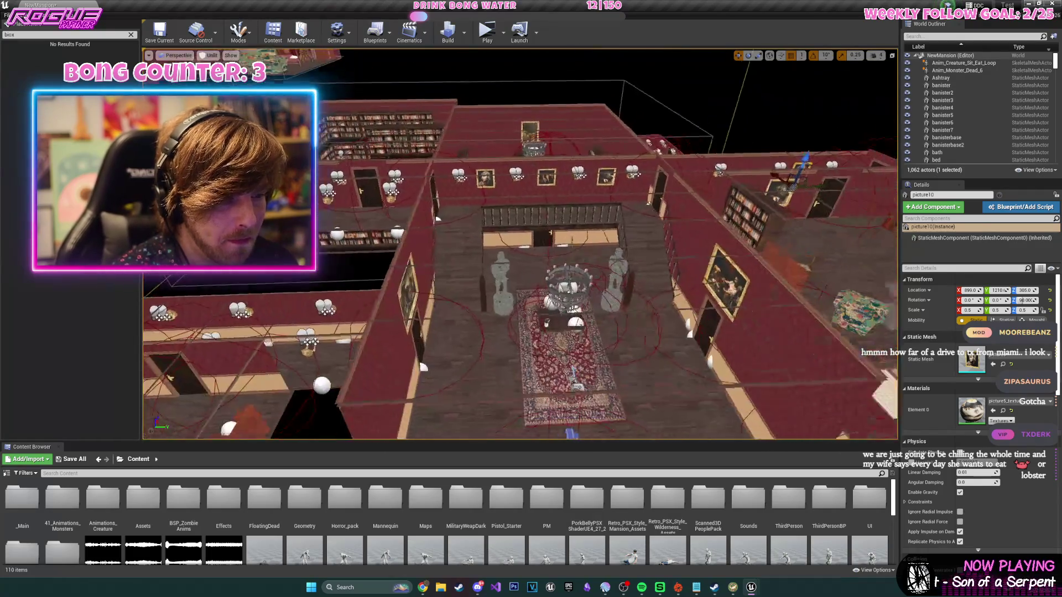
mouse_move(566, 168)
mouse_down()
mouse_move(553, 172)
mouse_move(645, 183)
mouse_up()
drag(468, 247, 644, 264)
drag(615, 412, 616, 406)
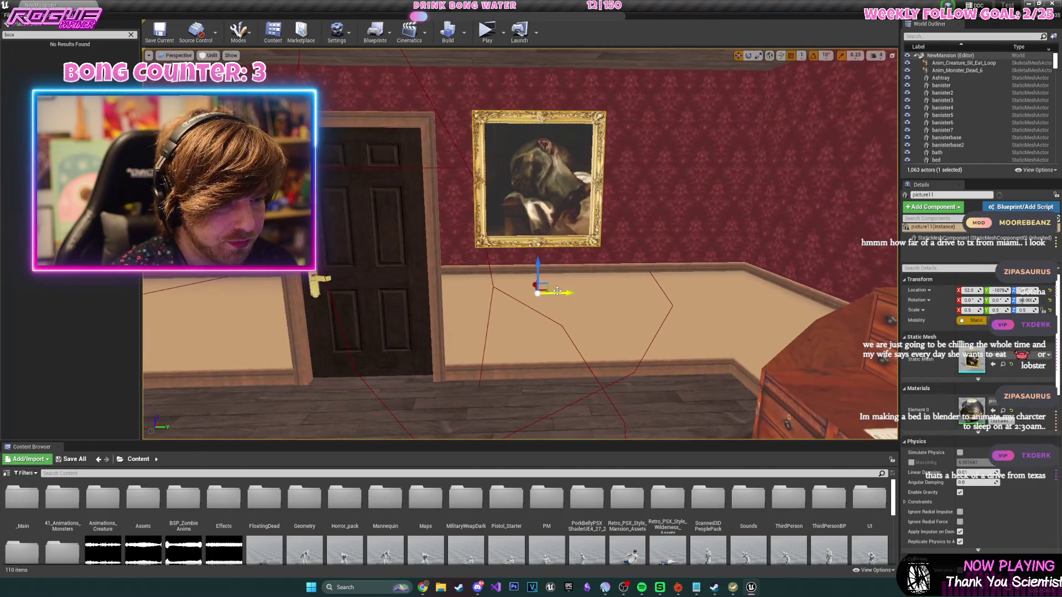
drag(625, 295, 645, 310)
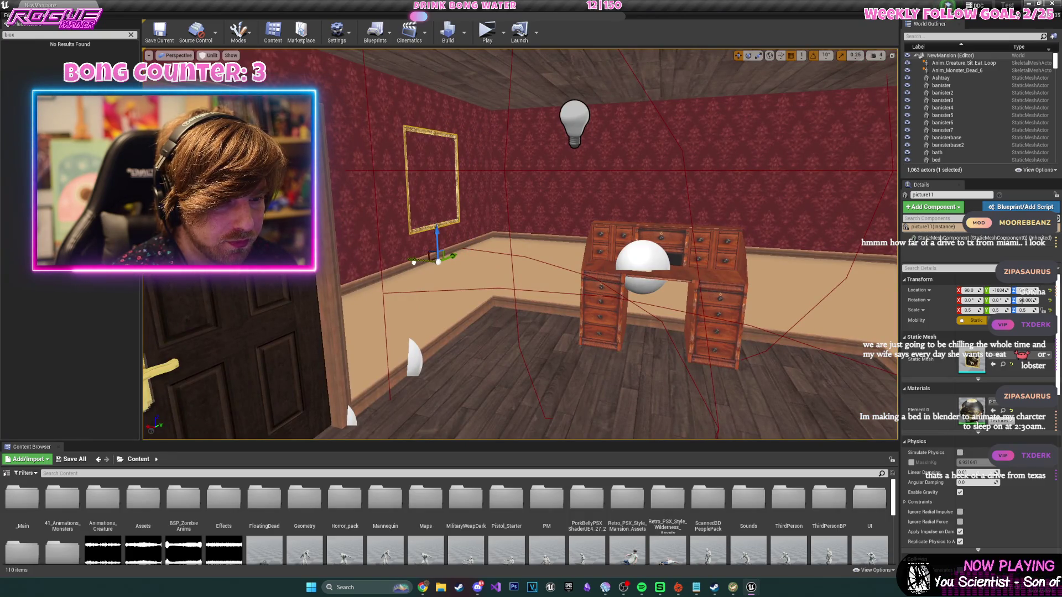
drag(415, 262, 441, 261)
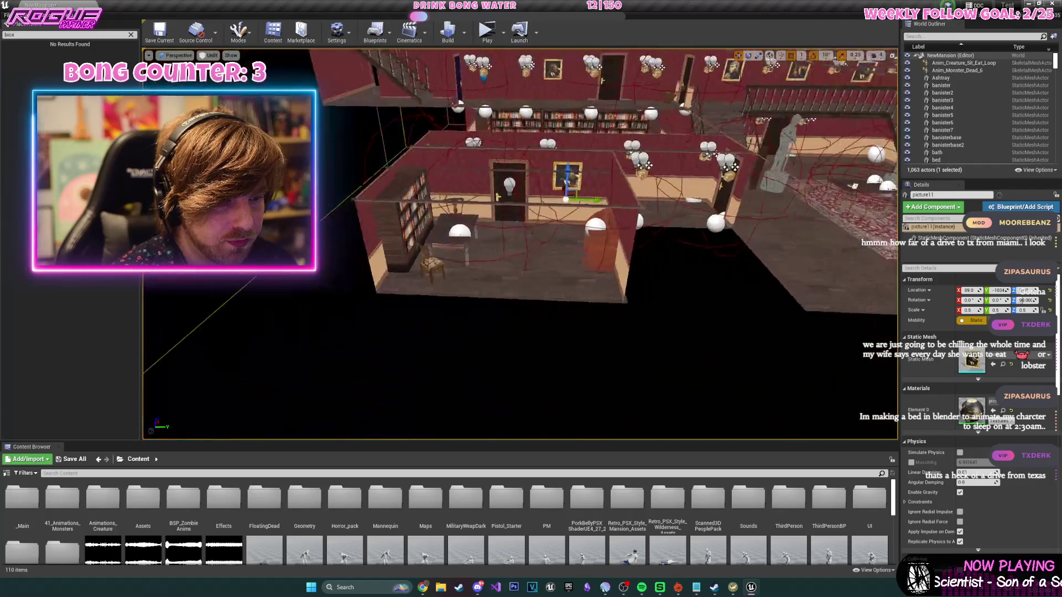
key(ctrl+s)
drag(579, 238, 580, 237)
- Select the redBluePickup sphere and frame the room's wall corner and floor
click(667, 291)
drag(442, 284, 414, 290)
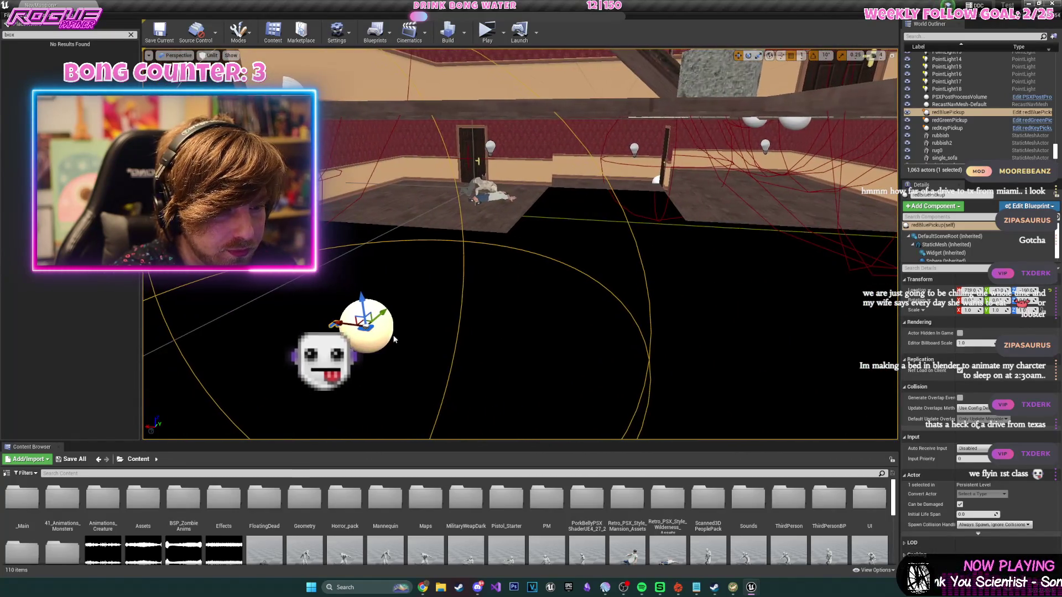
drag(324, 362, 324, 361)
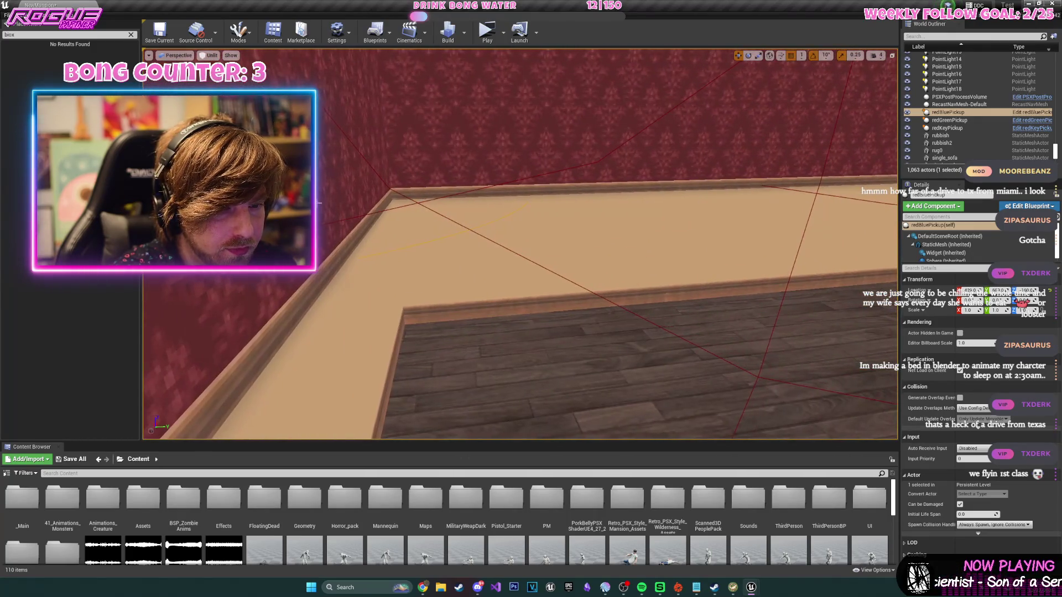
drag(364, 198, 364, 198)
drag(605, 192, 598, 193)
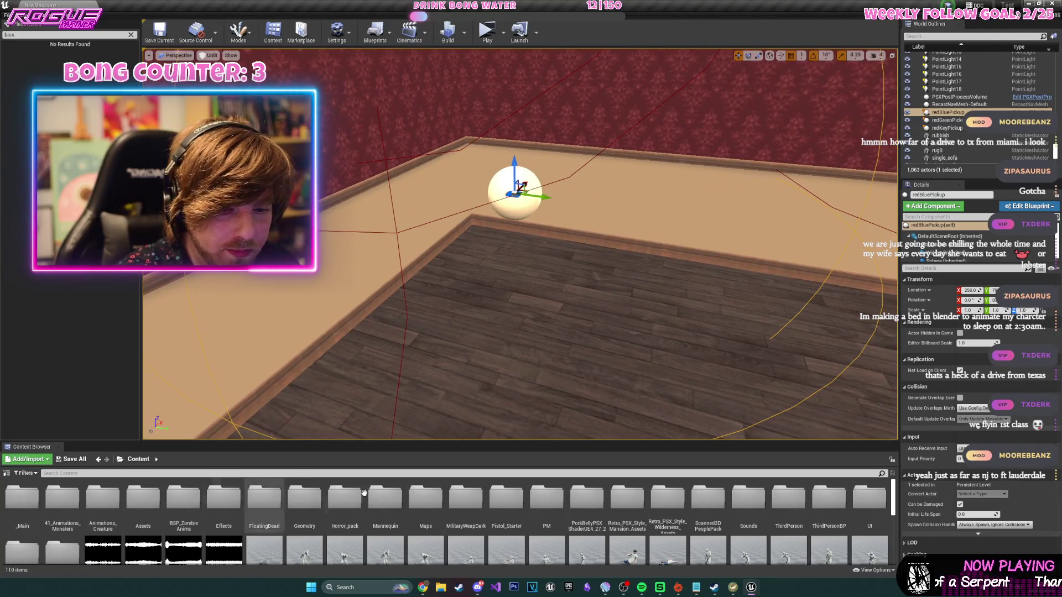
- Place a table from Retro_PSX_Style_Mansion_Assets > Furniture and move redBluePickup onto it
double_click(612, 507)
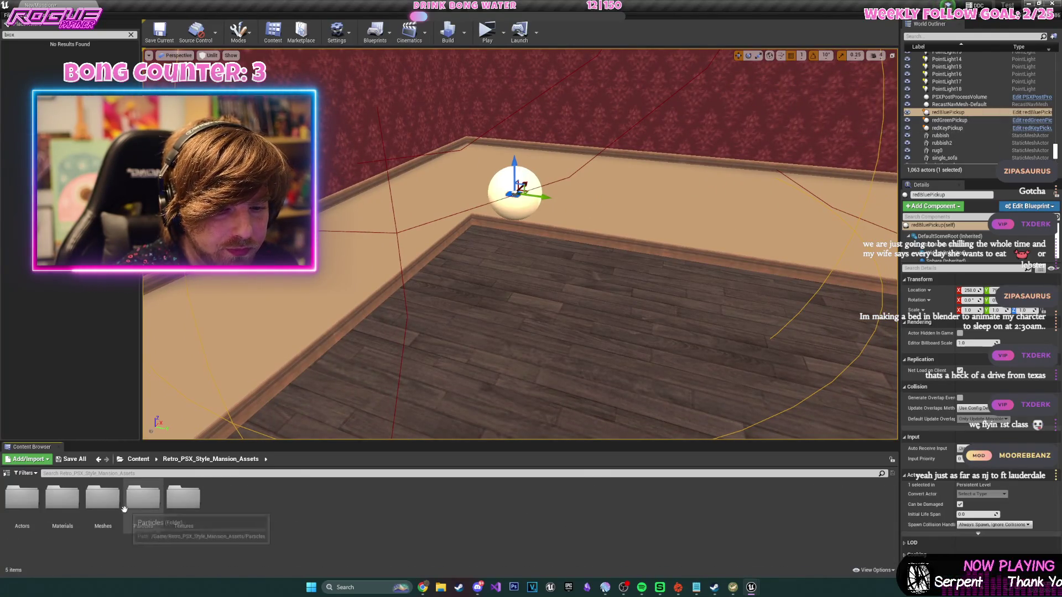
double_click(62, 498)
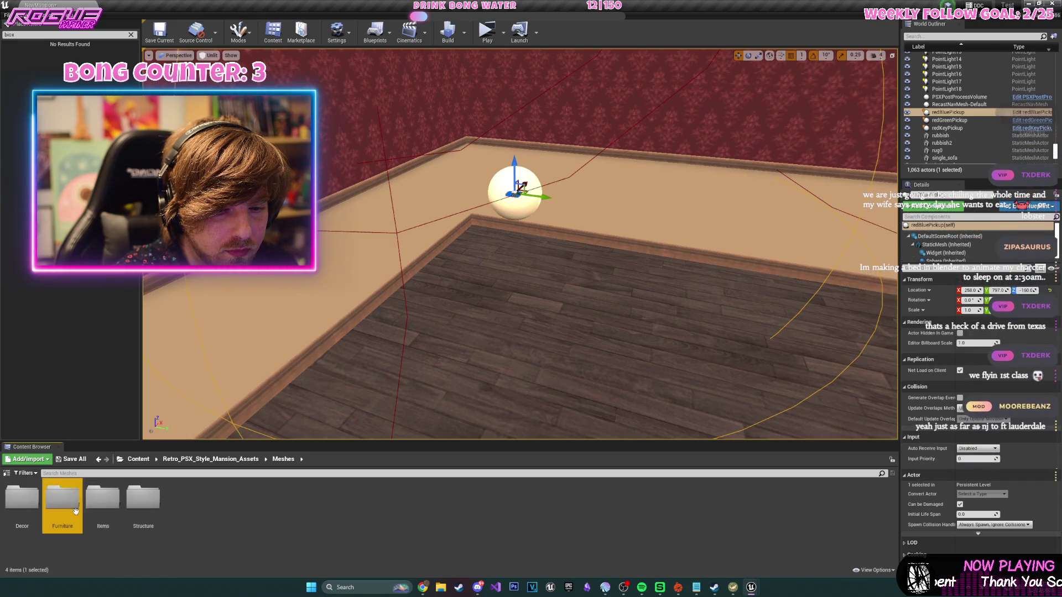
mouse_move(467, 510)
mouse_down()
mouse_move(552, 379)
mouse_move(554, 353)
mouse_up()
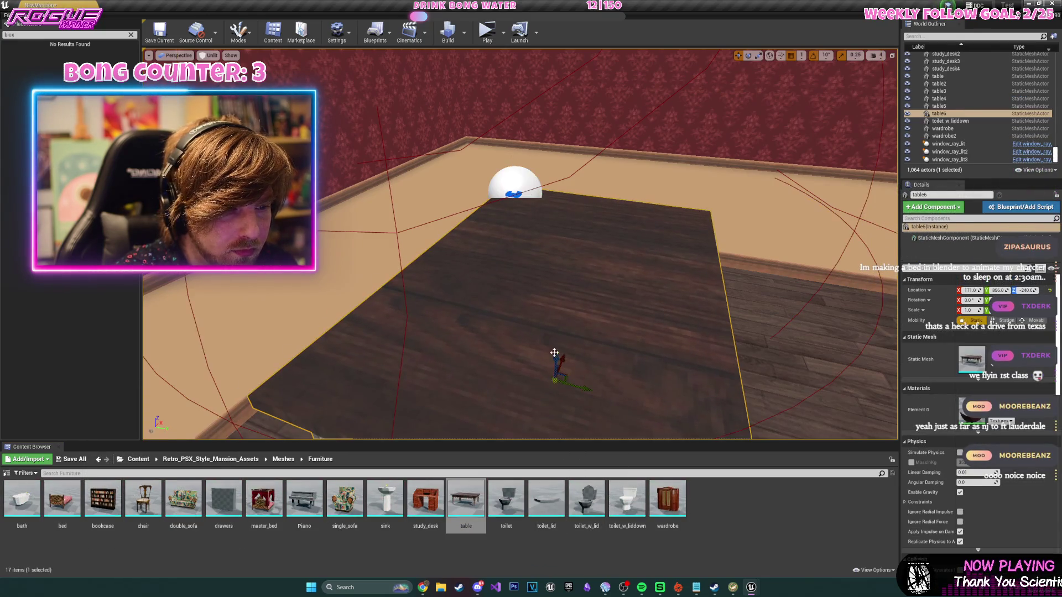
click(523, 174)
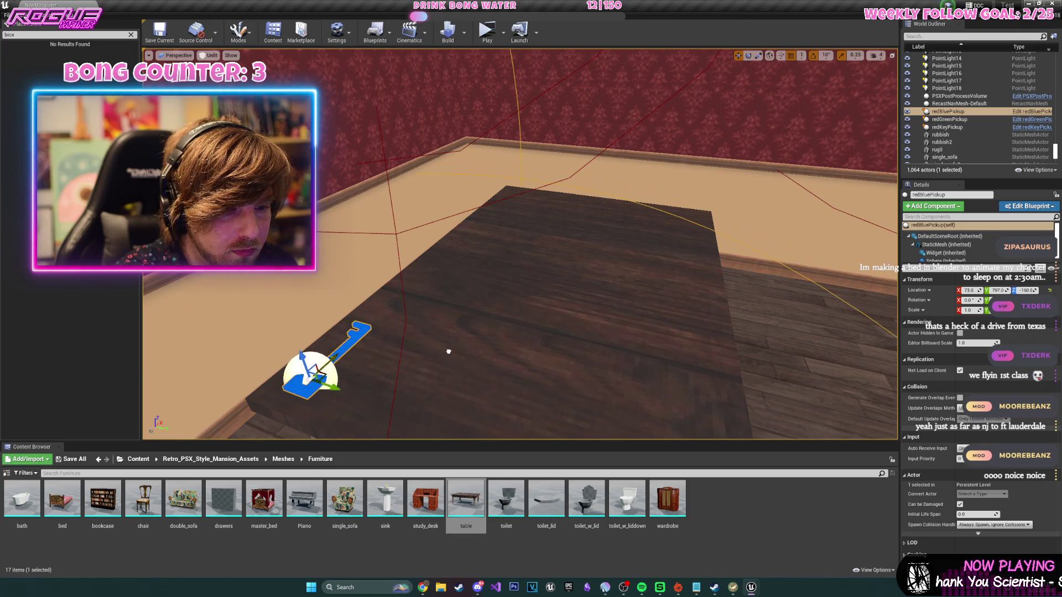
mouse_move(332, 389)
mouse_down()
mouse_move(545, 410)
mouse_move(568, 384)
mouse_up()
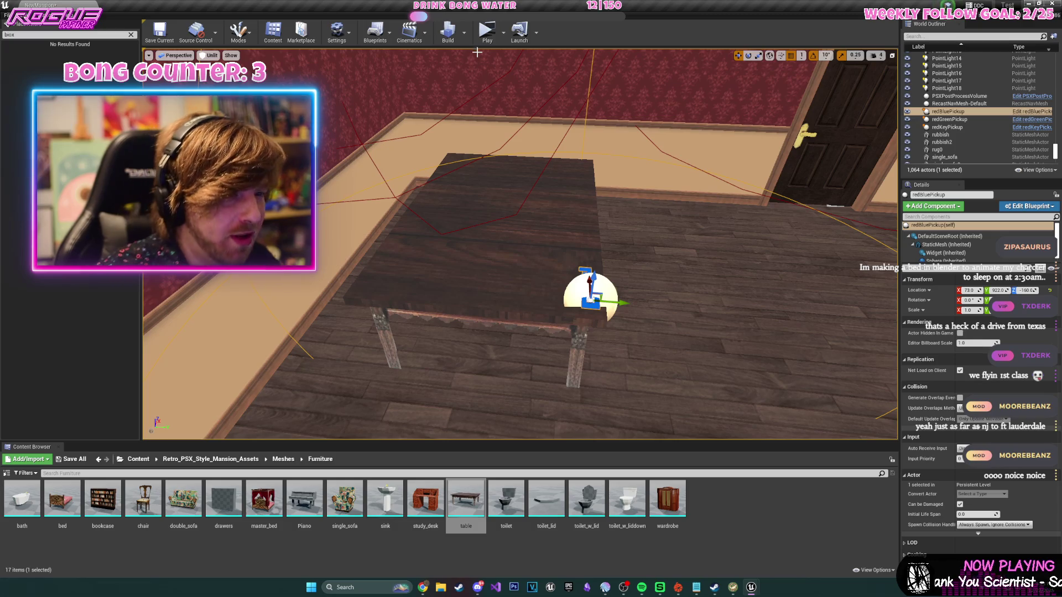
- Start the standalone game, grab the gun, and shoot the fireplace and bookshelf zombies
click(492, 31)
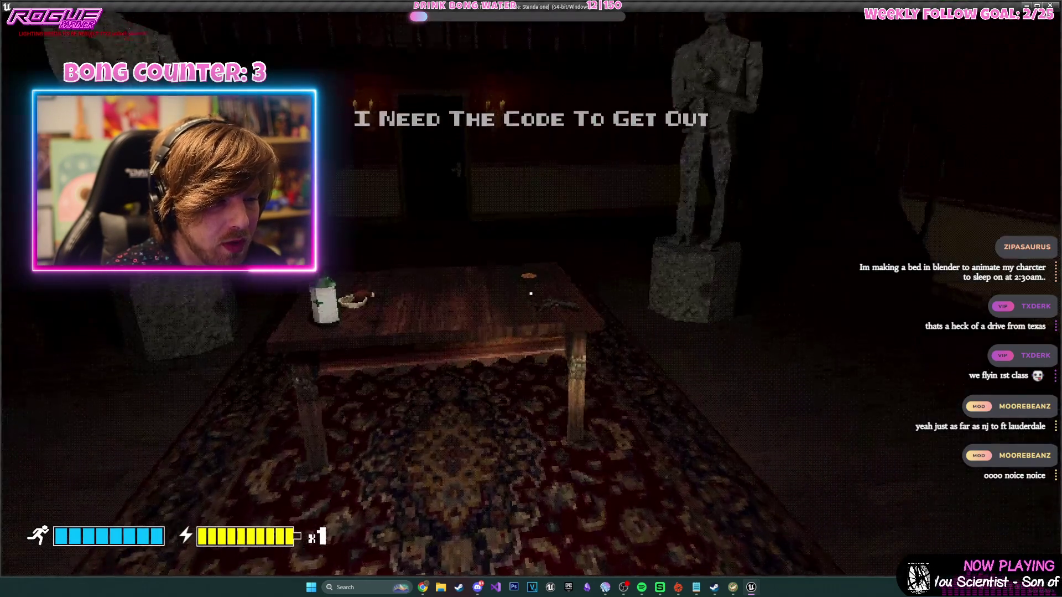
key(w)
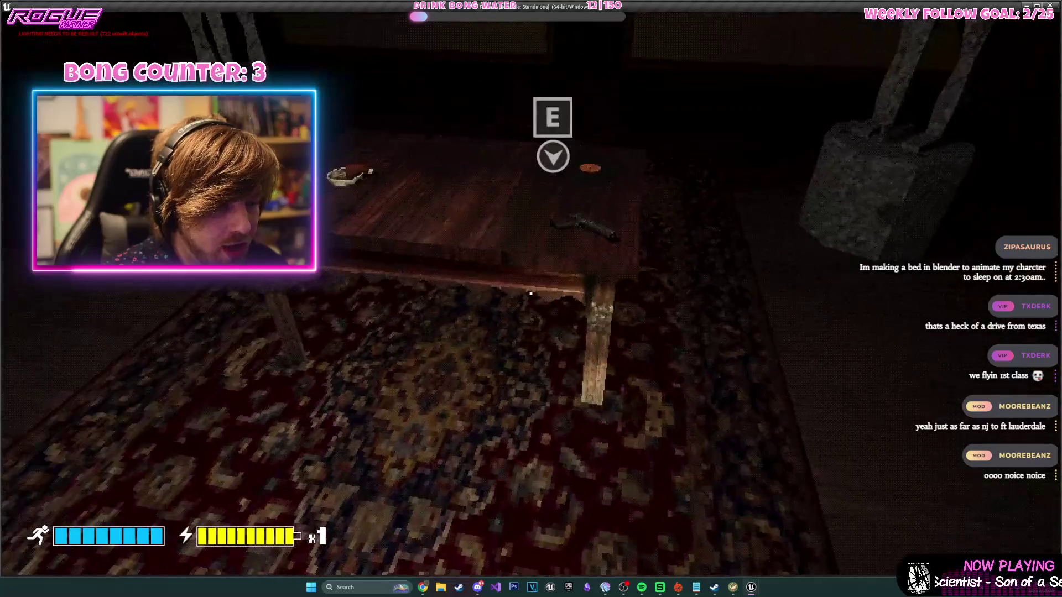
key(e)
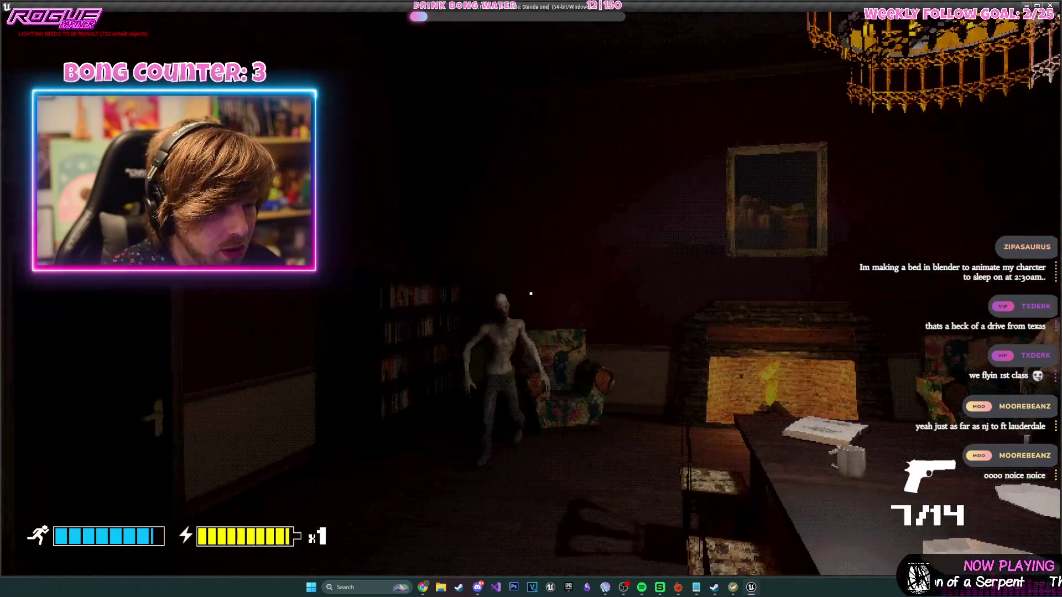
click(530, 294)
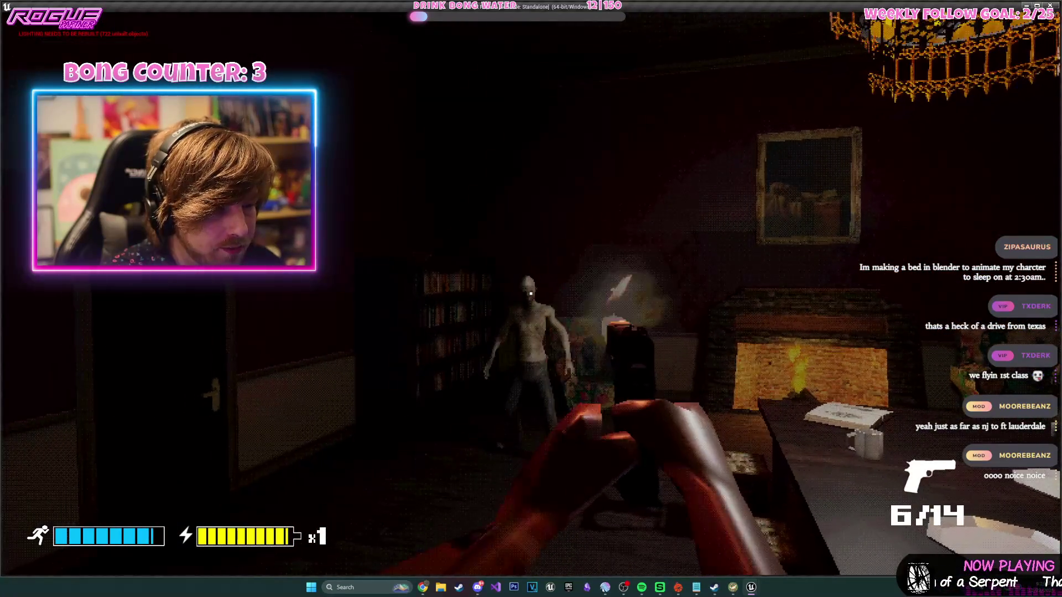
click(530, 294)
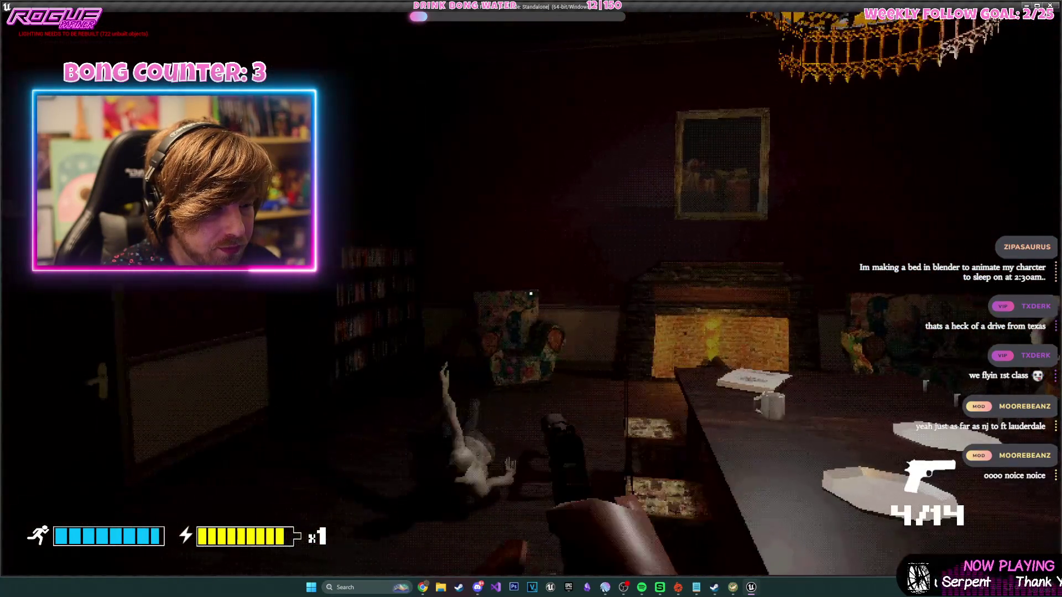
key(w)
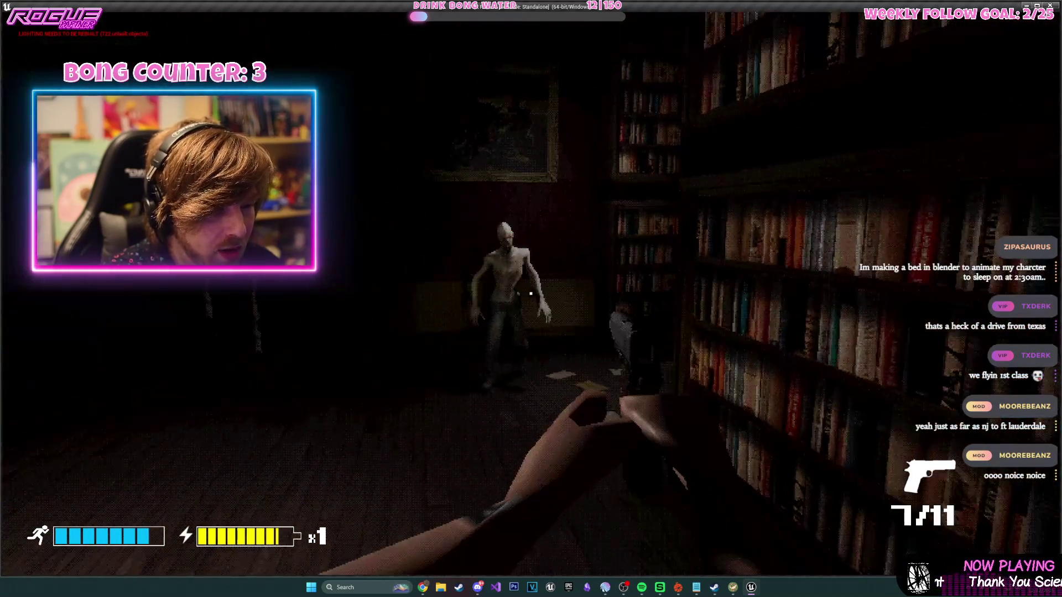
click(530, 294)
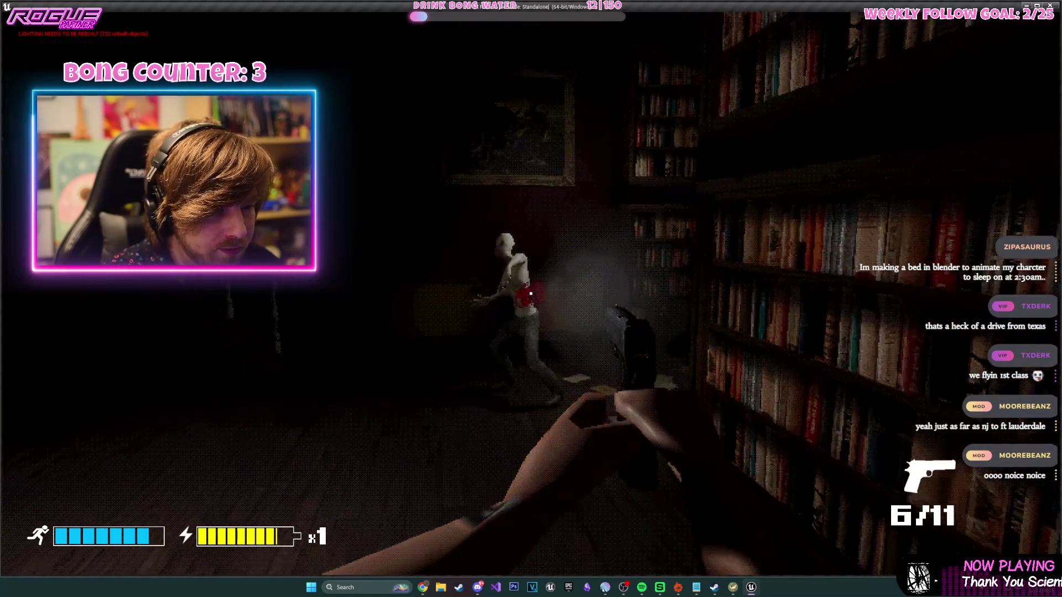
click(531, 293)
click(530, 294)
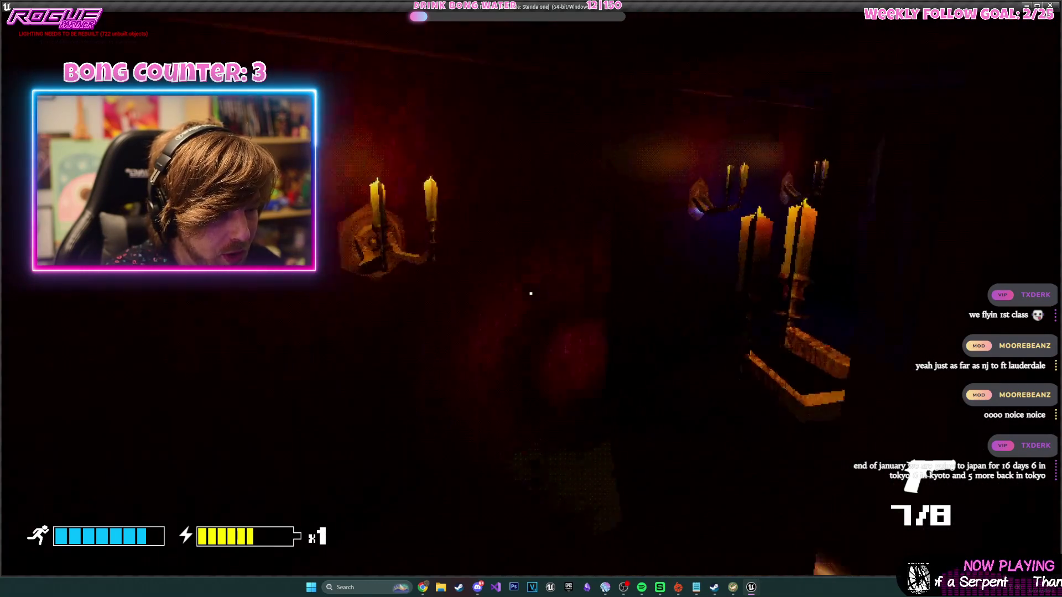
- Try the locked door, enter the red bedroom, and take the Gold Key from the desk drawer
key(e)
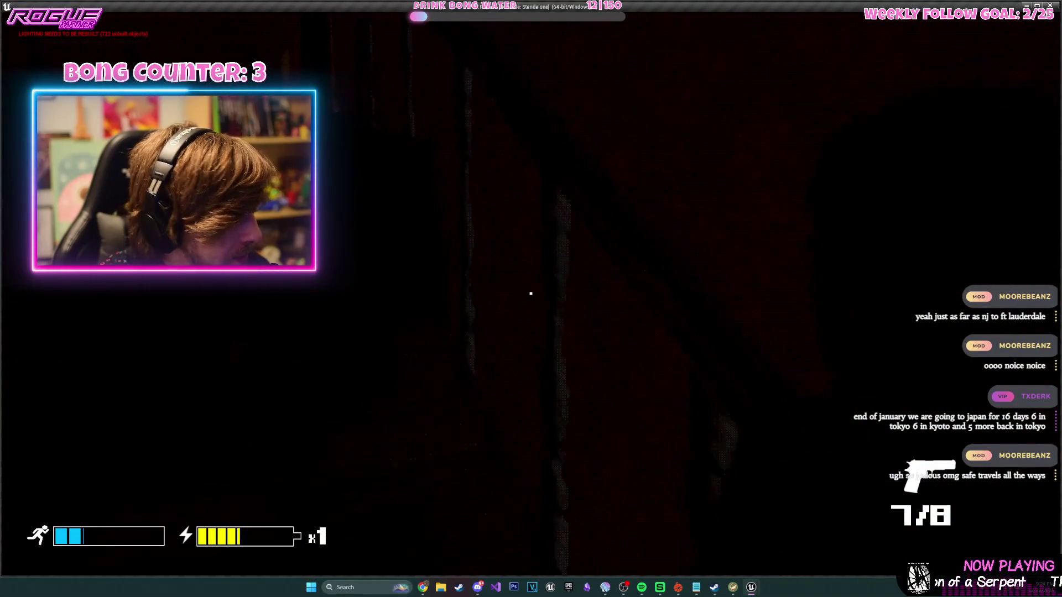
key(e)
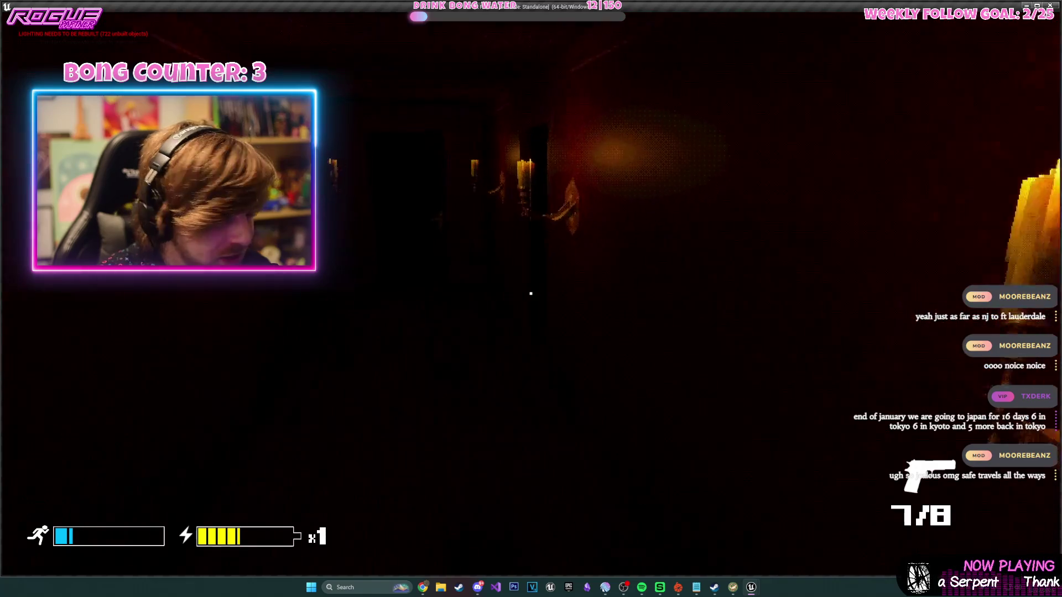
key(e)
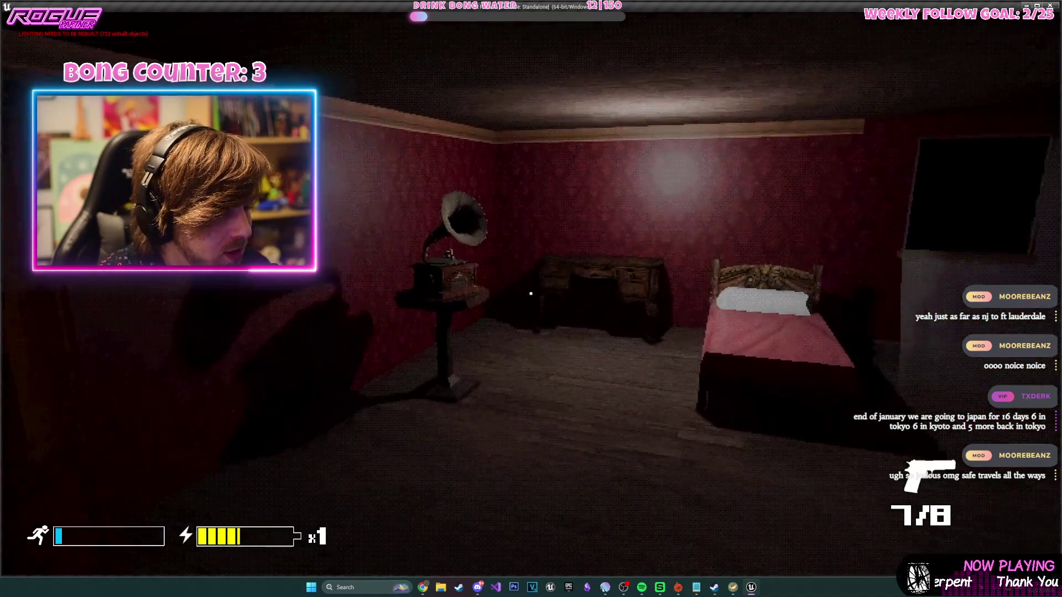
key(e)
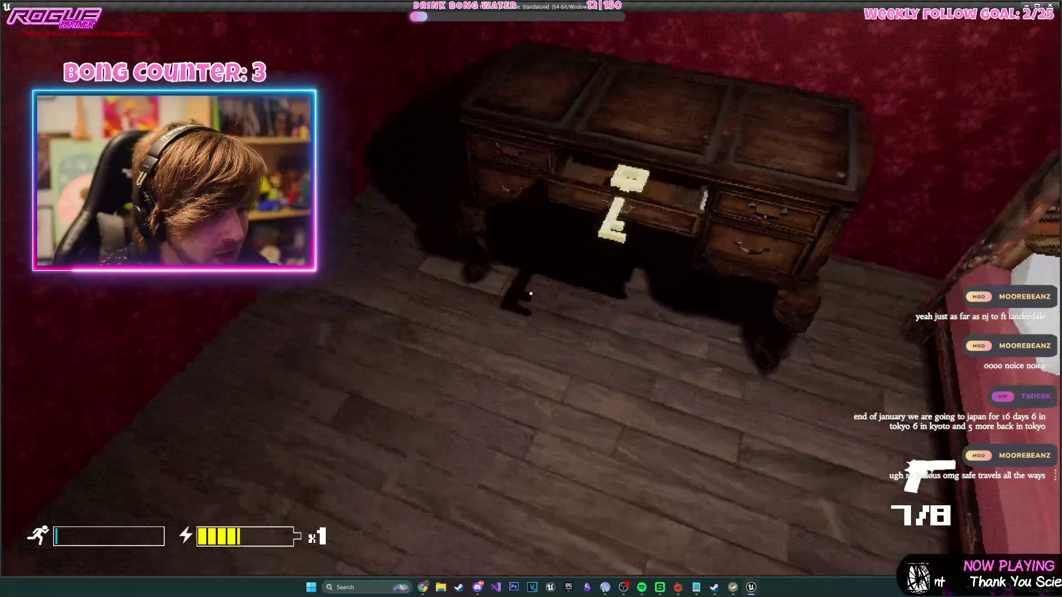
key(e)
- Walk and sprint down the candle-lit corridor, shooting the lunging pale creature
key(w)
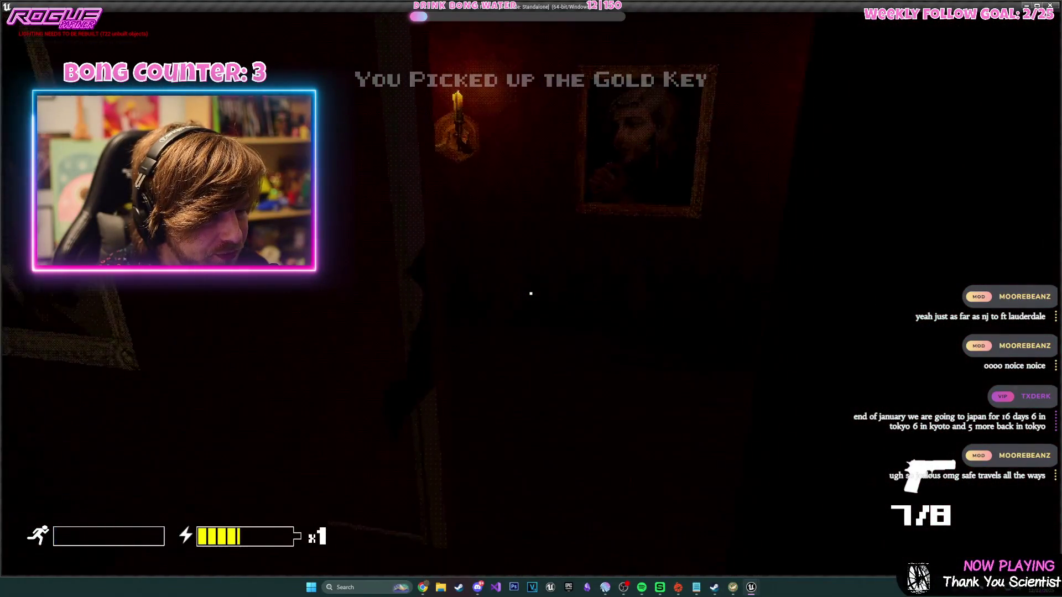
key(w)
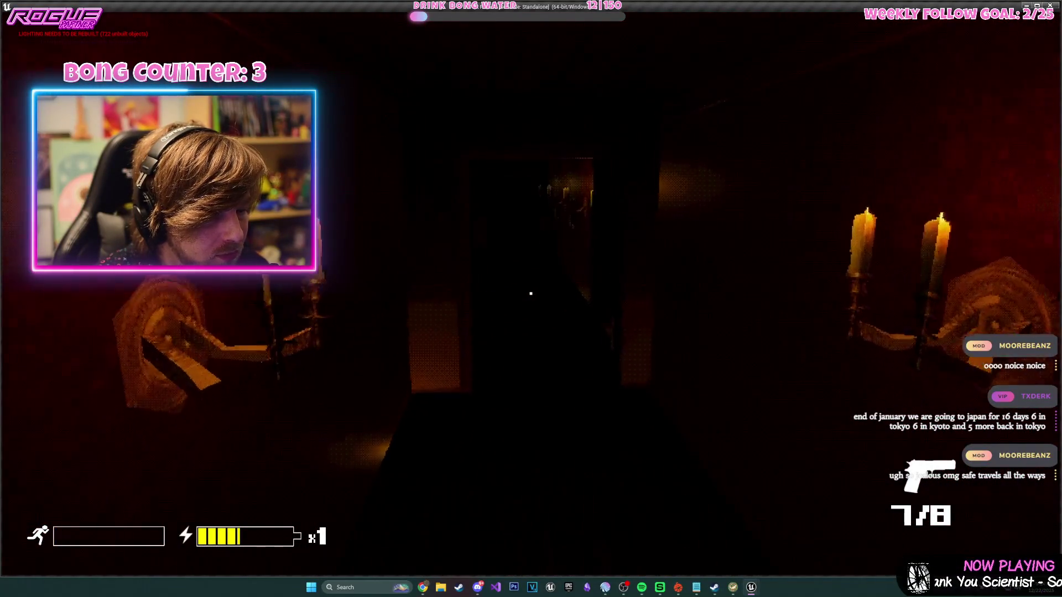
key(w)
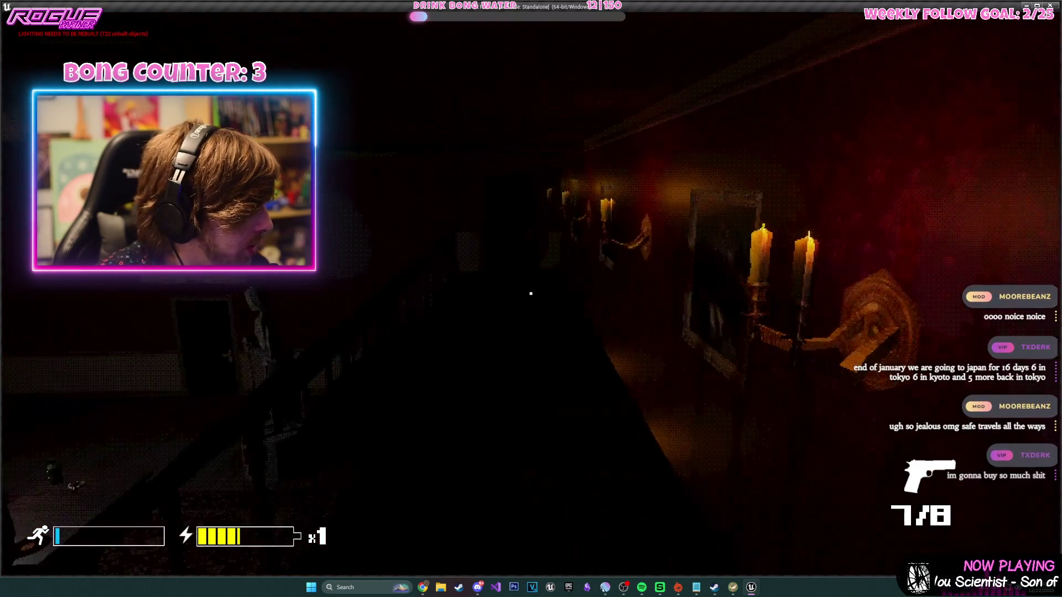
key(w)
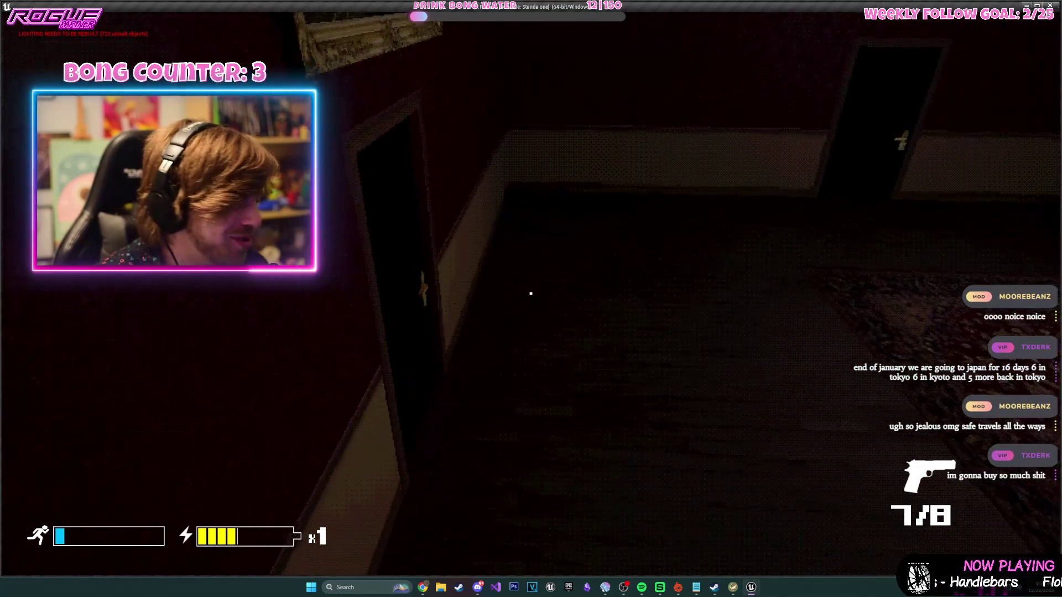
key(w)
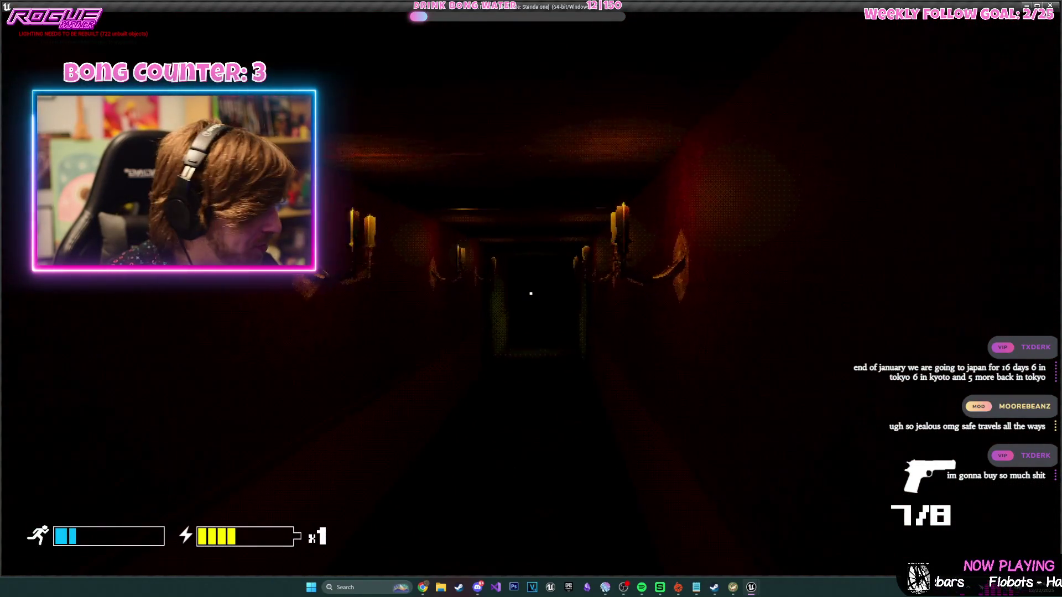
key(w)
key(w)
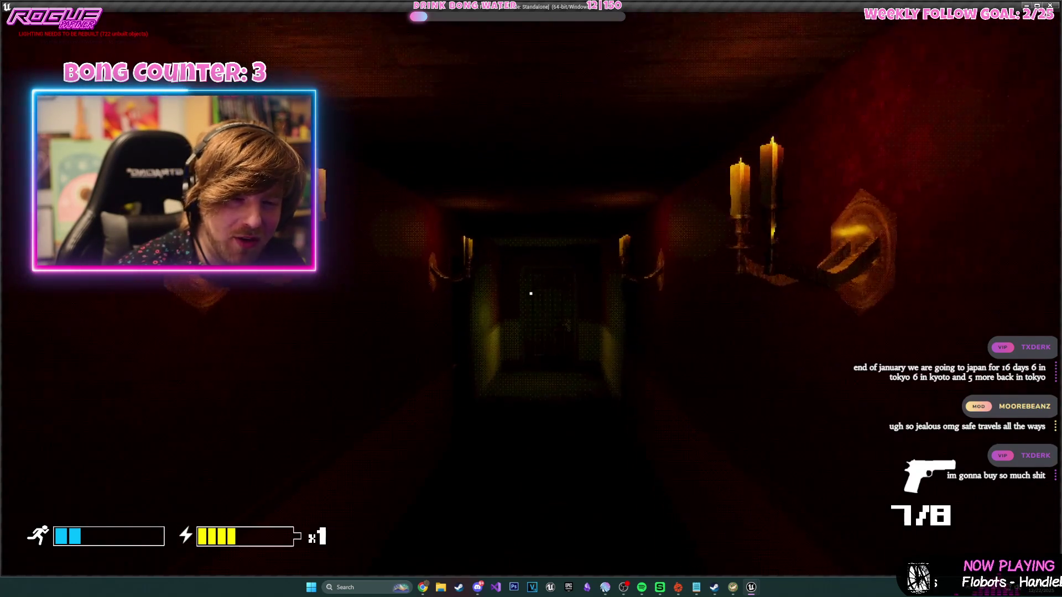
key(shift+w)
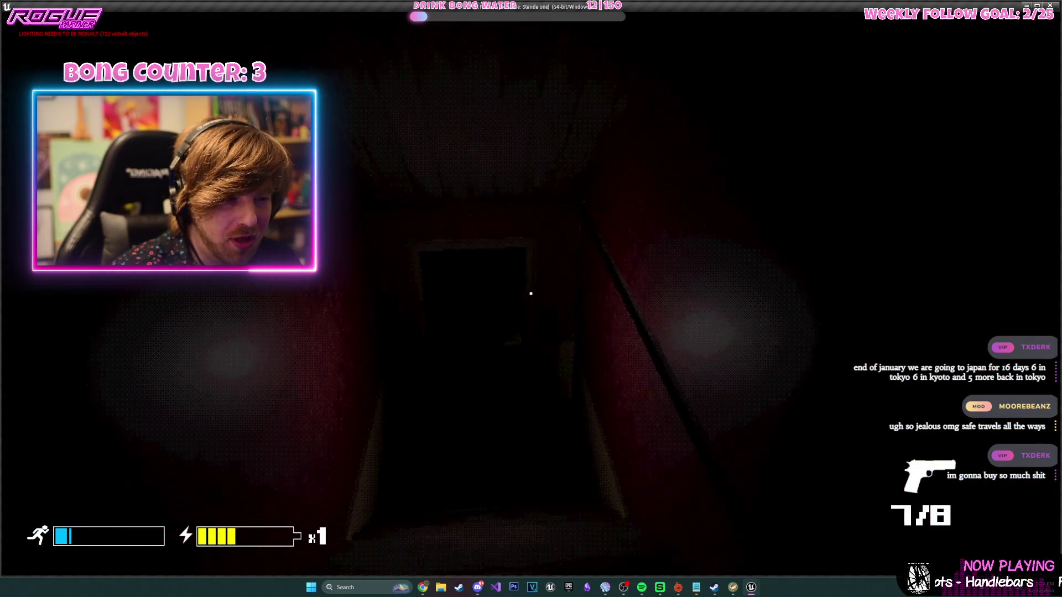
mouse_move(531, 293)
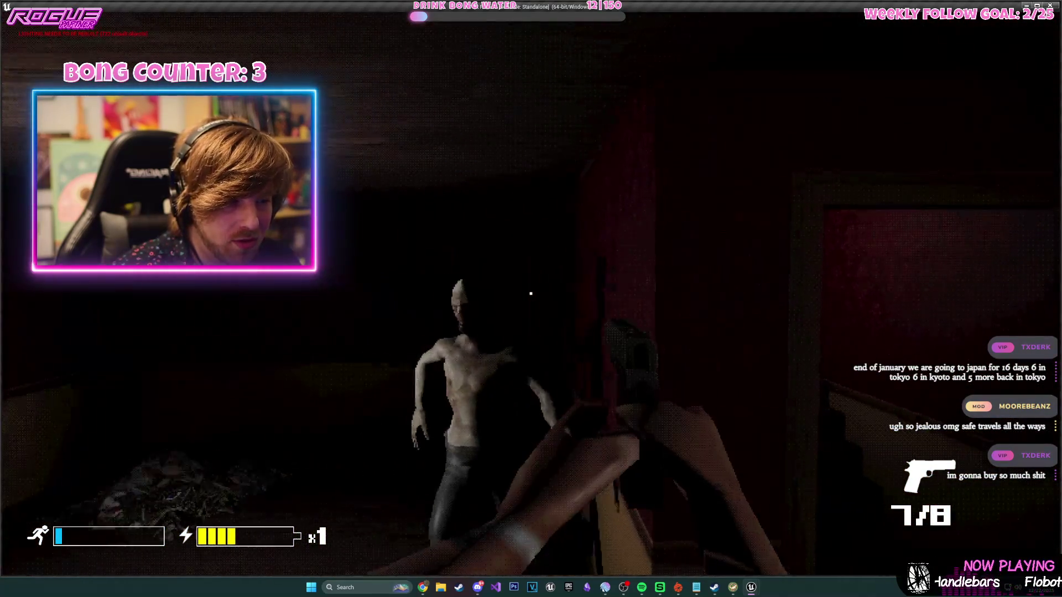
click(531, 293)
mouse_move(531, 293)
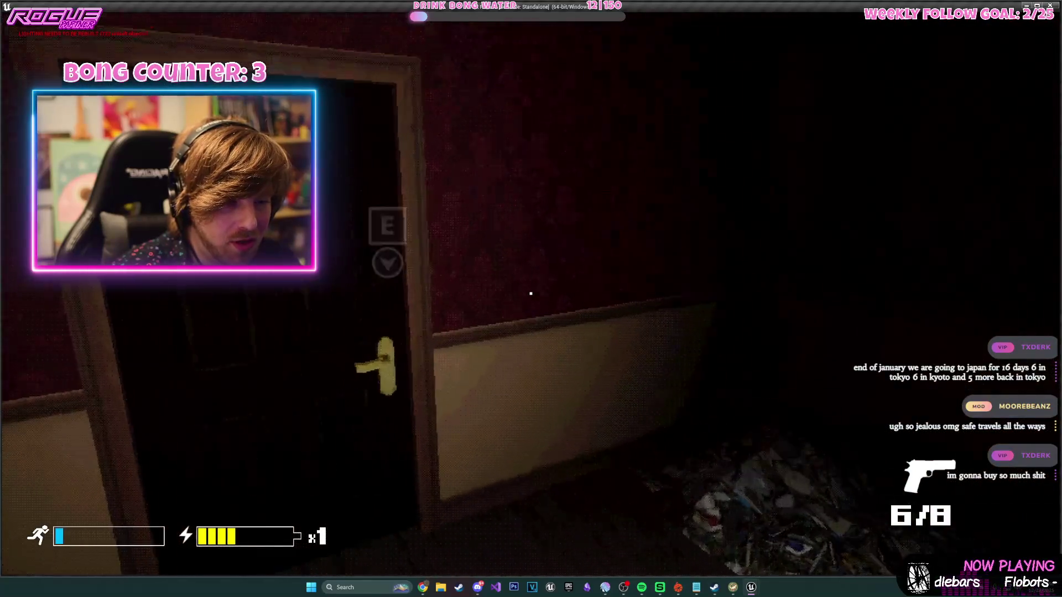
- Walk to the end of the dark hallway and pick up the Blue Key
key(w)
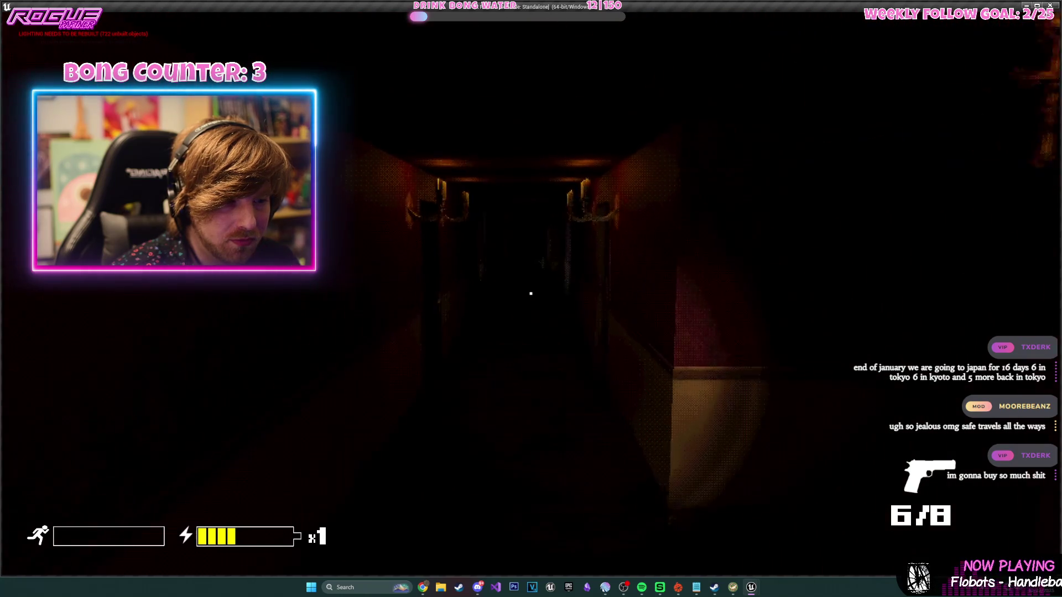
key(w)
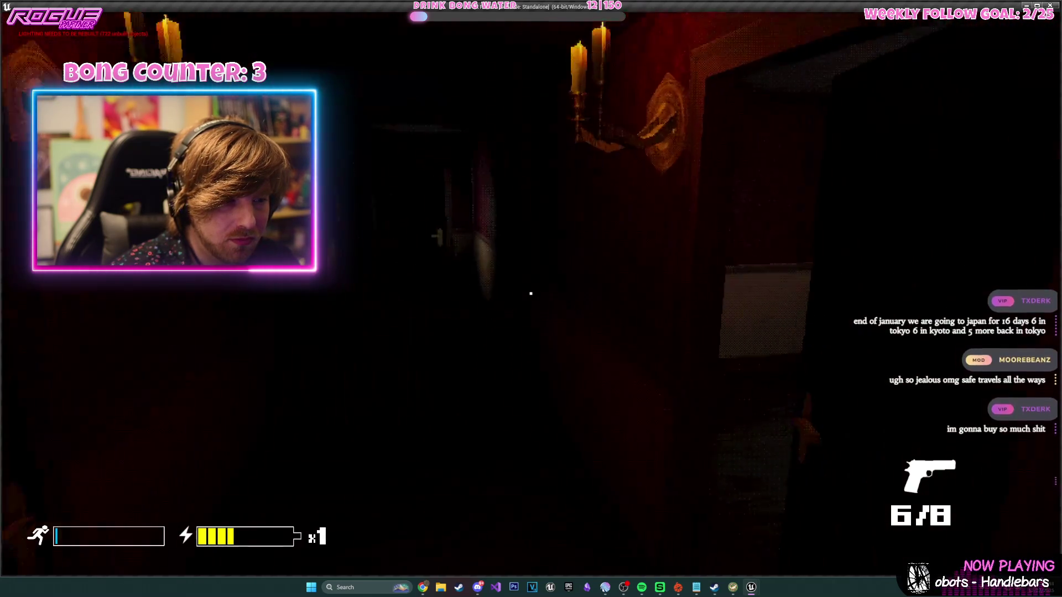
key(w)
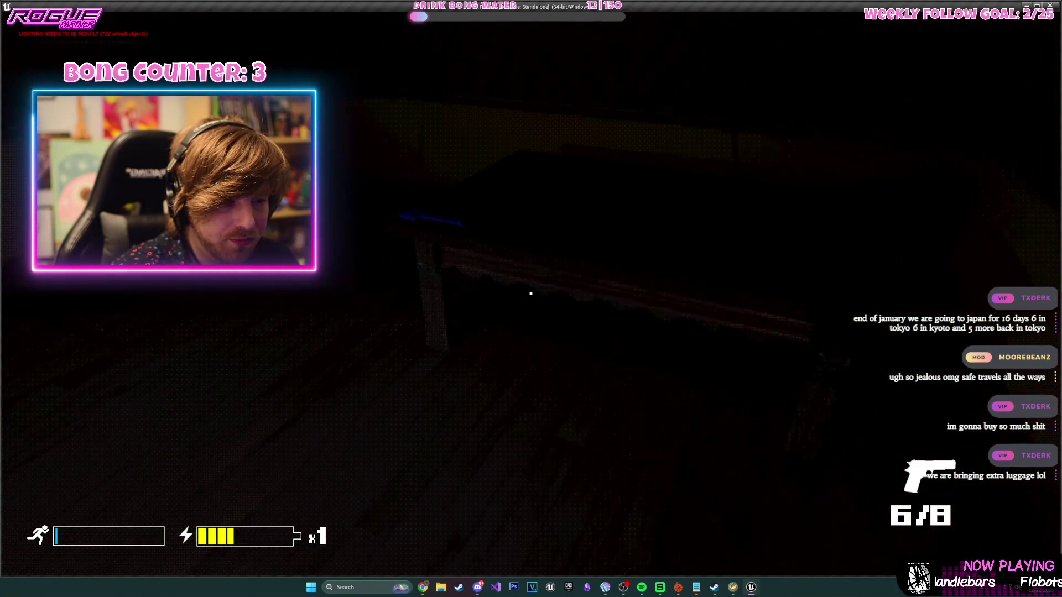
key(e)
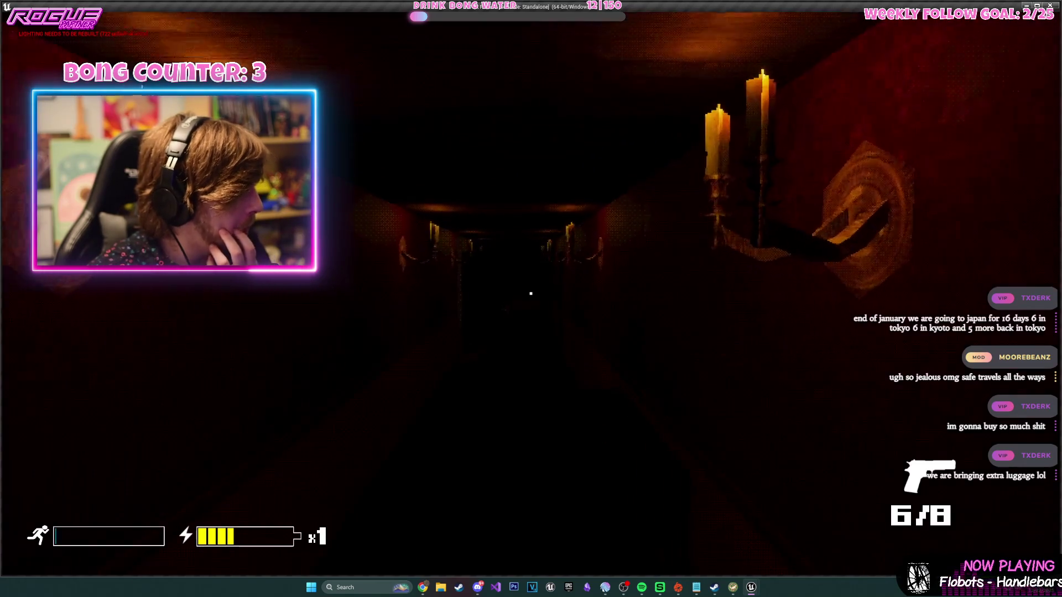
- Head through the yellow hallway into the library and pick up the pistol ammo
key(s)
key(s)
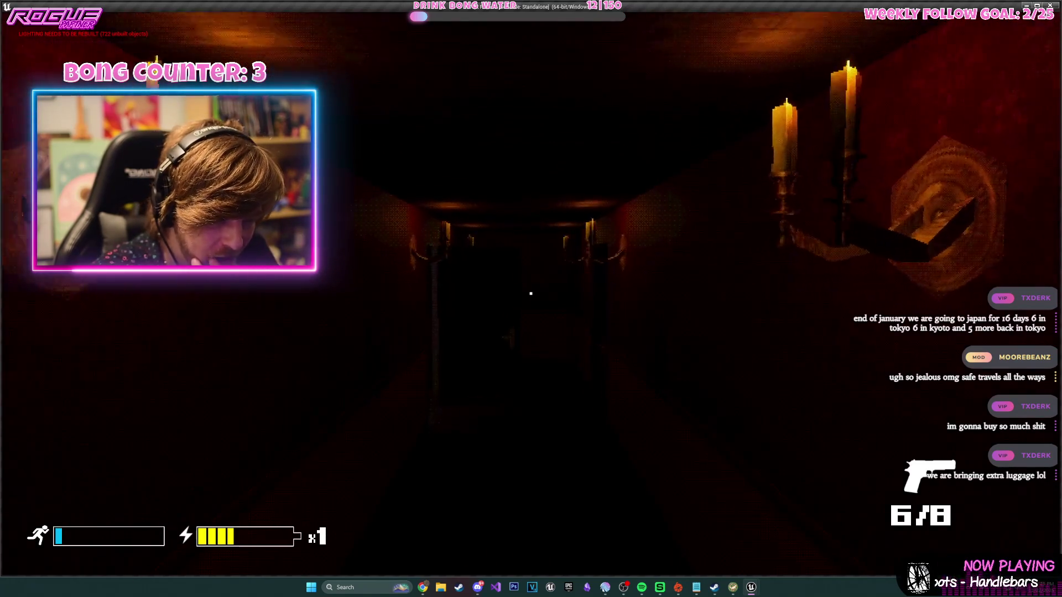
key(w)
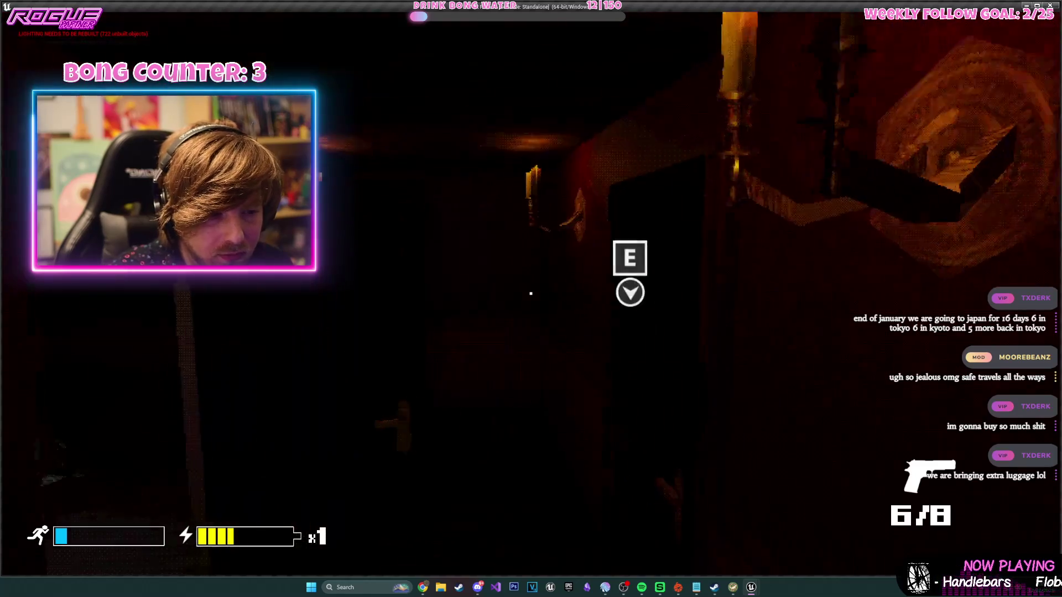
key(w)
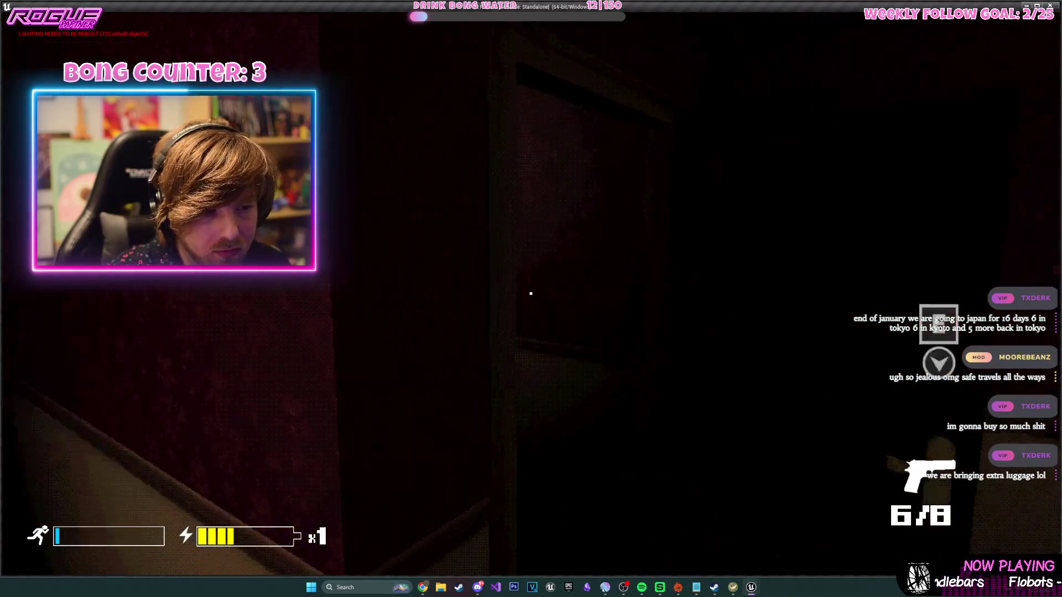
key(w)
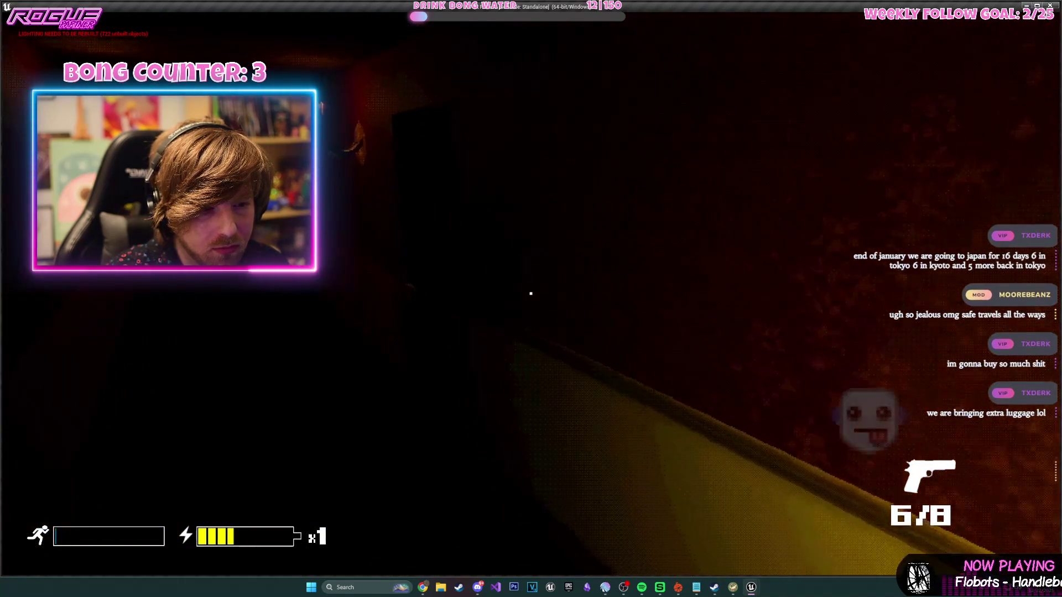
key(e)
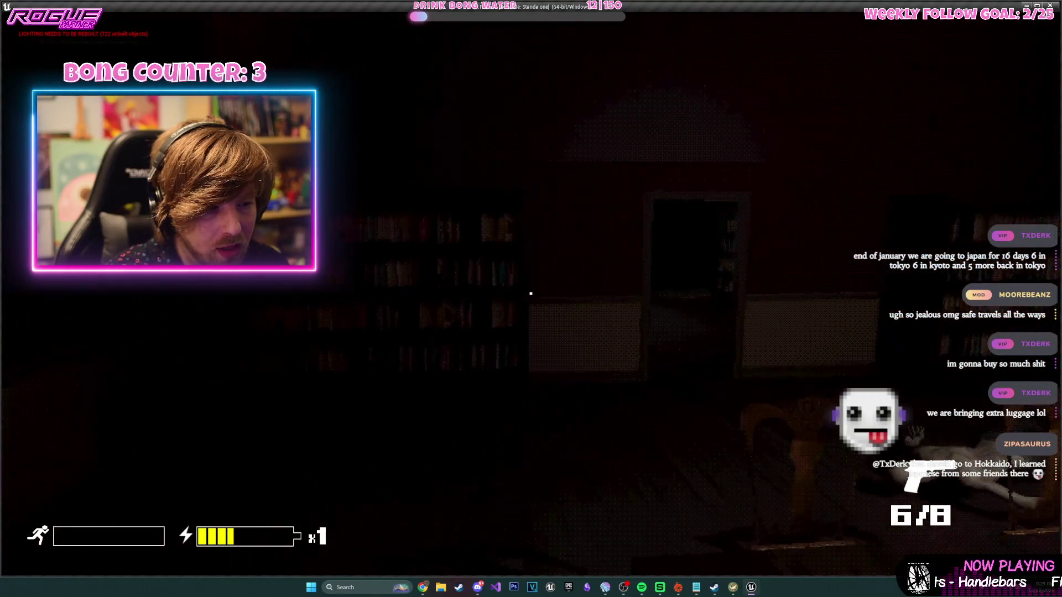
key(w)
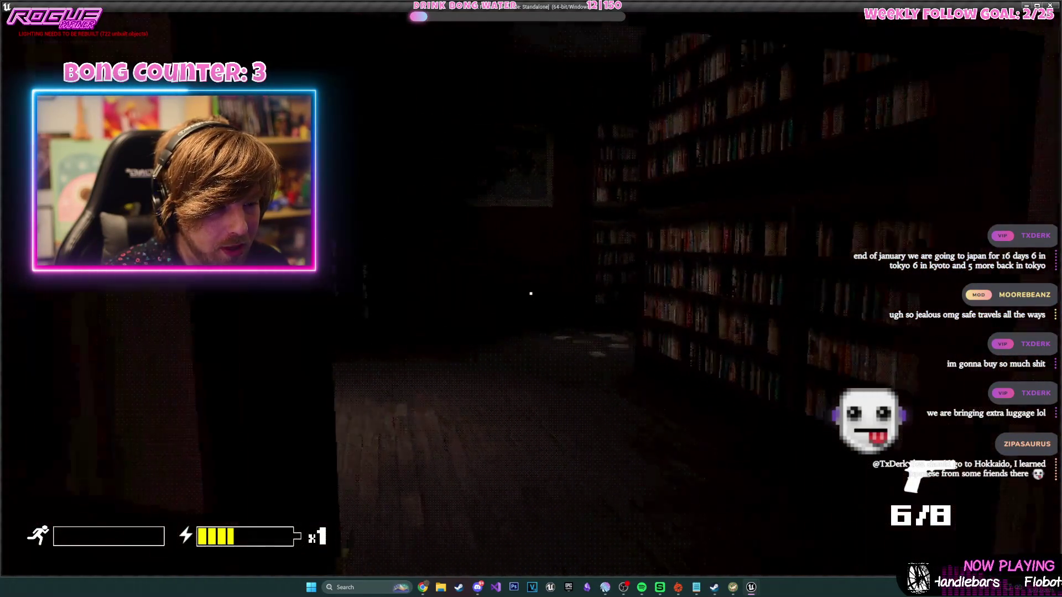
key(w)
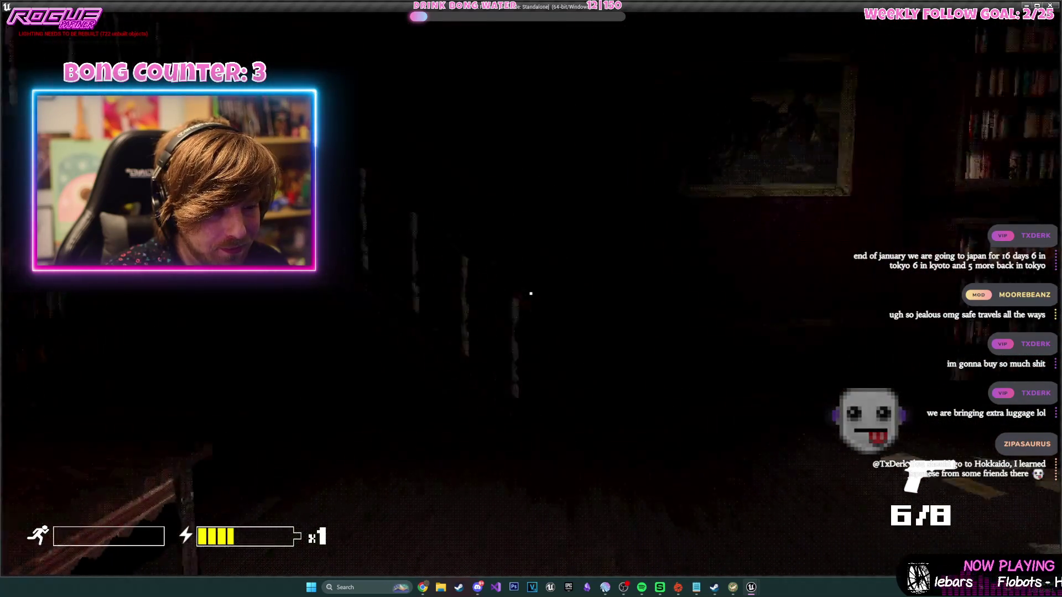
key(e)
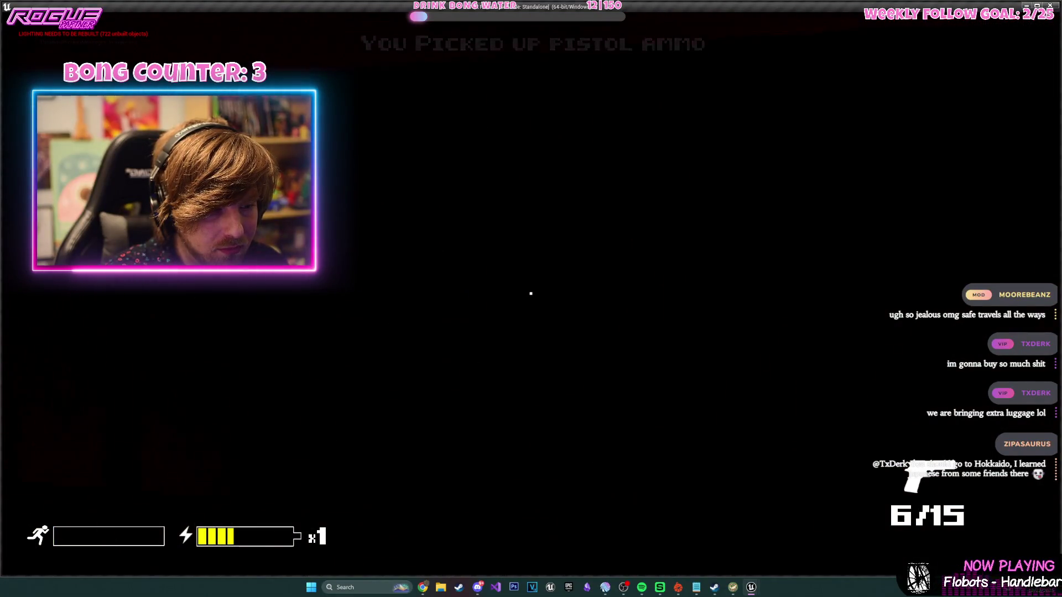
- Walk to the dark door in the candle-lit room, then pause to check the inventory
key(w)
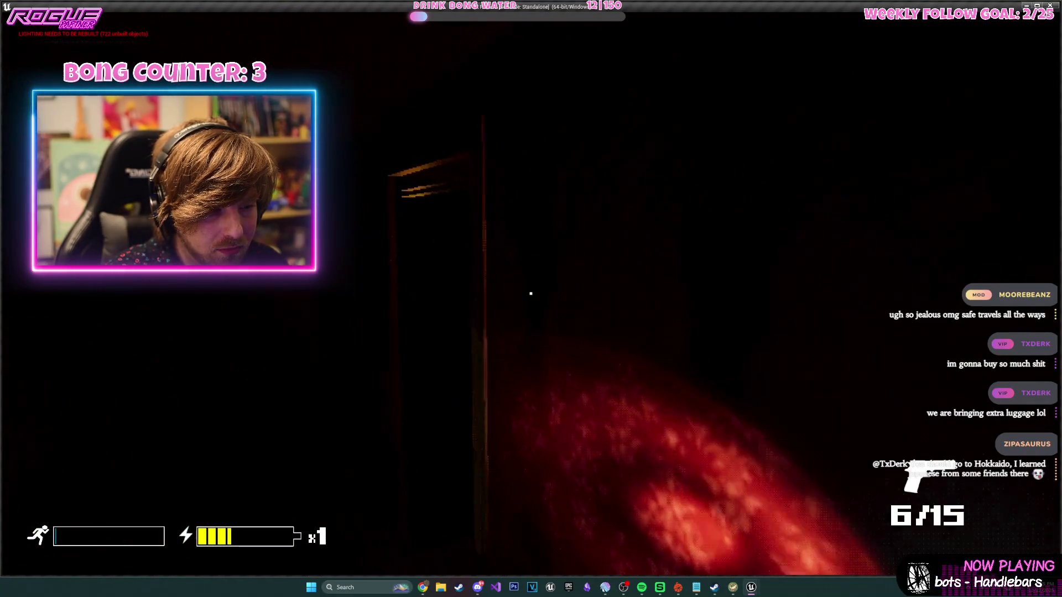
key(w)
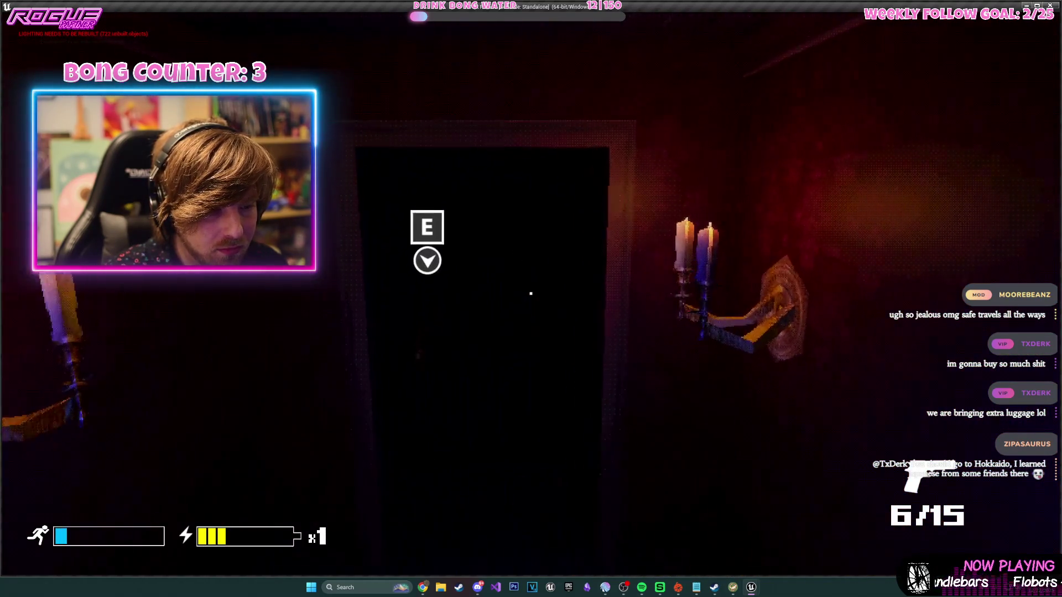
key(e)
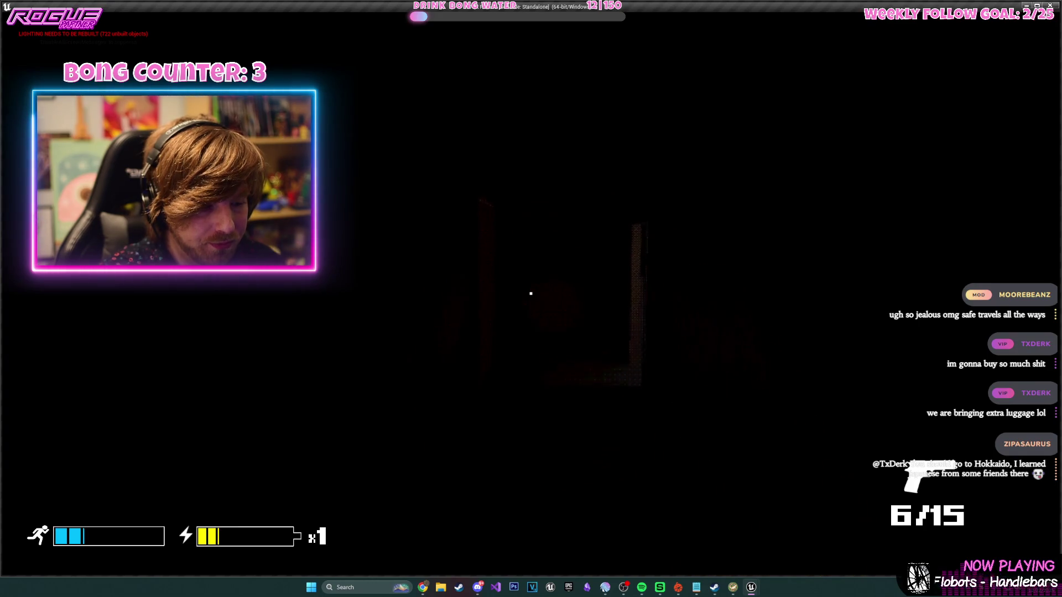
key(Escape)
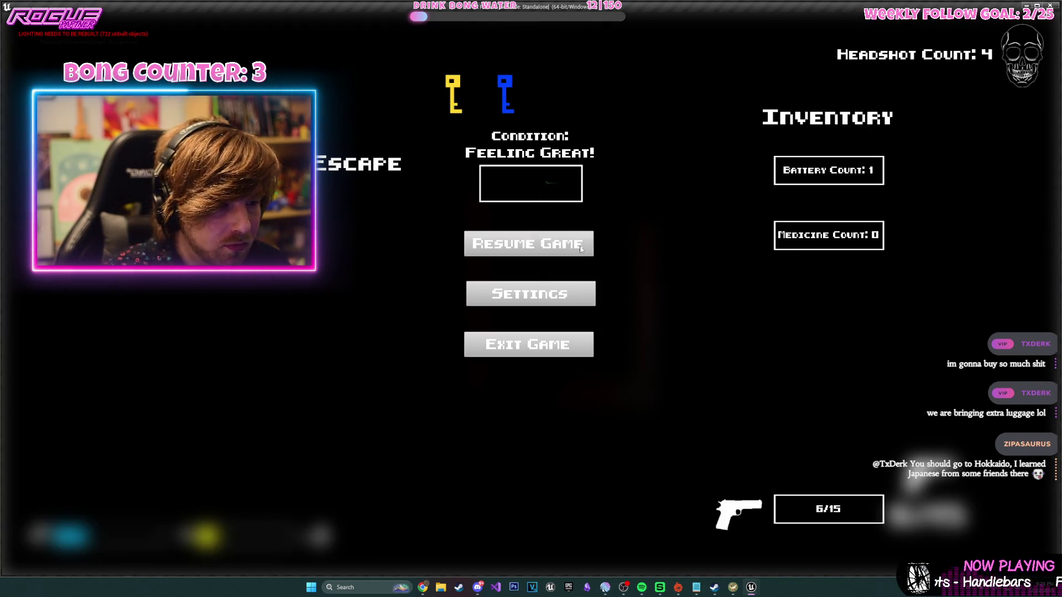
- End the playtest and select the BP_DoorLockedFOREVER7 door from a wide view of the mansion
click(582, 250)
key(Escape)
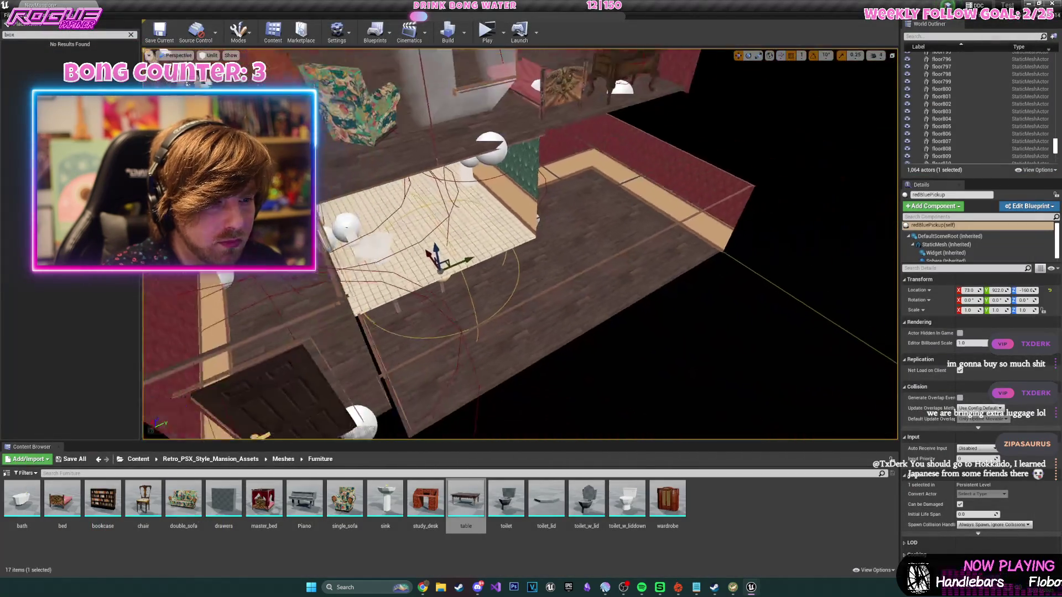
mouse_move(581, 249)
mouse_down()
mouse_move(817, 306)
mouse_move(358, 255)
mouse_move(363, 166)
mouse_move(380, 244)
mouse_move(376, 199)
mouse_move(754, 294)
mouse_up()
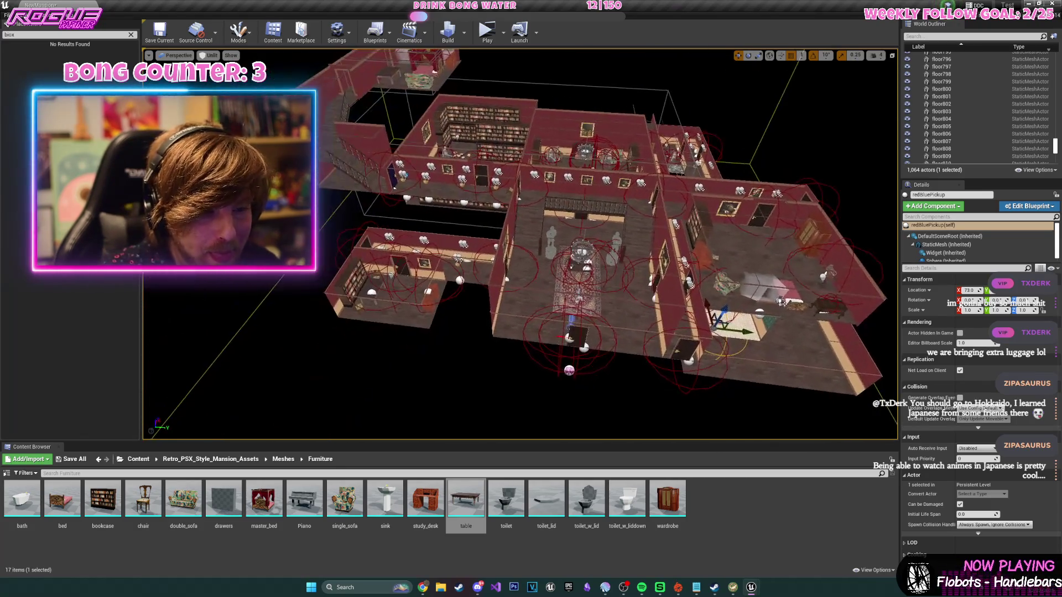
scroll(520, 244, up, 5)
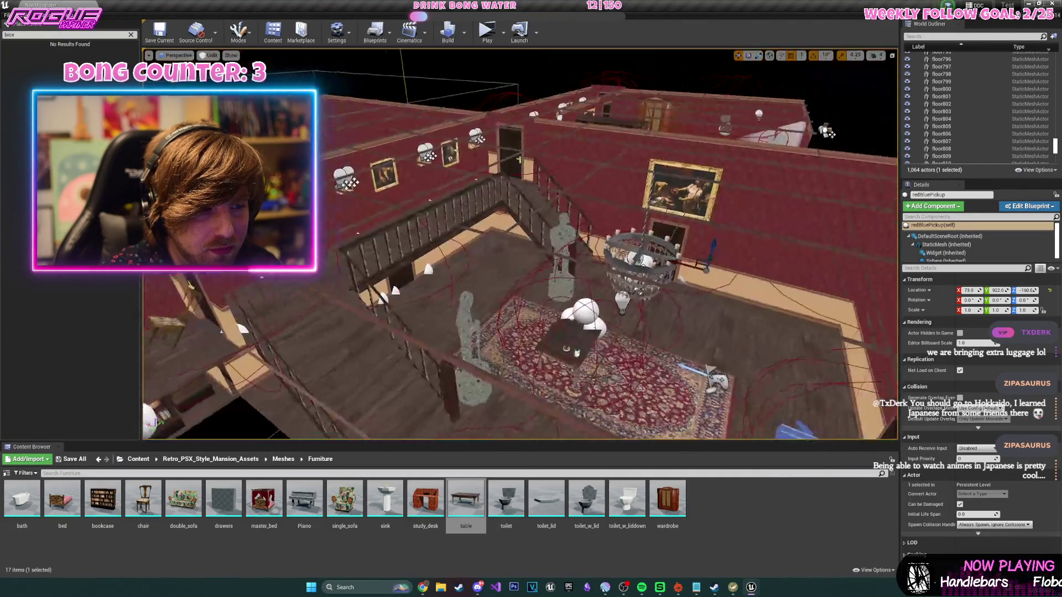
mouse_move(520, 244)
mouse_down()
mouse_move(475, 237)
mouse_move(559, 244)
mouse_move(502, 157)
mouse_up()
click(559, 245)
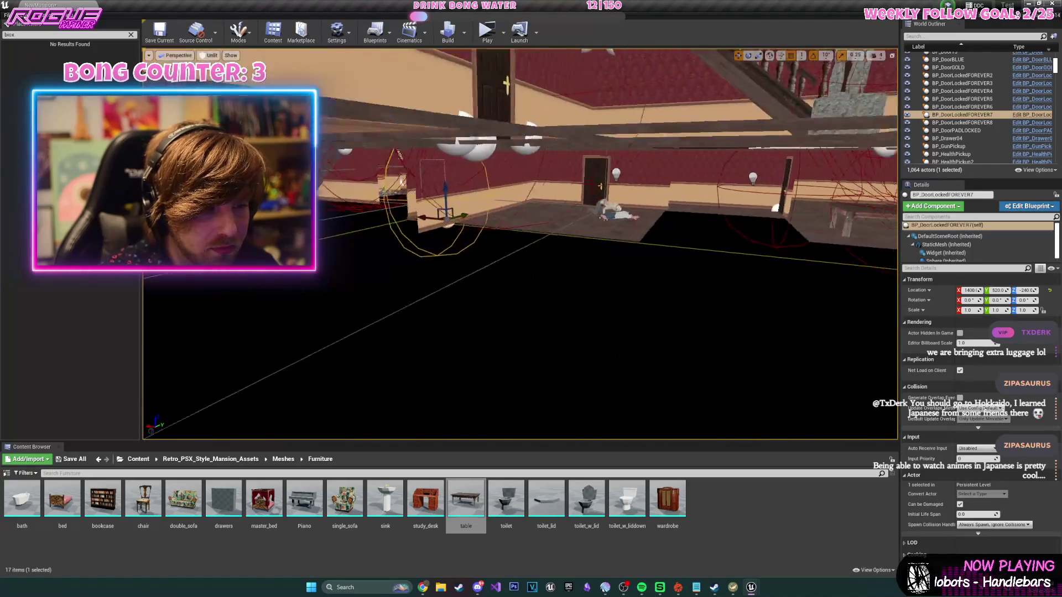
- Frame the BP_DoorLockedFOREVER7 door down its hallway and delete it, leaving 1,063 actors
drag(583, 213, 576, 243)
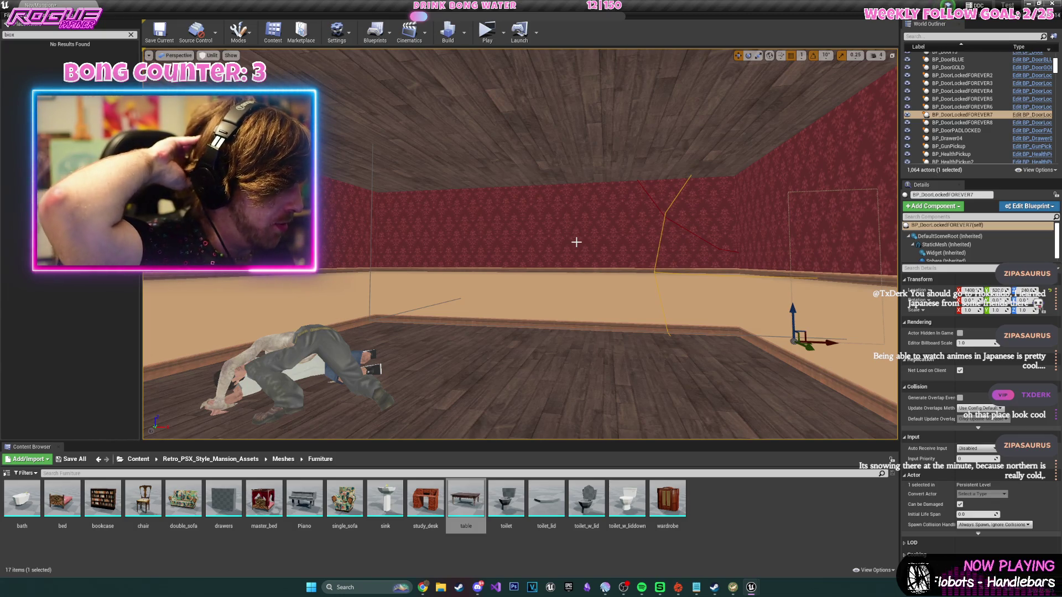
mouse_move(554, 233)
mouse_down()
mouse_move(531, 238)
mouse_move(575, 235)
mouse_move(542, 238)
mouse_move(553, 233)
mouse_up()
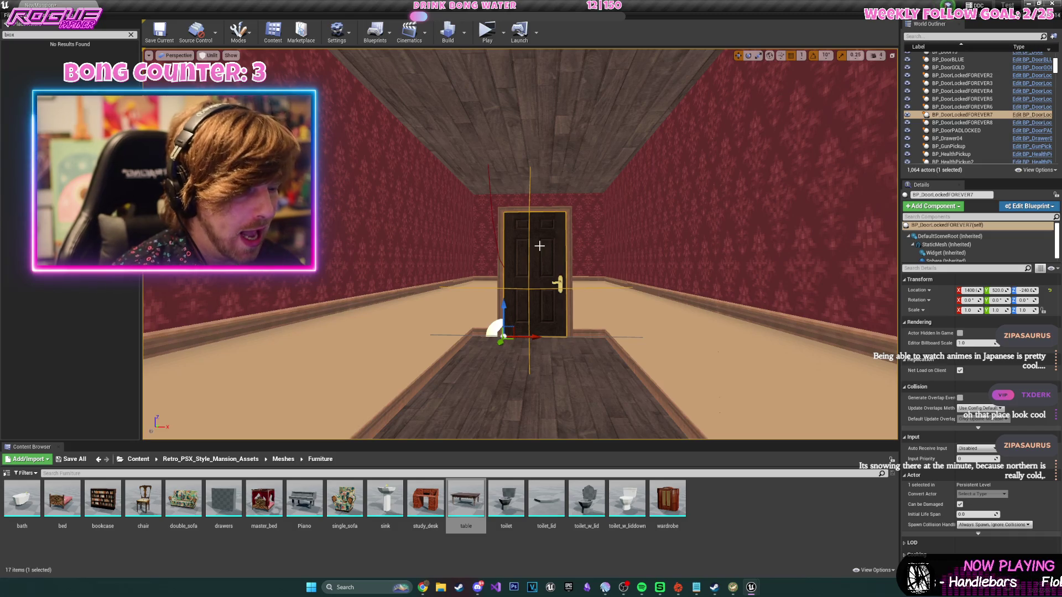
mouse_move(628, 235)
mouse_down()
mouse_move(587, 249)
mouse_move(536, 235)
mouse_up()
key(Delete)
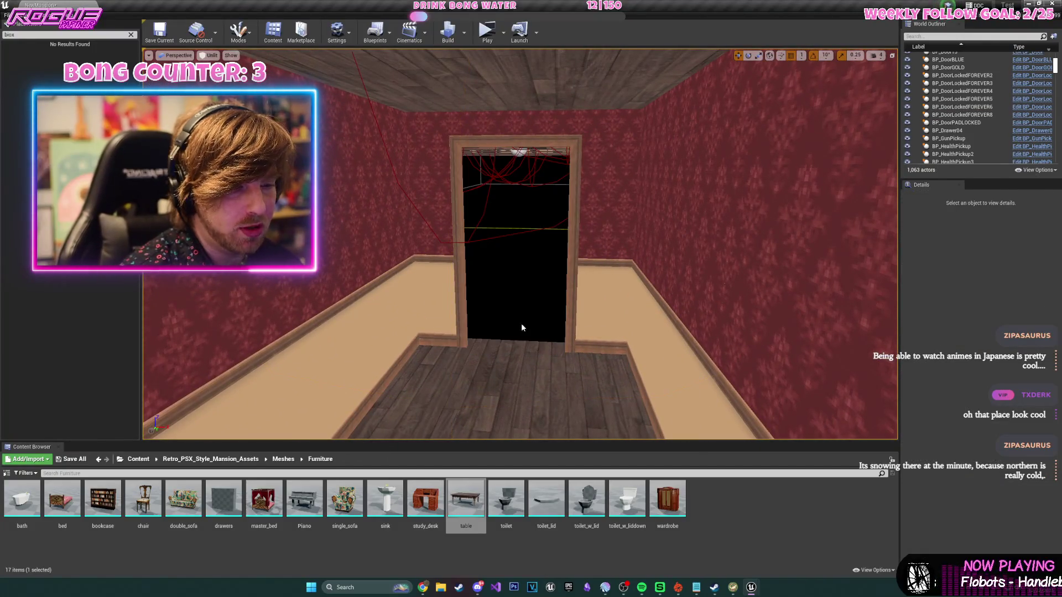
- Drag BP_DoorRED from Content > Assets > Blueprints into the empty doorway and save the map
click(138, 459)
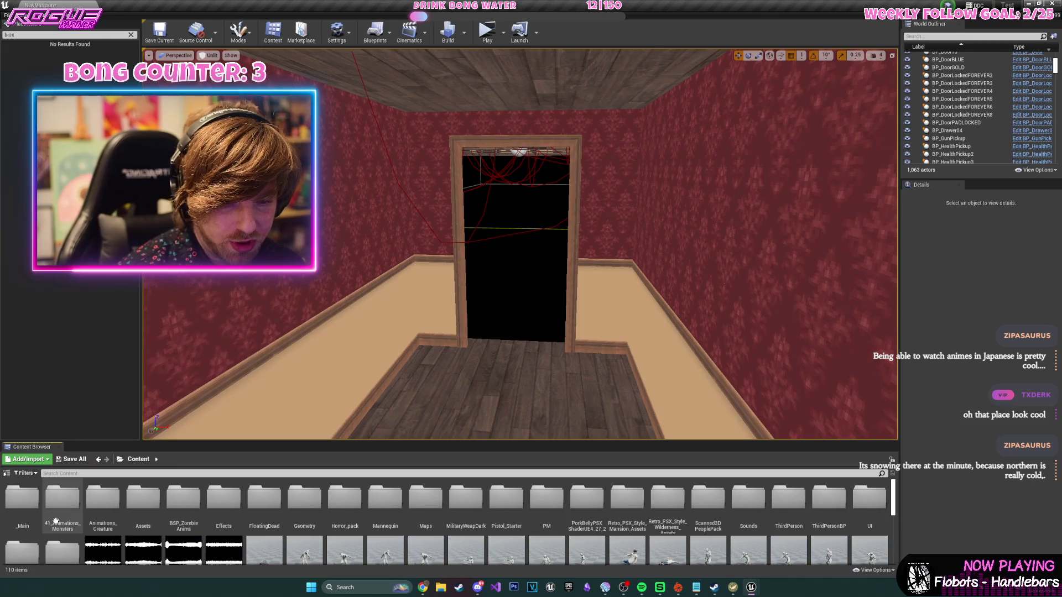
click(159, 514)
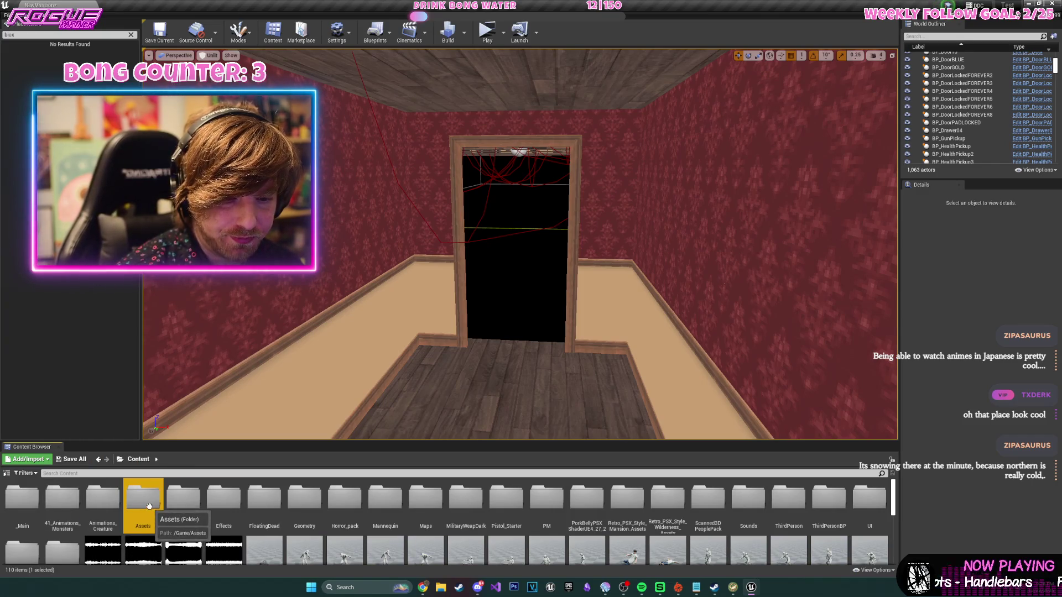
double_click(159, 514)
double_click(30, 501)
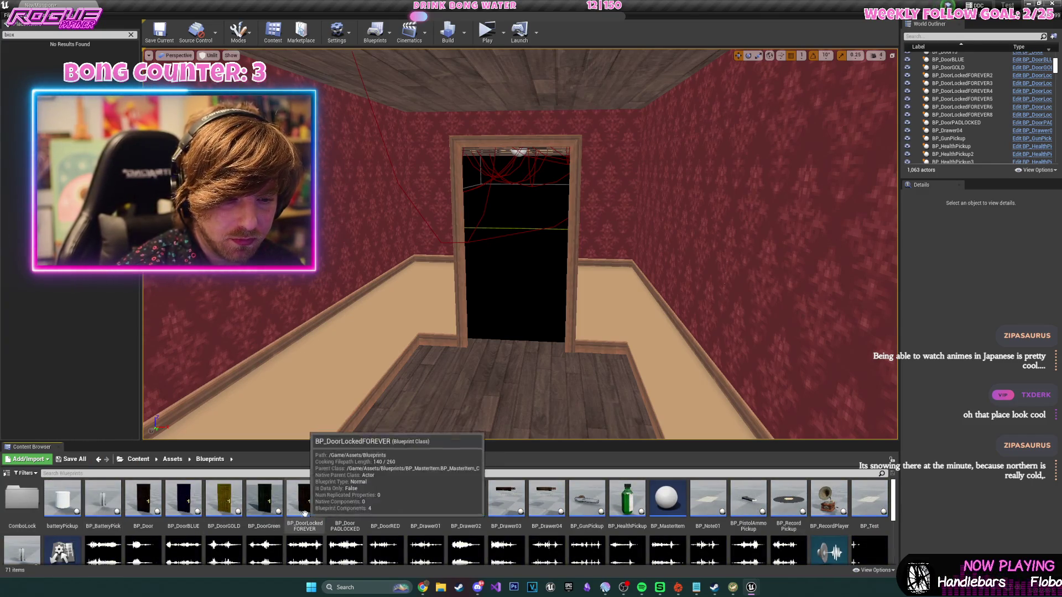
mouse_move(385, 498)
mouse_down()
mouse_move(530, 397)
mouse_move(467, 347)
mouse_up()
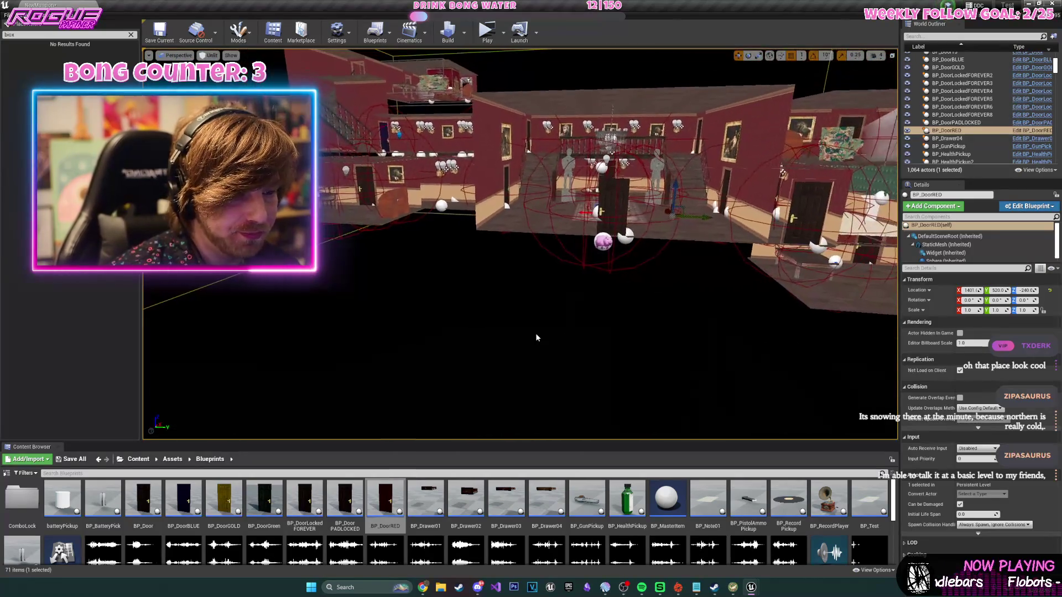
key(ctrl+s)
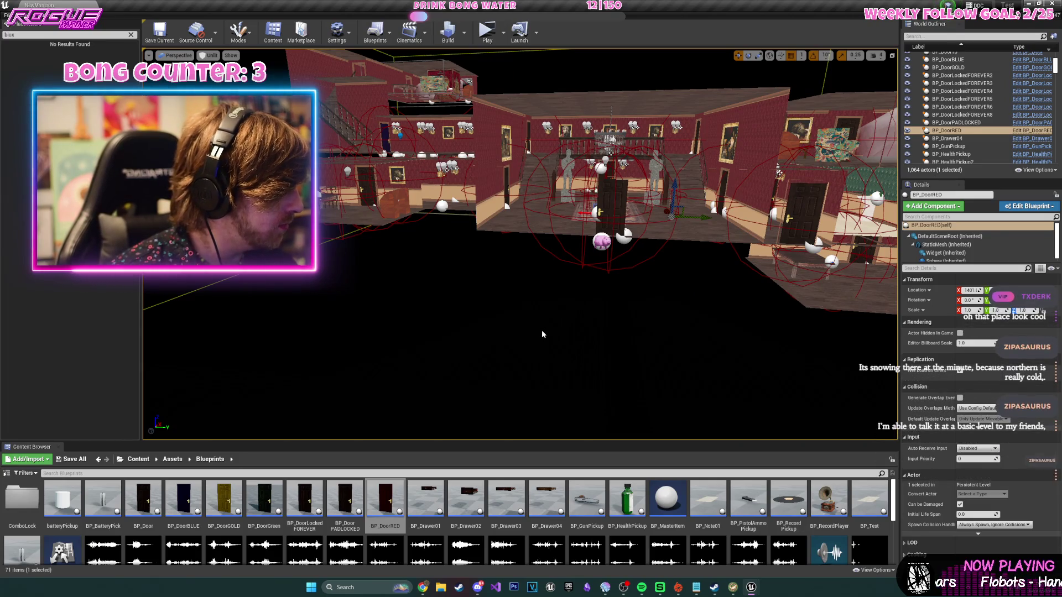
- Preview the entrance hall in Lit mode with game view on, then start a playtest
mouse_move(542, 334)
mouse_down()
mouse_move(542, 288)
mouse_move(536, 320)
mouse_up()
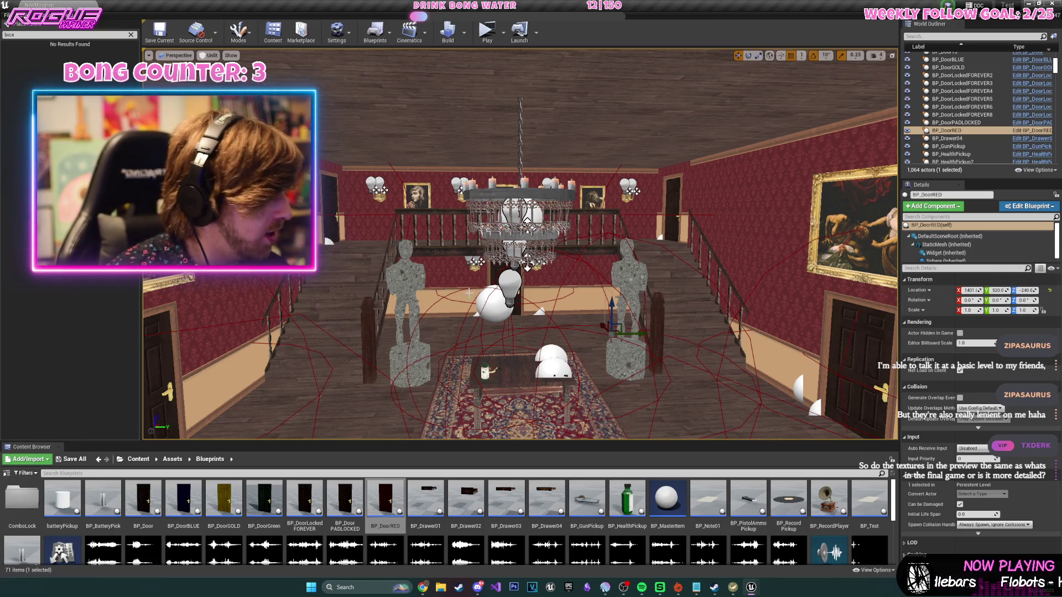
drag(470, 294, 511, 106)
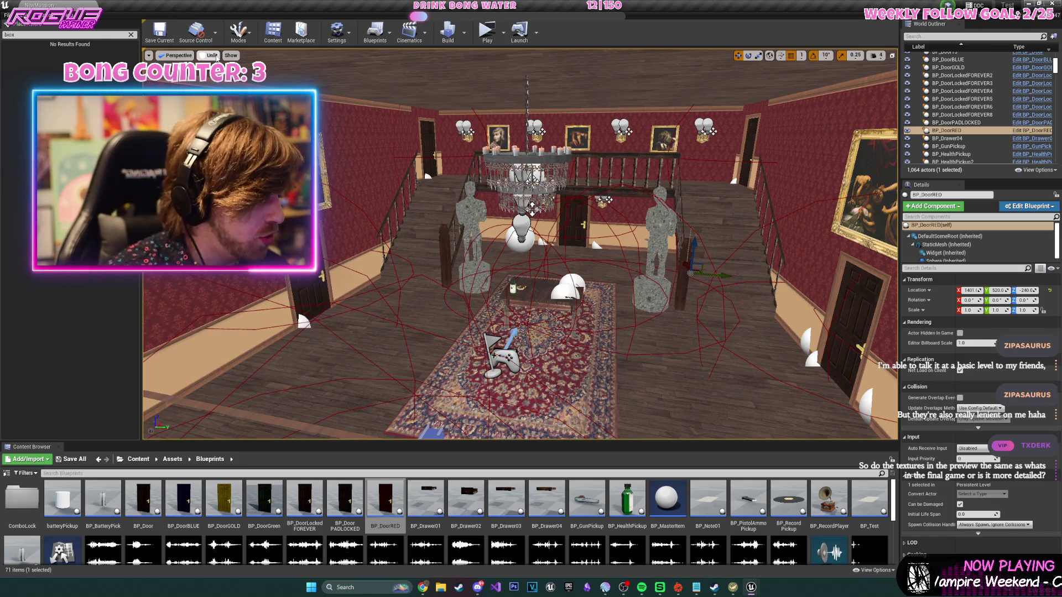
click(215, 56)
click(216, 72)
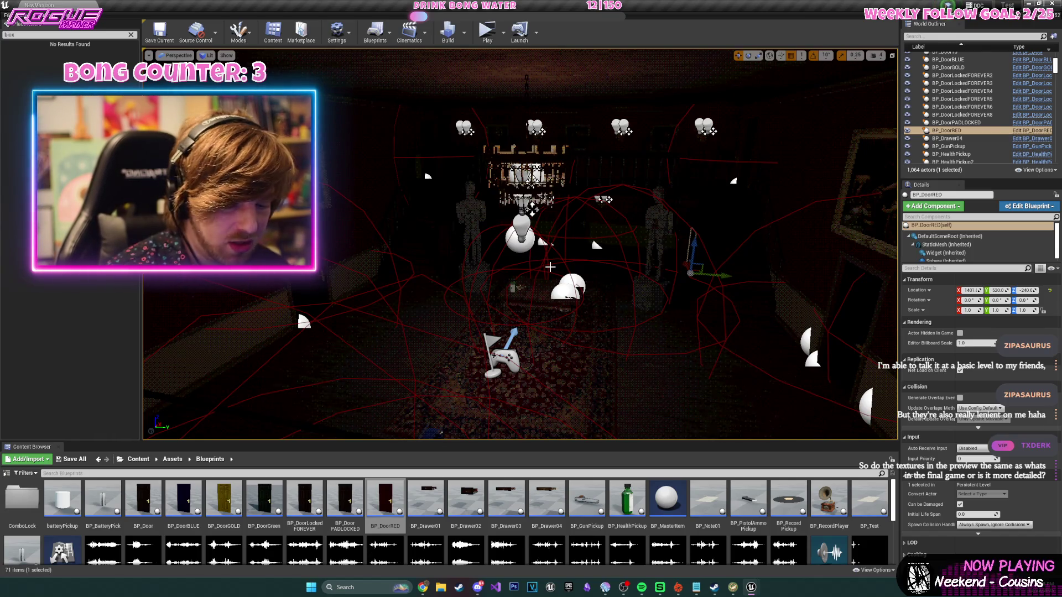
key(g)
drag(550, 275, 531, 221)
click(487, 33)
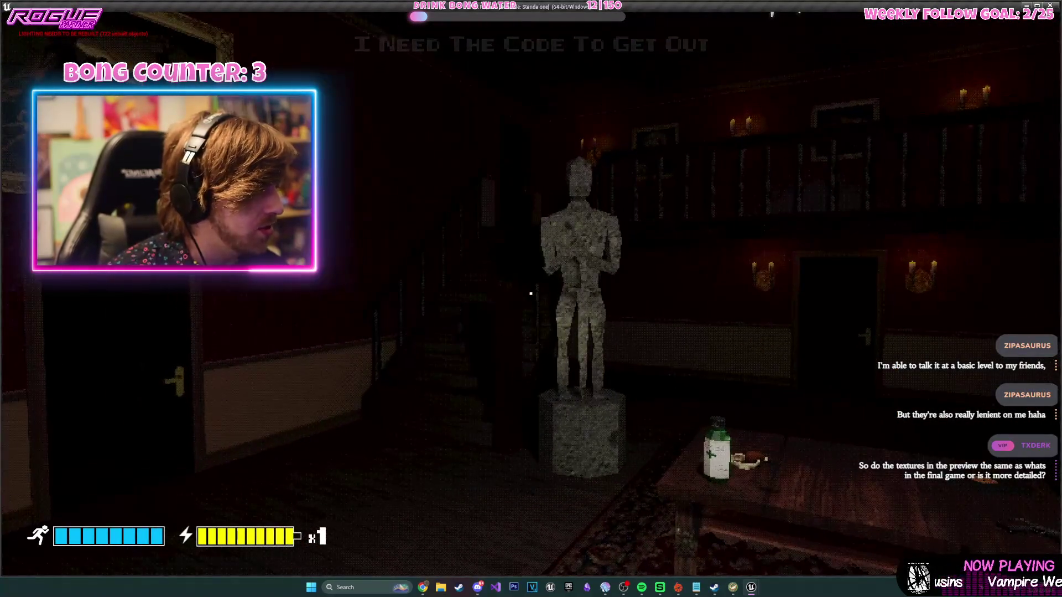
- Walk briefly through the hall in the playtest, quit, turn off game view and return to Unlit
mouse_move(531, 293)
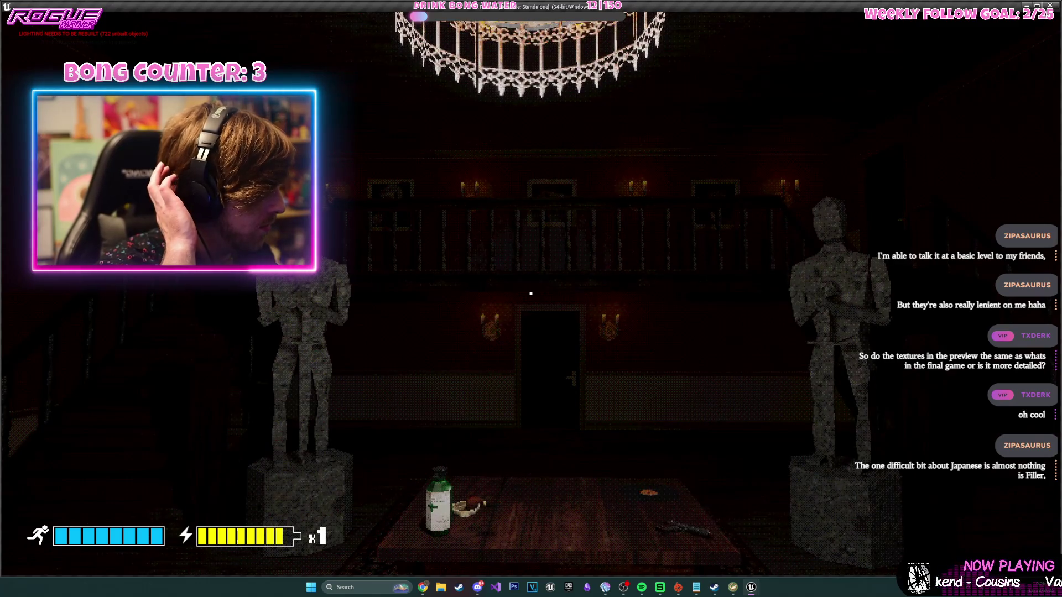
key(w)
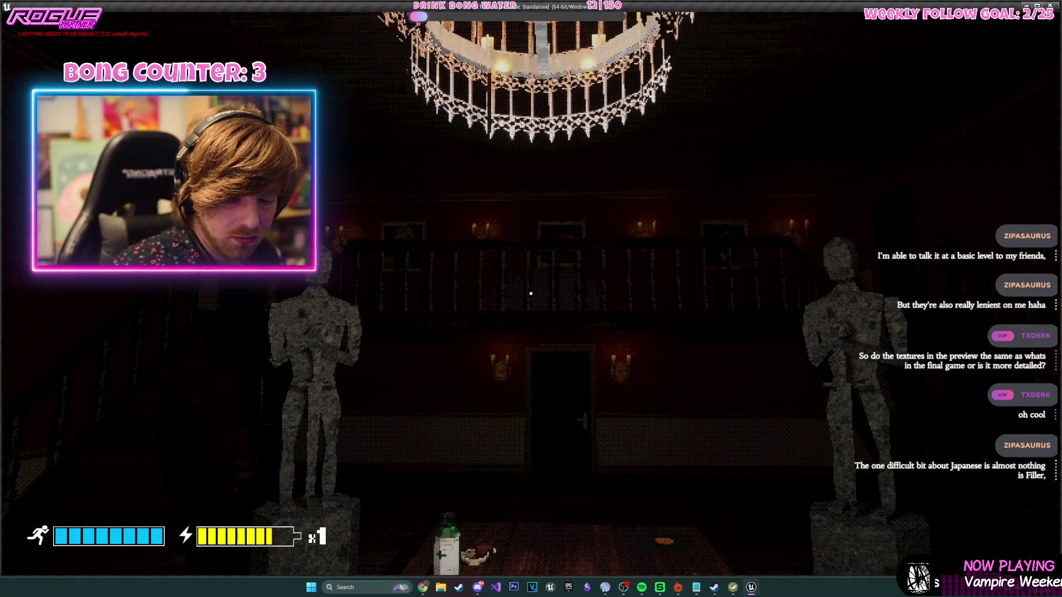
key(Escape)
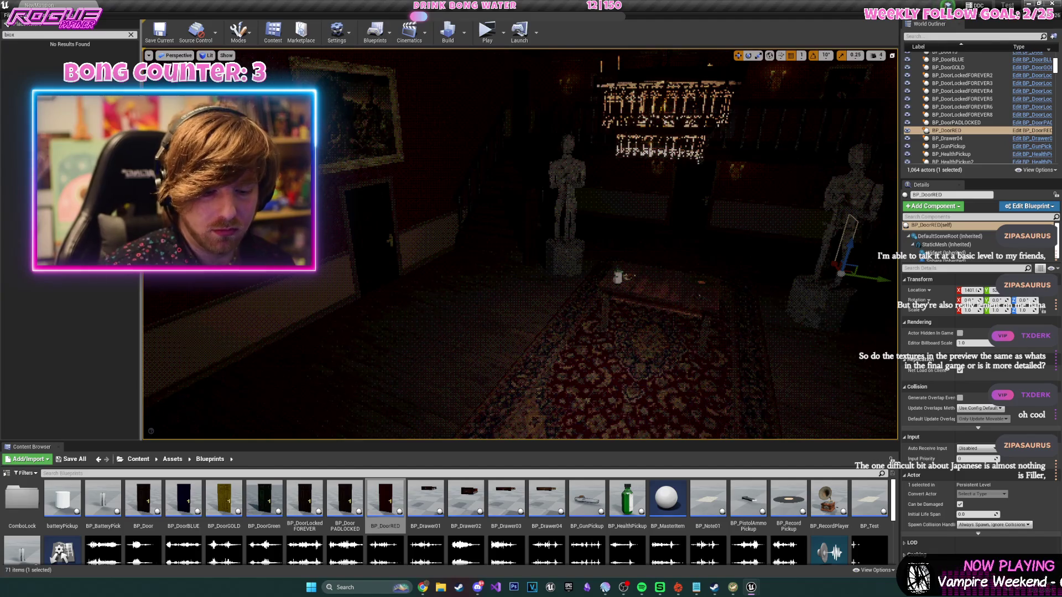
key(g)
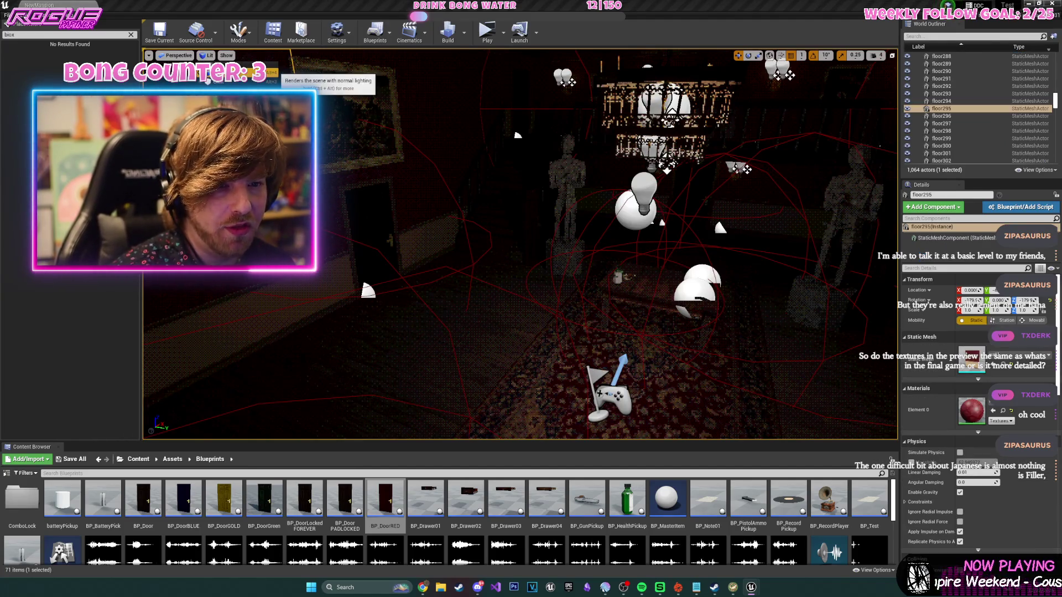
click(208, 81)
scroll(525, 213, down, 6)
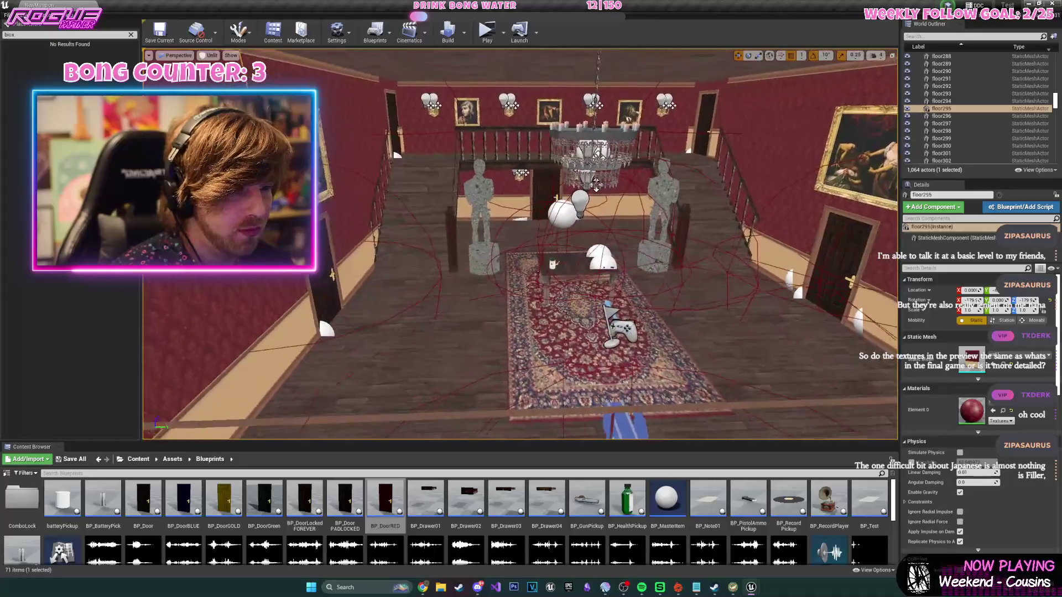